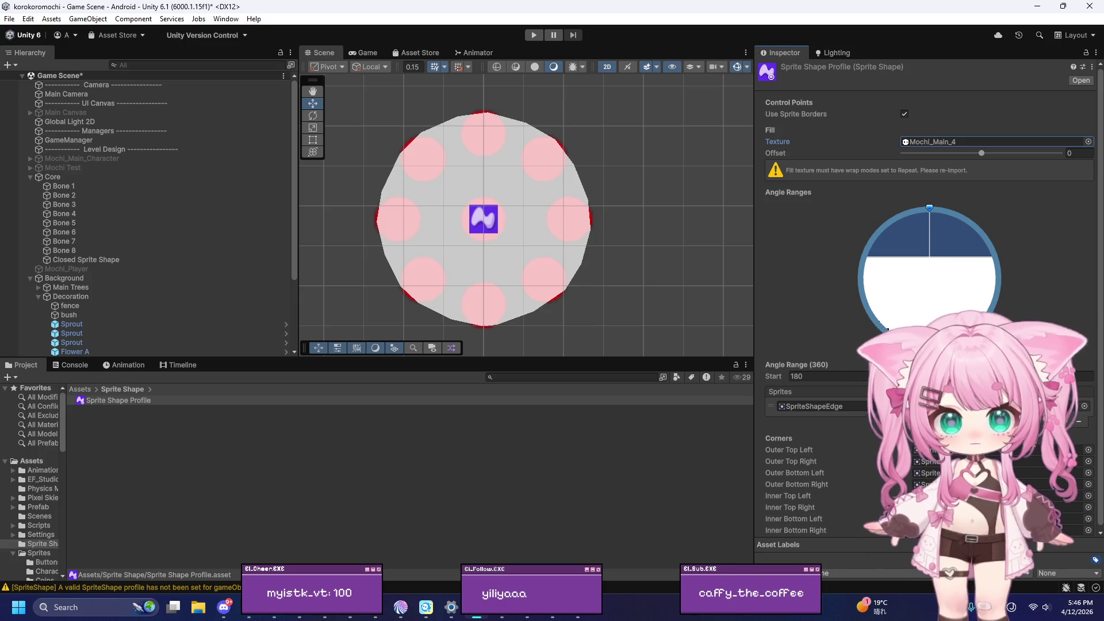
# Remove SpriteShapeEdge, set the angle range start to 0, delete the range, and open Windows search
pyautogui.click(1080, 424)
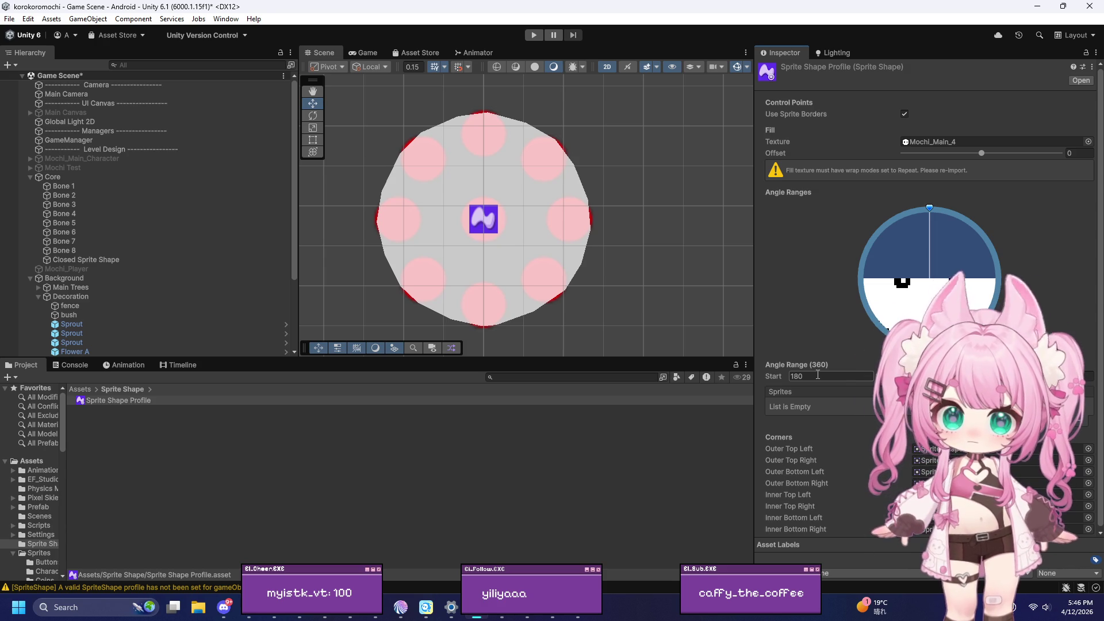
pyautogui.click(818, 376)
pyautogui.write('0')
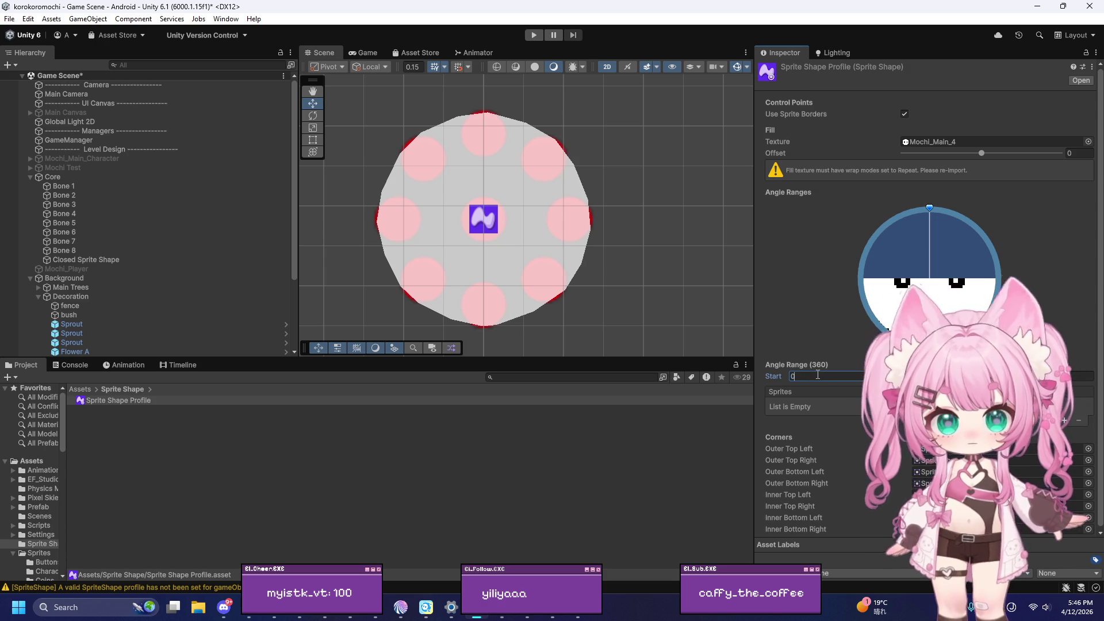
pyautogui.press('Return')
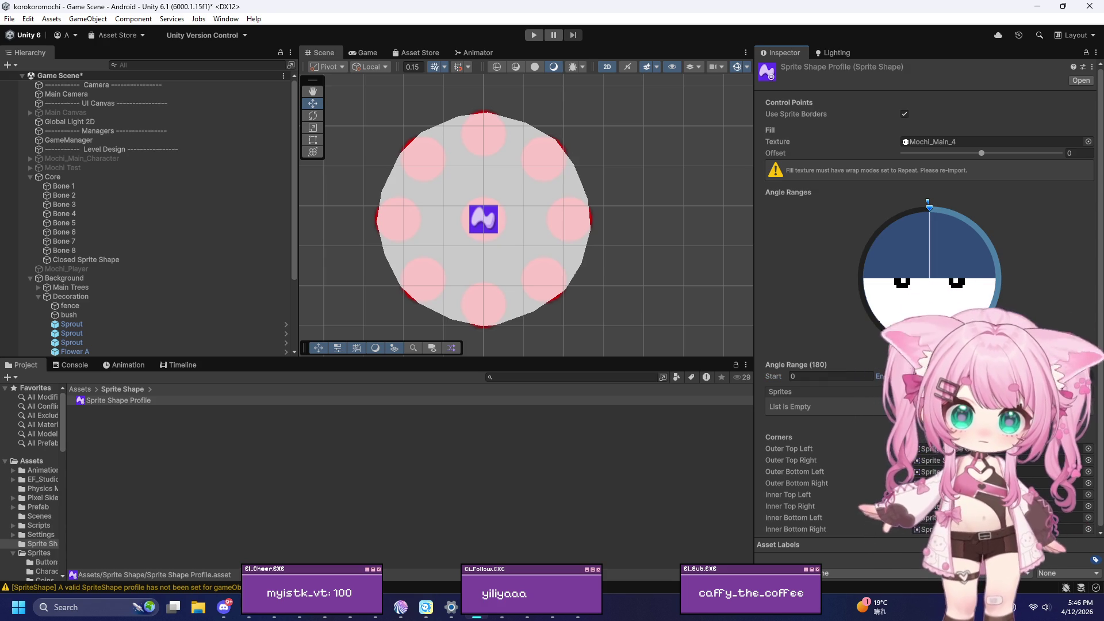
pyautogui.press('Delete')
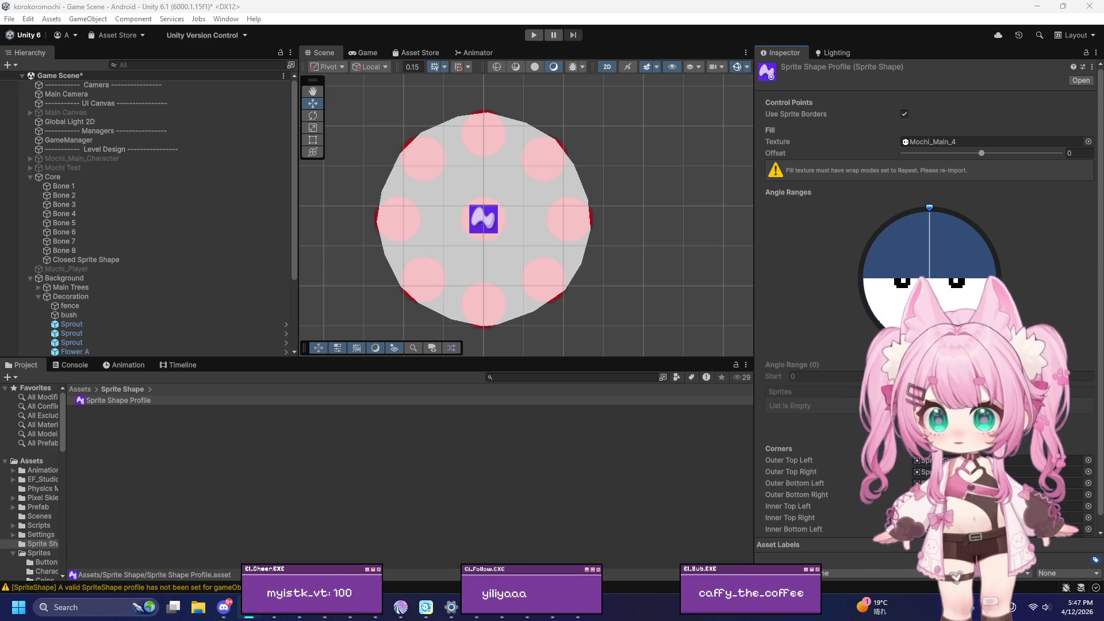
pyautogui.press('super+s')
# Capture a Snipping Tool screenshot of the Inspector's Sprite Shape Profile settings
pyautogui.write('sni')
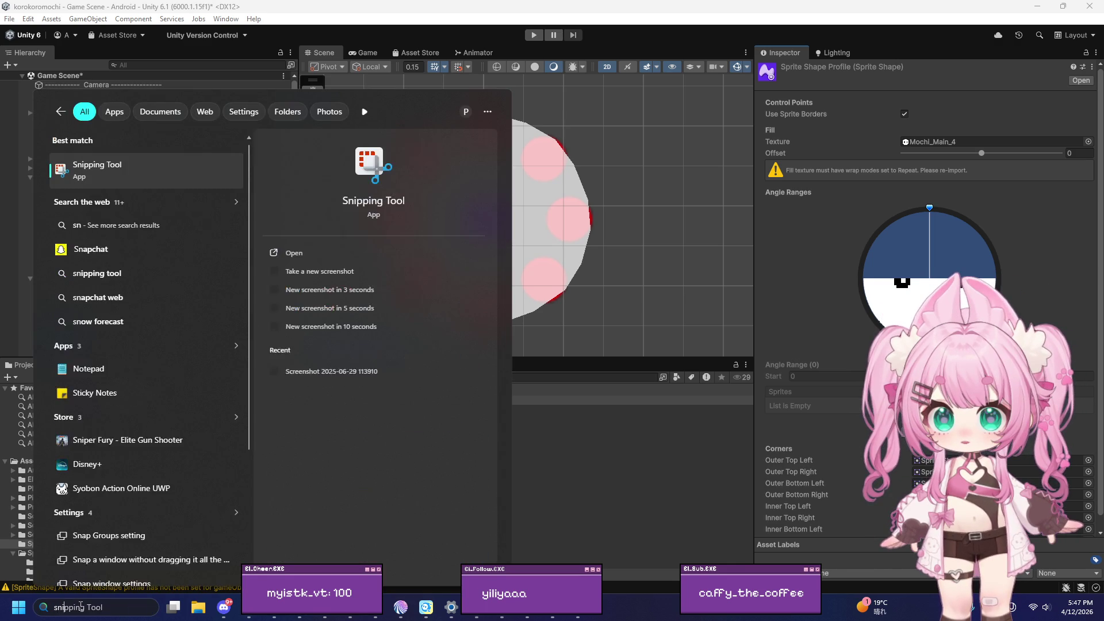
pyautogui.press('Escape')
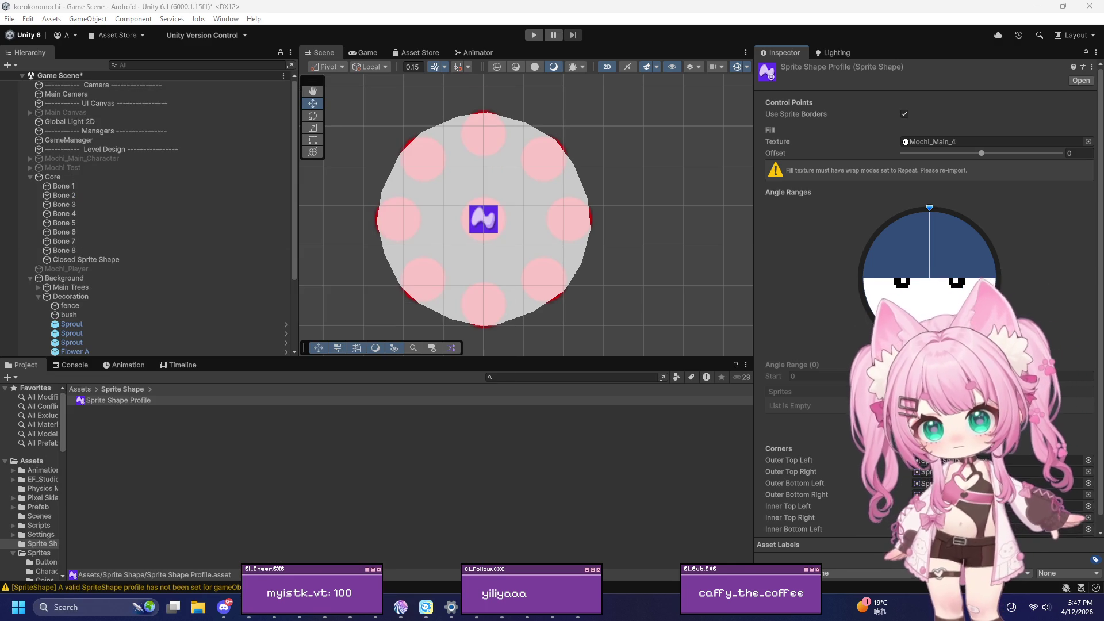
pyautogui.press('super+shift+s')
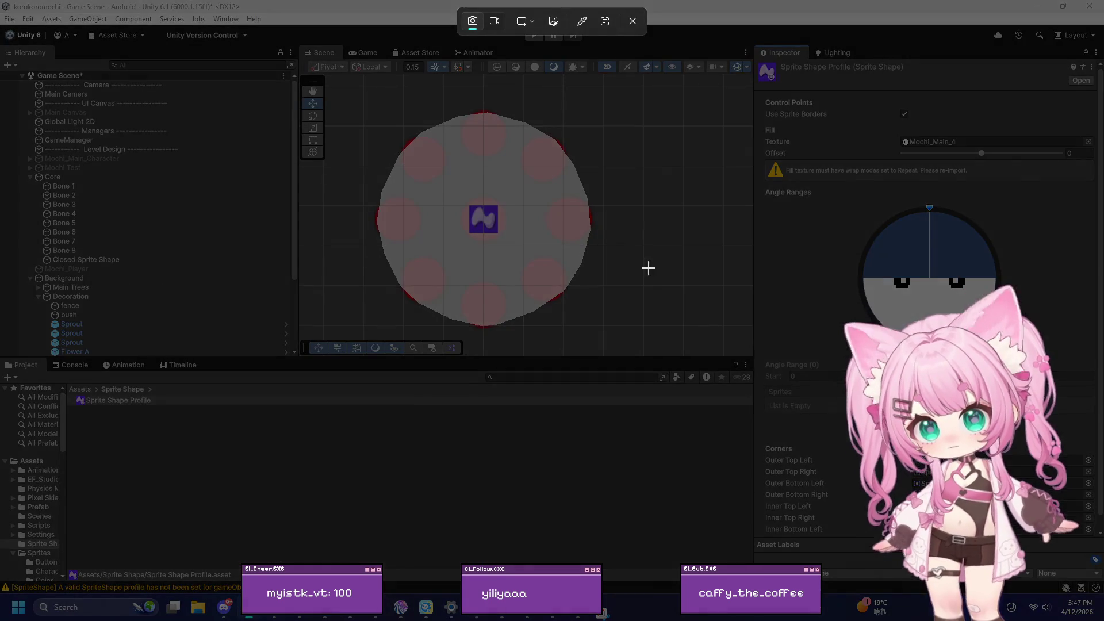
pyautogui.moveTo(754, 46)
pyautogui.mouseDown()
pyautogui.moveTo(937, 256)
pyautogui.moveTo(1102, 572)
pyautogui.mouseUp()
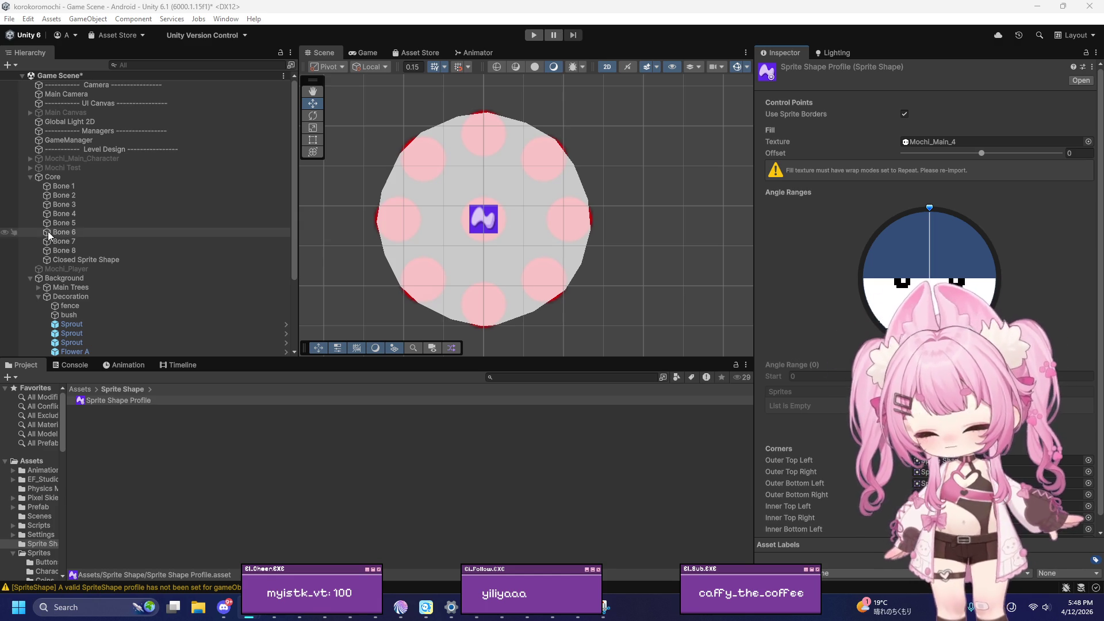
pyautogui.moveTo(930, 207)
pyautogui.mouseDown()
pyautogui.moveTo(975, 226)
pyautogui.moveTo(944, 368)
pyautogui.moveTo(923, 182)
pyautogui.moveTo(728, 285)
pyautogui.moveTo(1034, 276)
pyautogui.moveTo(912, 135)
pyautogui.moveTo(803, 305)
pyautogui.moveTo(1006, 276)
pyautogui.moveTo(868, 322)
pyautogui.moveTo(862, 270)
pyautogui.moveTo(1001, 305)
pyautogui.moveTo(886, 322)
pyautogui.moveTo(930, 276)
pyautogui.moveTo(978, 258)
pyautogui.moveTo(863, 274)
pyautogui.moveTo(880, 274)
pyautogui.moveTo(915, 212)
pyautogui.mouseUp()
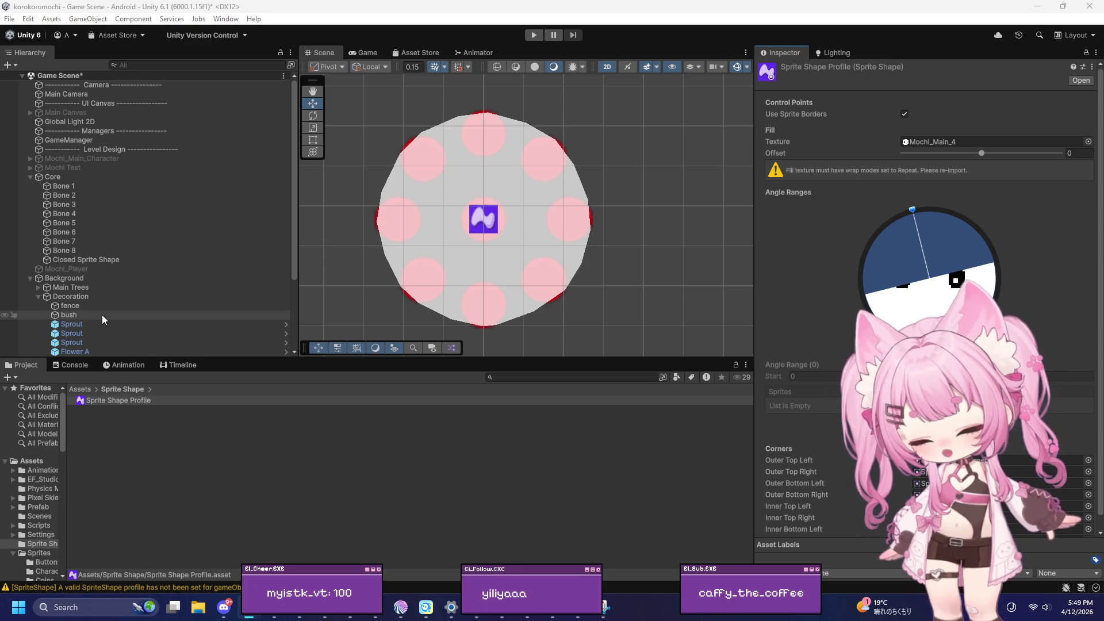
pyautogui.click(858, 280)
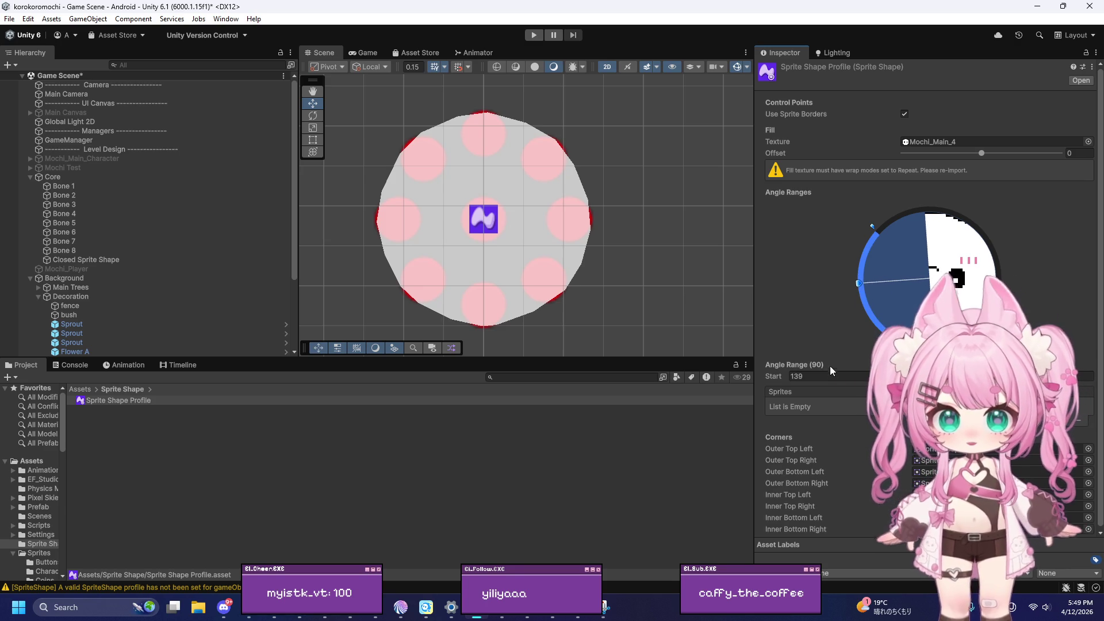
pyautogui.press('Delete')
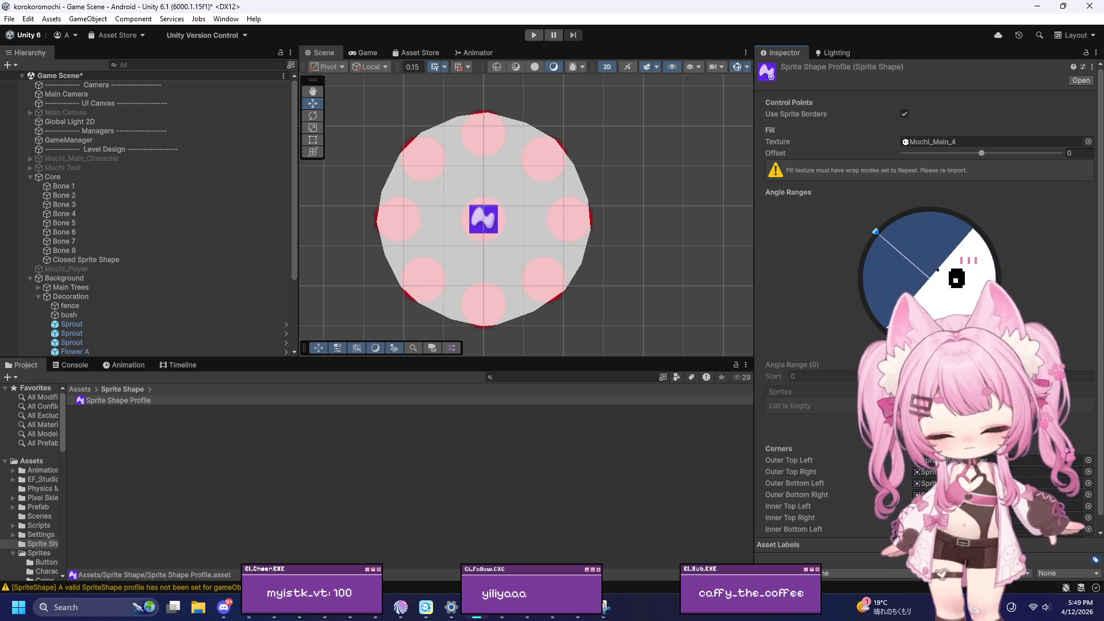
pyautogui.moveTo(879, 228)
pyautogui.mouseDown()
pyautogui.moveTo(913, 247)
pyautogui.moveTo(945, 215)
pyautogui.mouseUp()
pyautogui.click(947, 300)
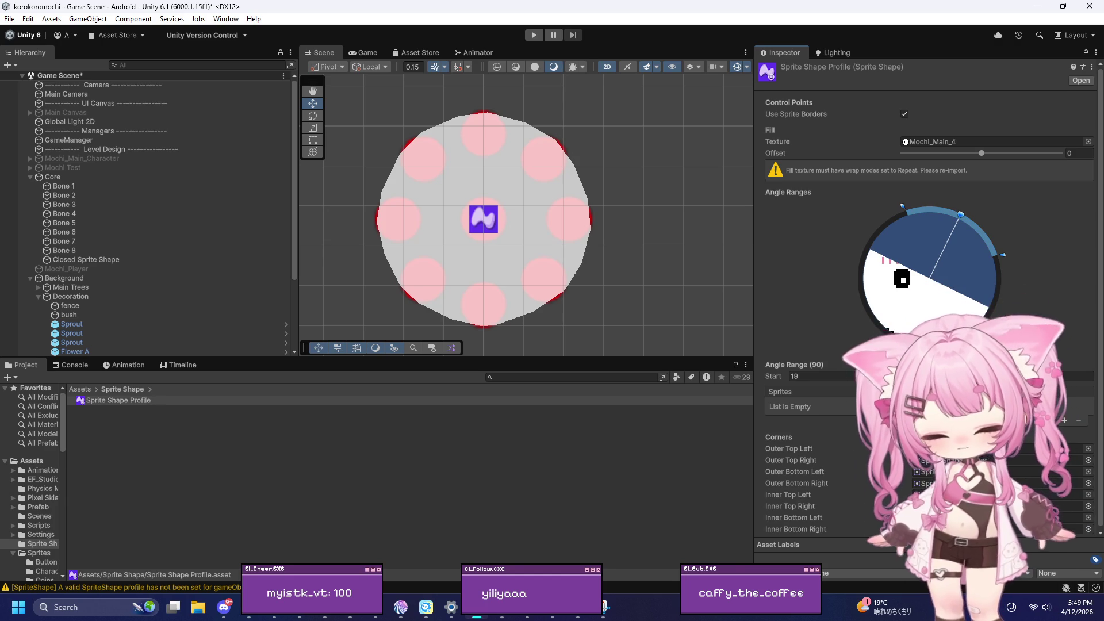
pyautogui.press('Delete')
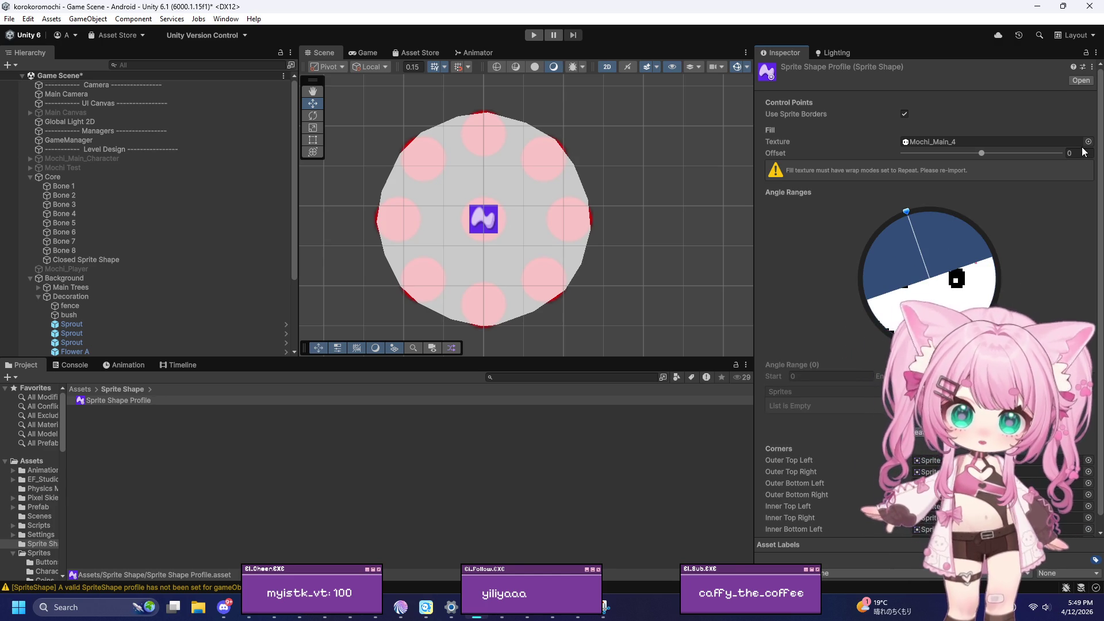
pyautogui.click(157, 399)
# Delete the old Sprite Shape Profile and create a default one via Create > 2D > Sprite Shape Profile
pyautogui.press('Delete')
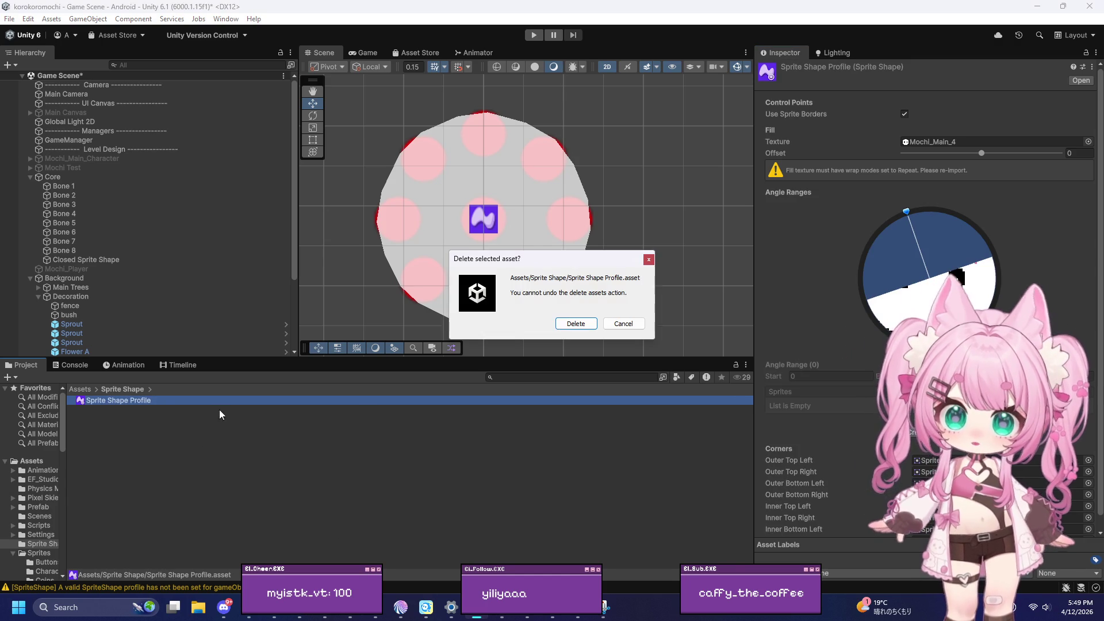
pyautogui.press('Return')
pyautogui.rightClick(254, 480)
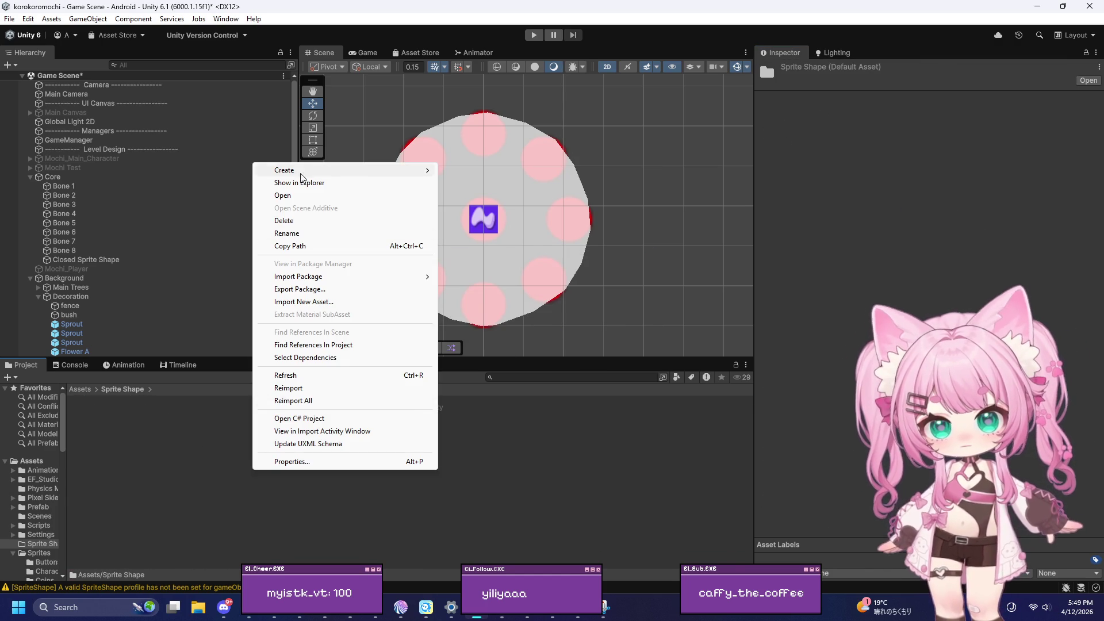
pyautogui.moveTo(303, 173)
pyautogui.moveTo(489, 227)
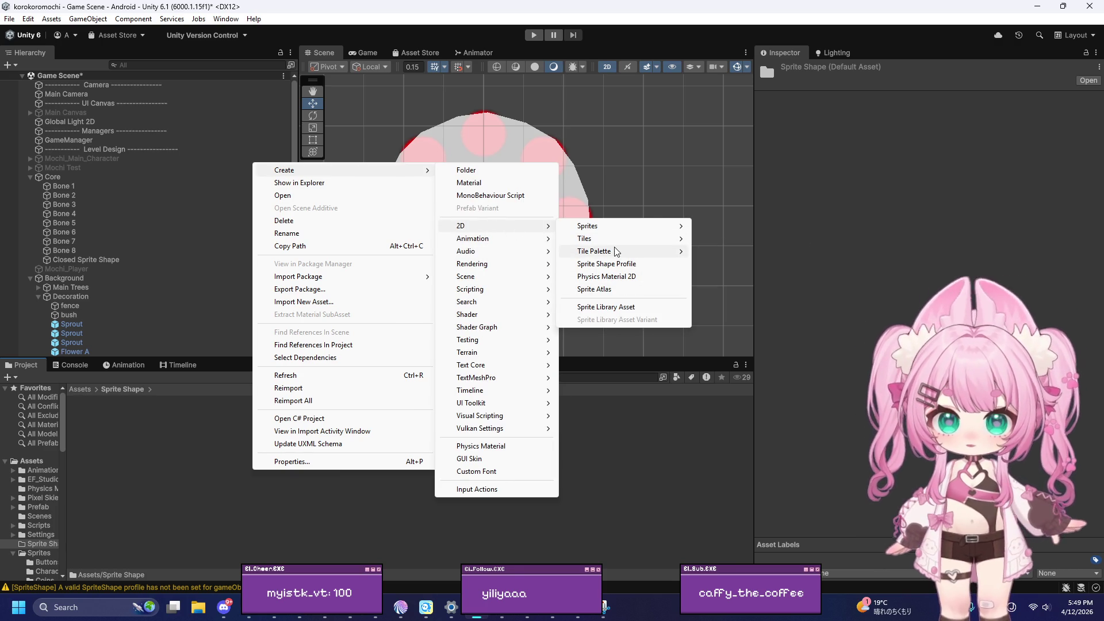
pyautogui.moveTo(618, 253)
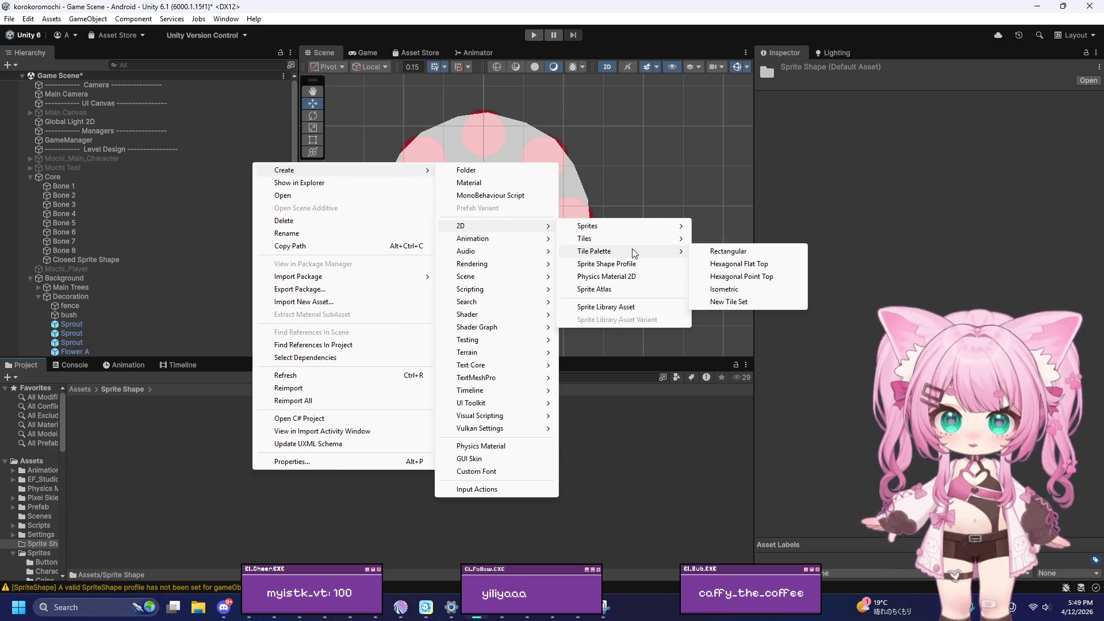
pyautogui.click(607, 264)
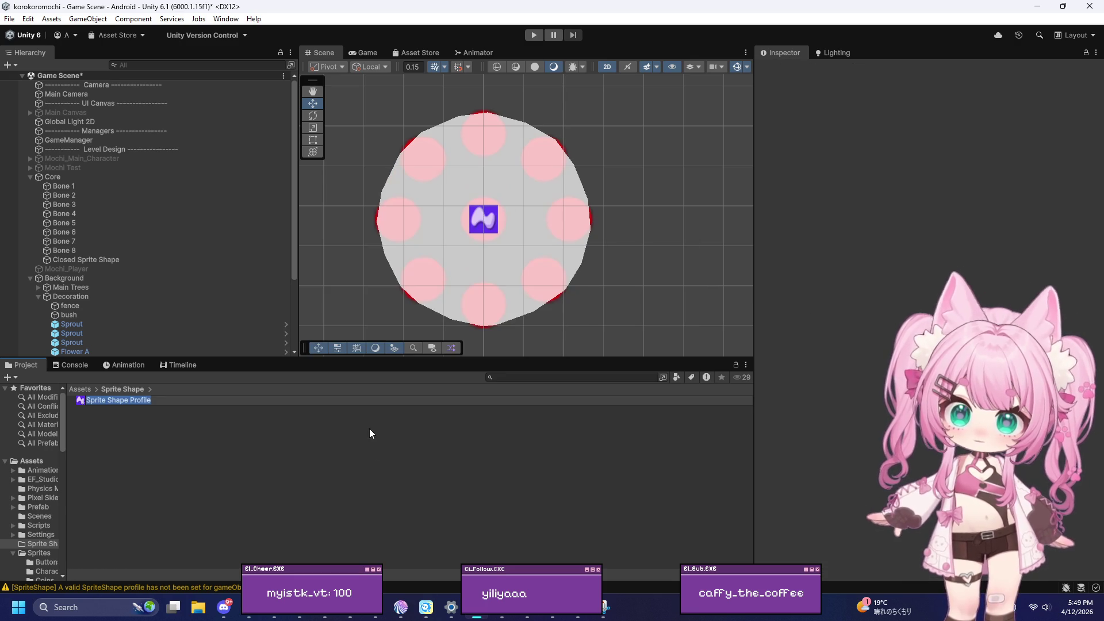
pyautogui.click(323, 402)
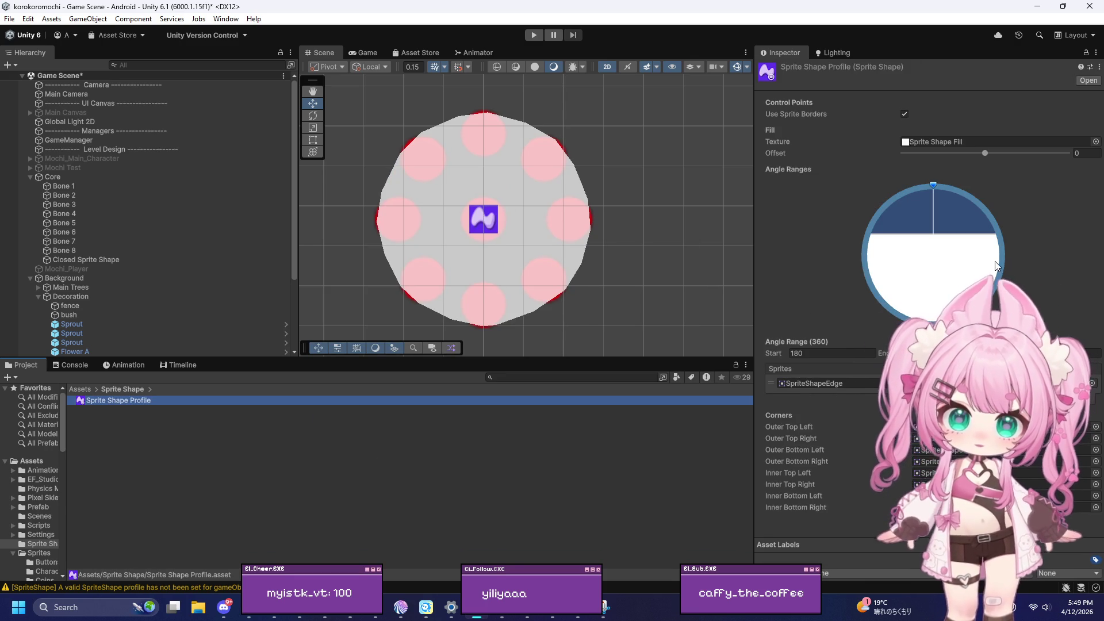
# Choose Mochi_Main_4 in the texture chooser as the new profile's fill texture
pyautogui.click(1096, 141)
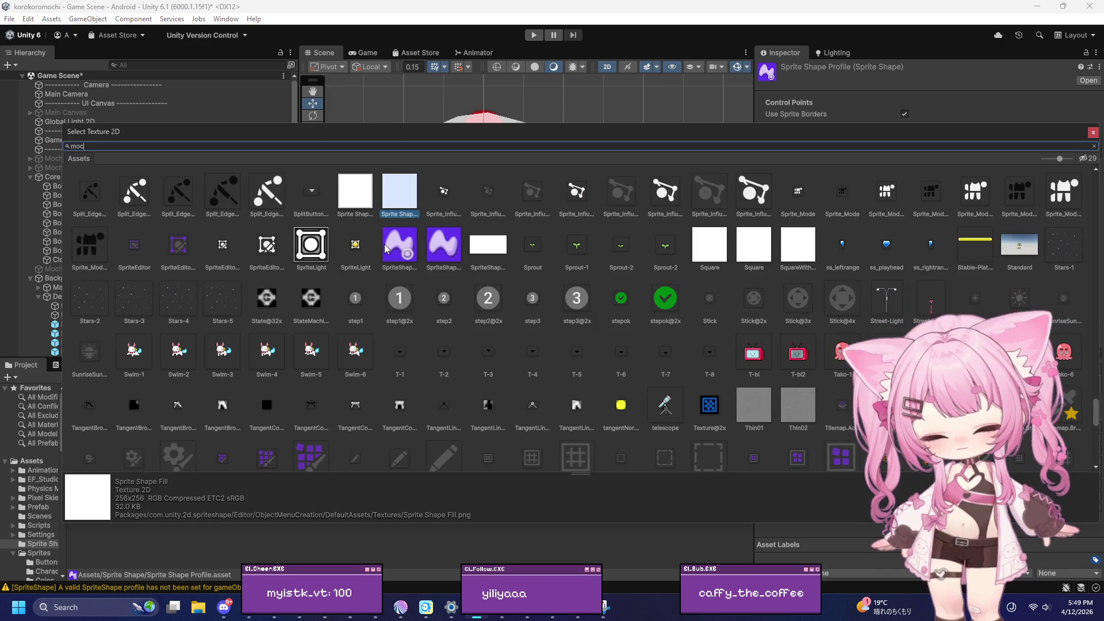
pyautogui.write('hi')
pyautogui.click(308, 190)
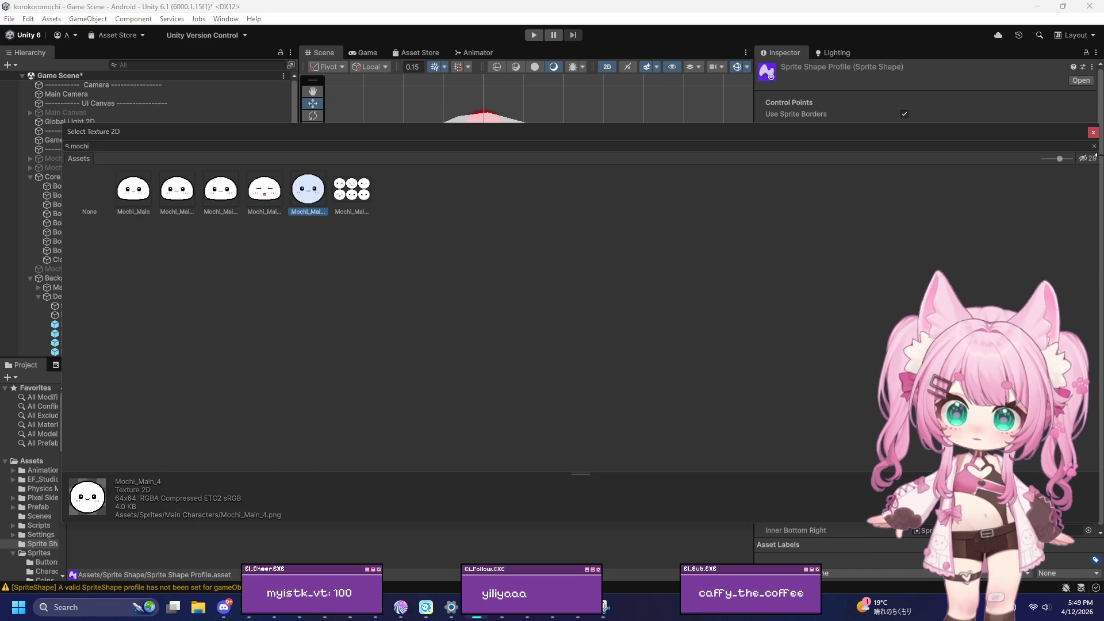
pyautogui.click(1091, 133)
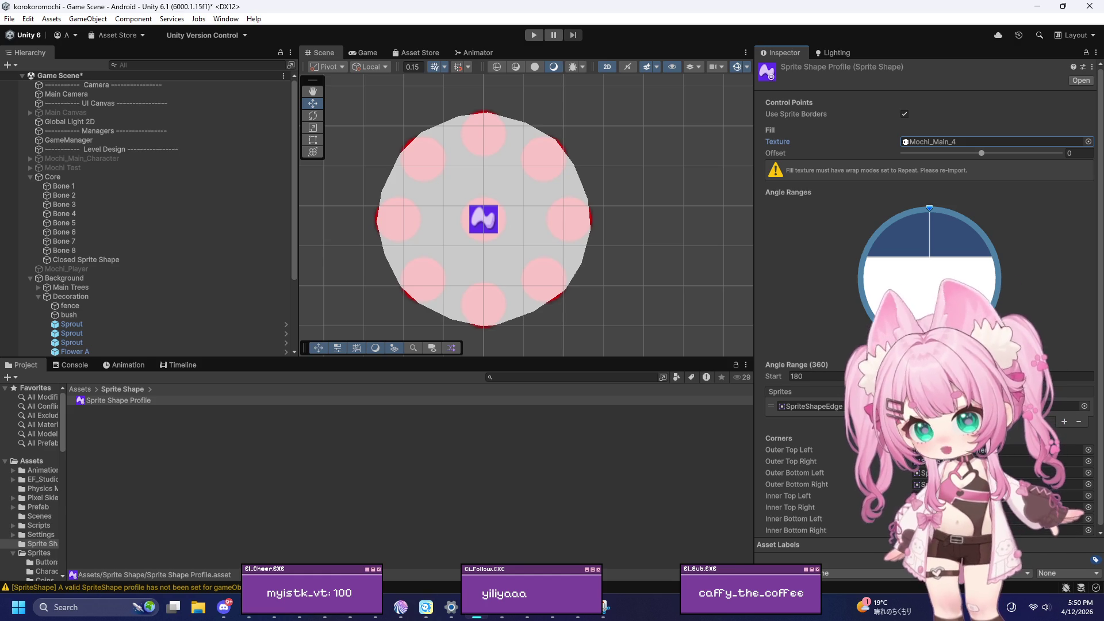
# Set the angle range start to 0 and add a second range starting at 180
pyautogui.click(838, 376)
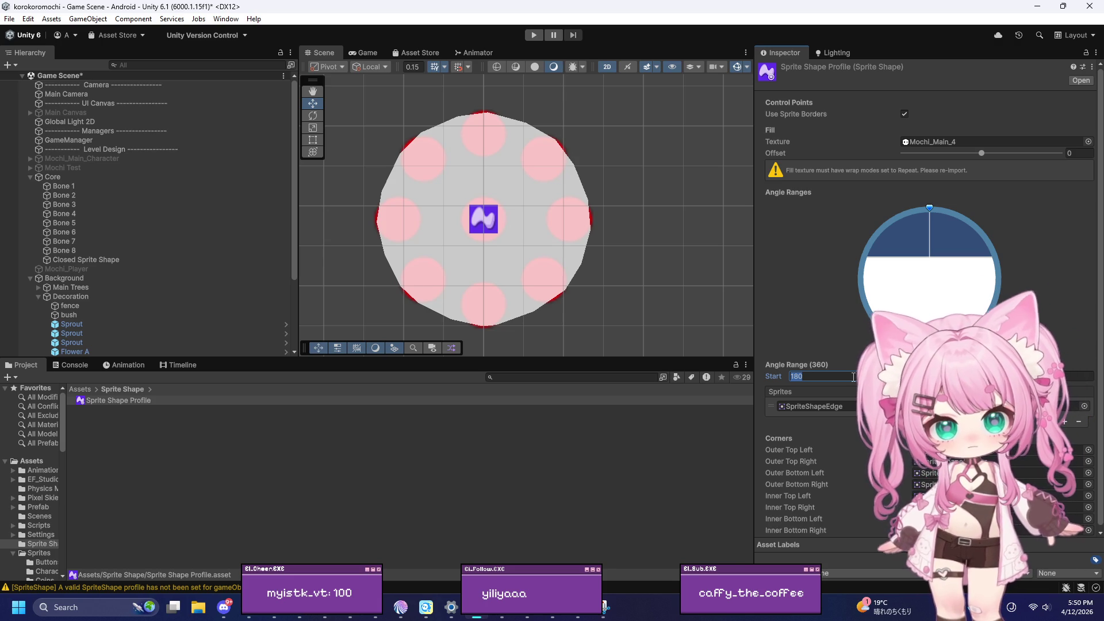
pyautogui.write('0')
pyautogui.press('Return')
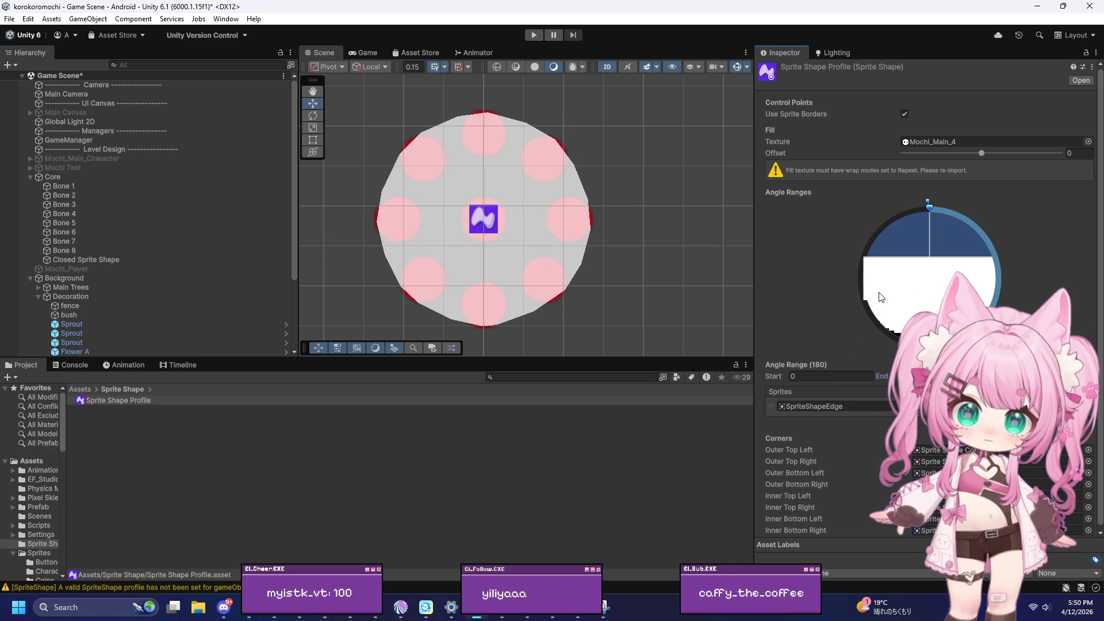
pyautogui.click(861, 288)
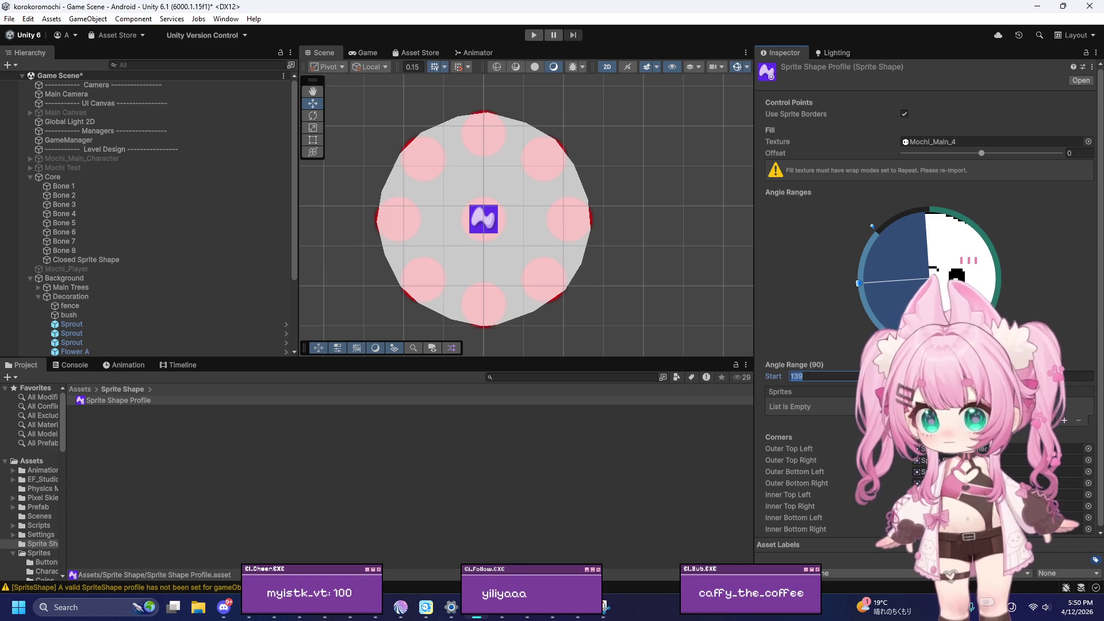
pyautogui.write('80')
pyautogui.press('Return')
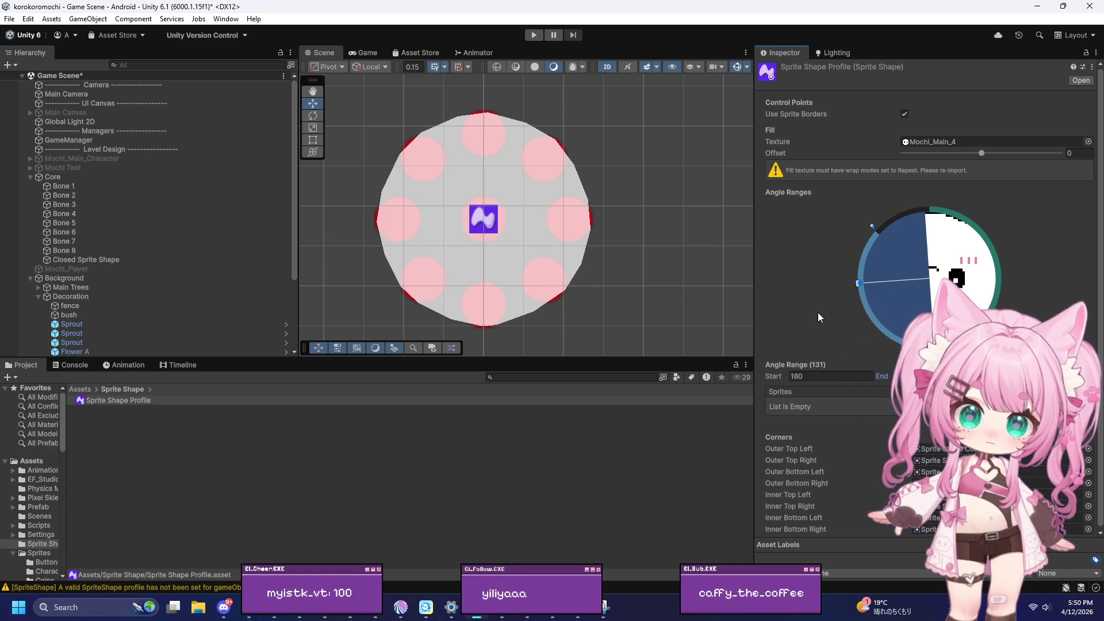
# Delete the widened range, resize a new one to a full 360°, undo the narrowing, then select Closed Sprite Shape
pyautogui.click(872, 224)
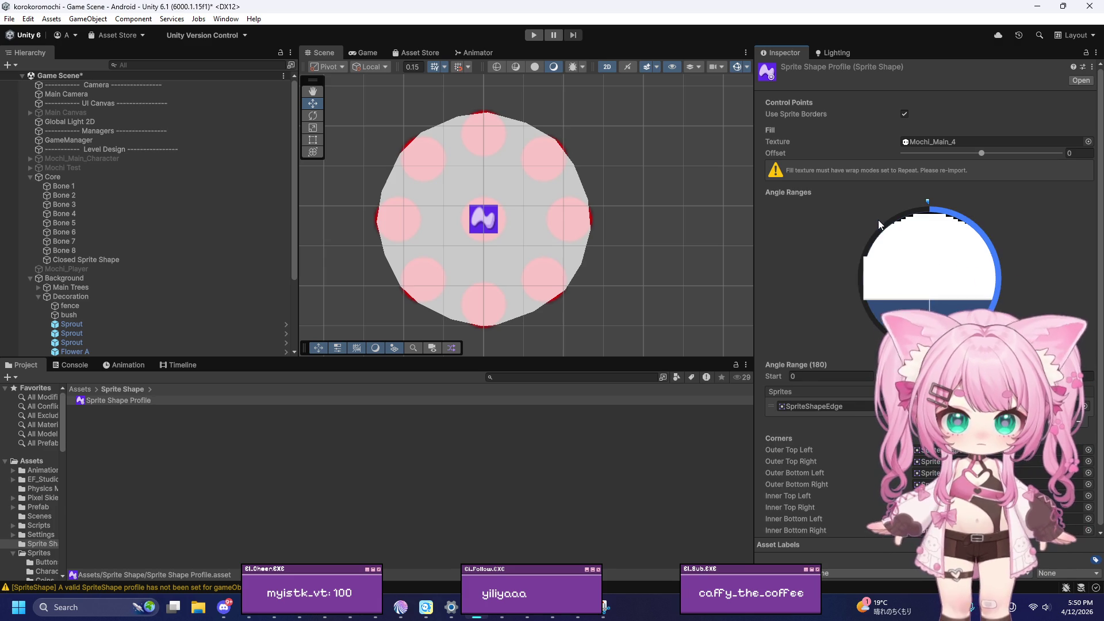
pyautogui.moveTo(916, 200)
pyautogui.mouseDown()
pyautogui.moveTo(877, 231)
pyautogui.moveTo(920, 345)
pyautogui.moveTo(927, 339)
pyautogui.mouseUp()
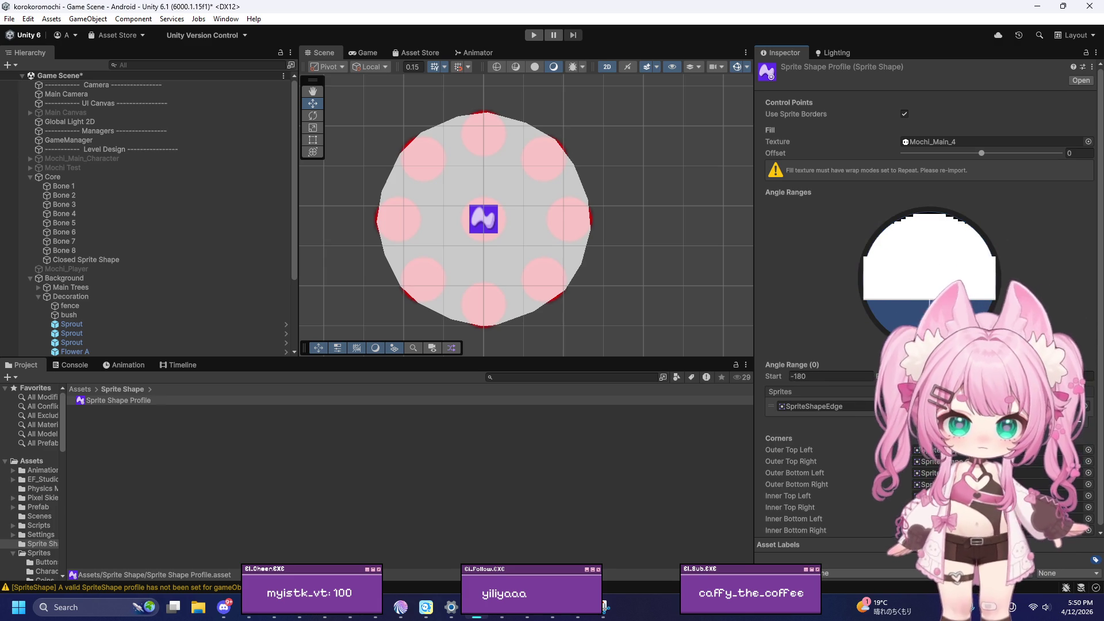
pyautogui.press('Delete')
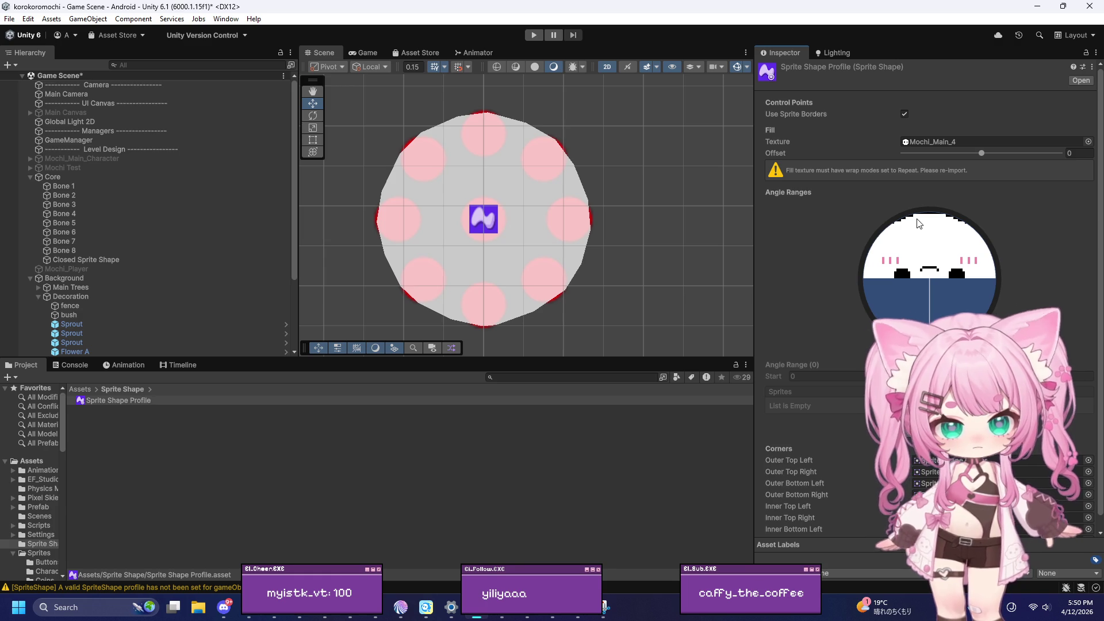
pyautogui.click(896, 344)
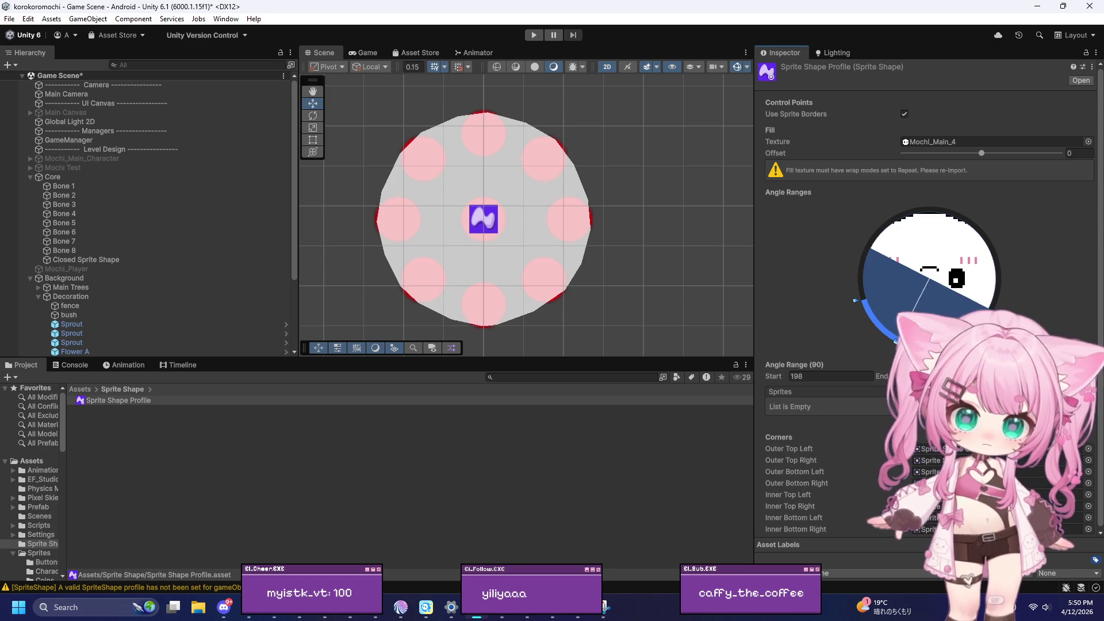
pyautogui.moveTo(896, 344); pyautogui.dragTo(974, 233)
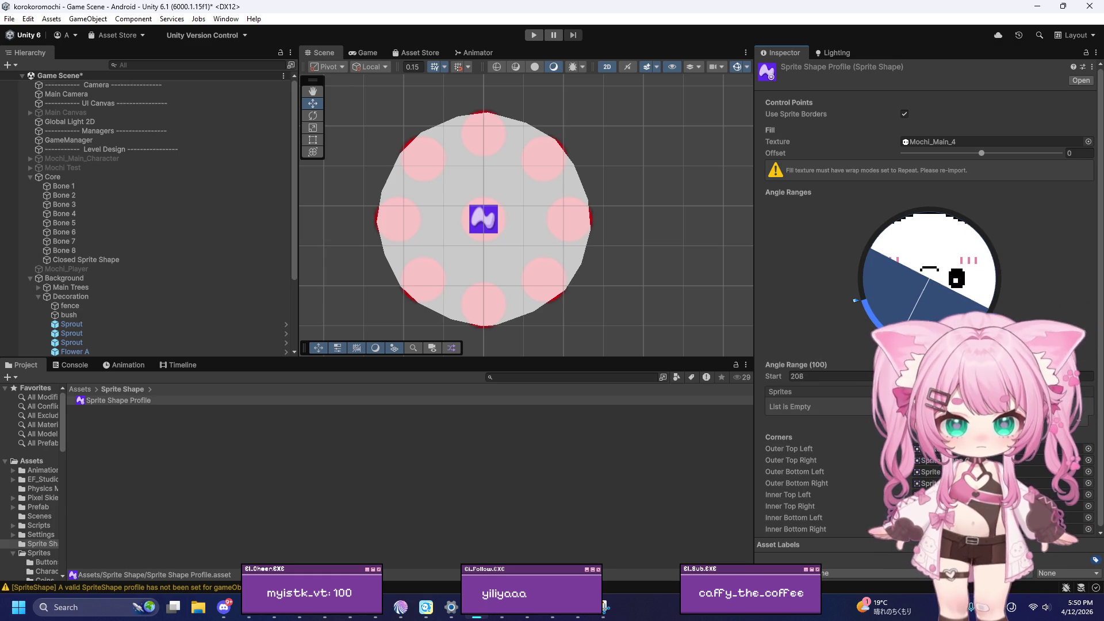
pyautogui.moveTo(852, 304)
pyautogui.mouseDown()
pyautogui.moveTo(895, 343)
pyautogui.moveTo(932, 351)
pyautogui.moveTo(864, 302)
pyautogui.moveTo(860, 283)
pyautogui.mouseUp()
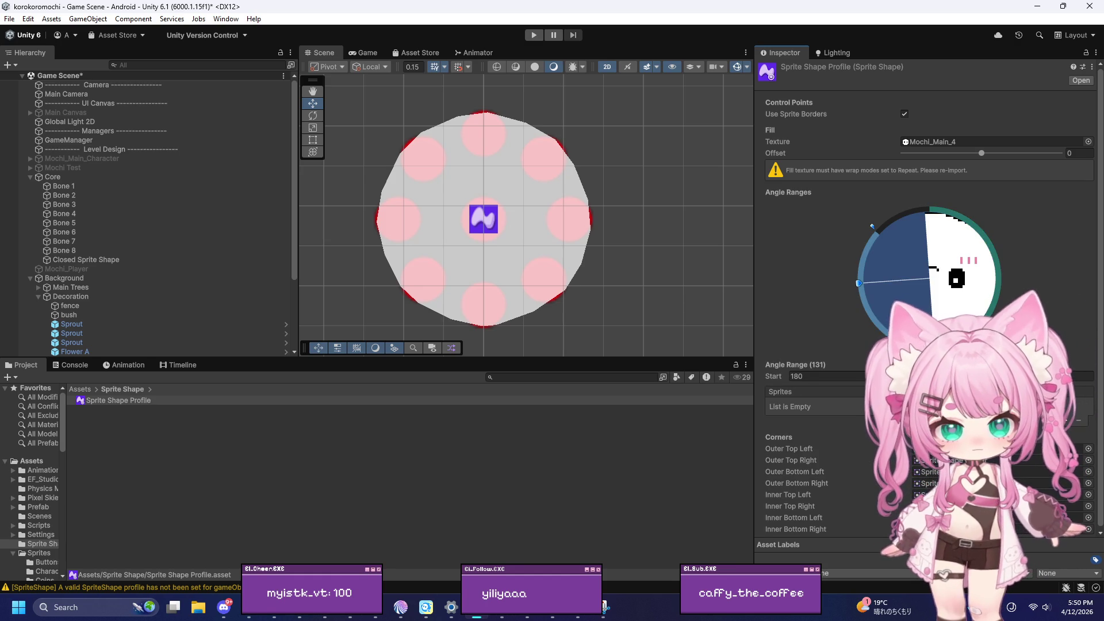
pyautogui.hotkey('ctrl', 'z')
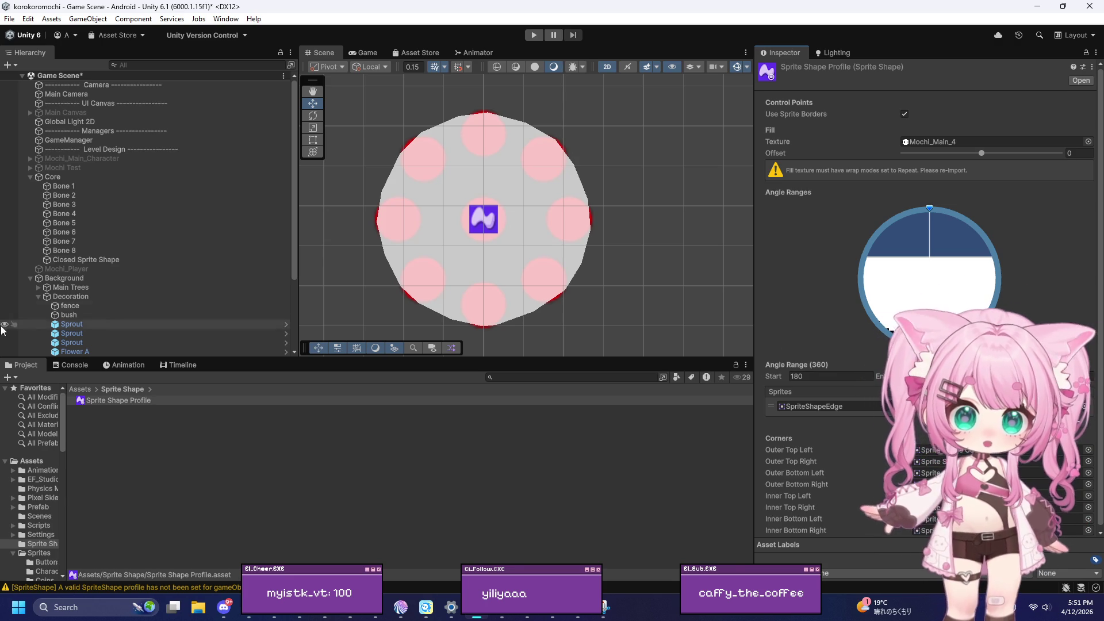
pyautogui.click(100, 259)
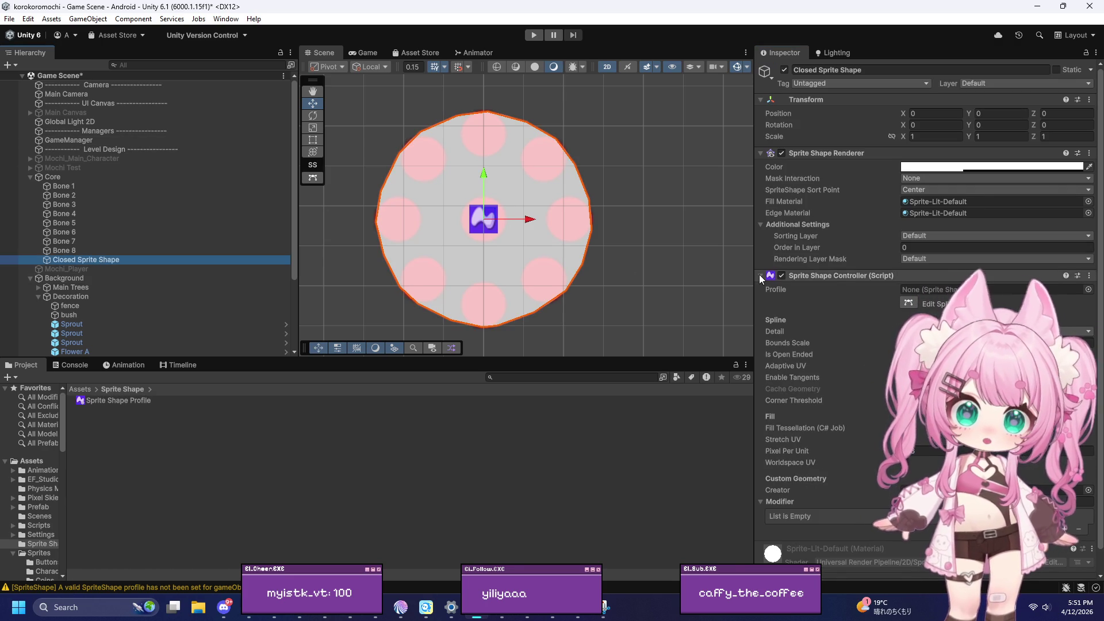
# Assign Sprite Shape Profile to Closed Sprite Shape's controller and test it in play mode
pyautogui.moveTo(133, 401); pyautogui.dragTo(946, 290)
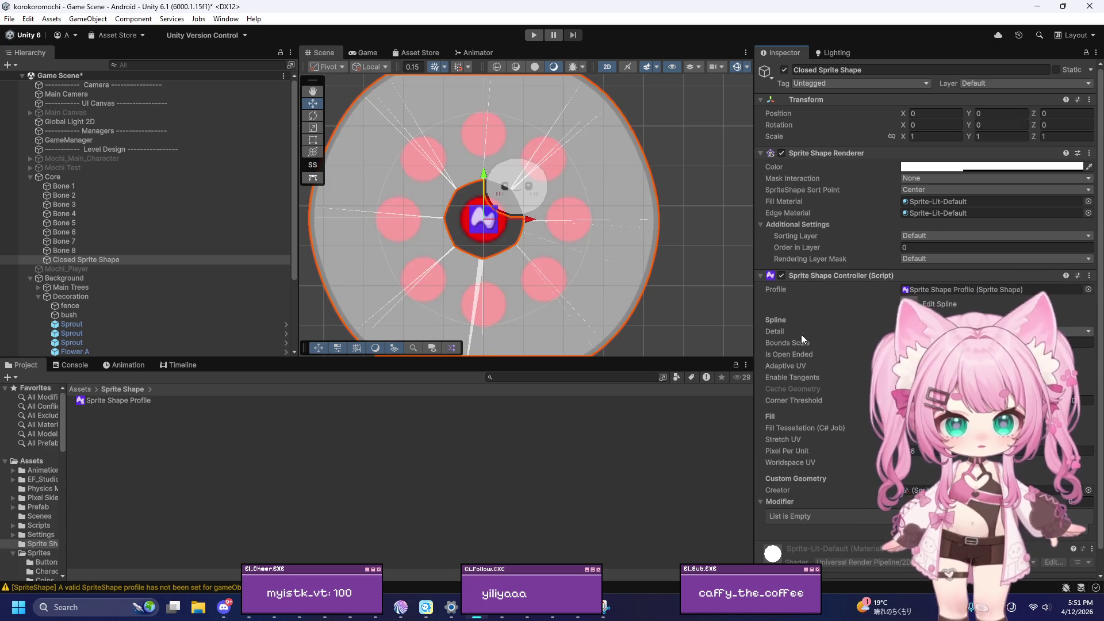
pyautogui.scroll(-8, 610, 201)
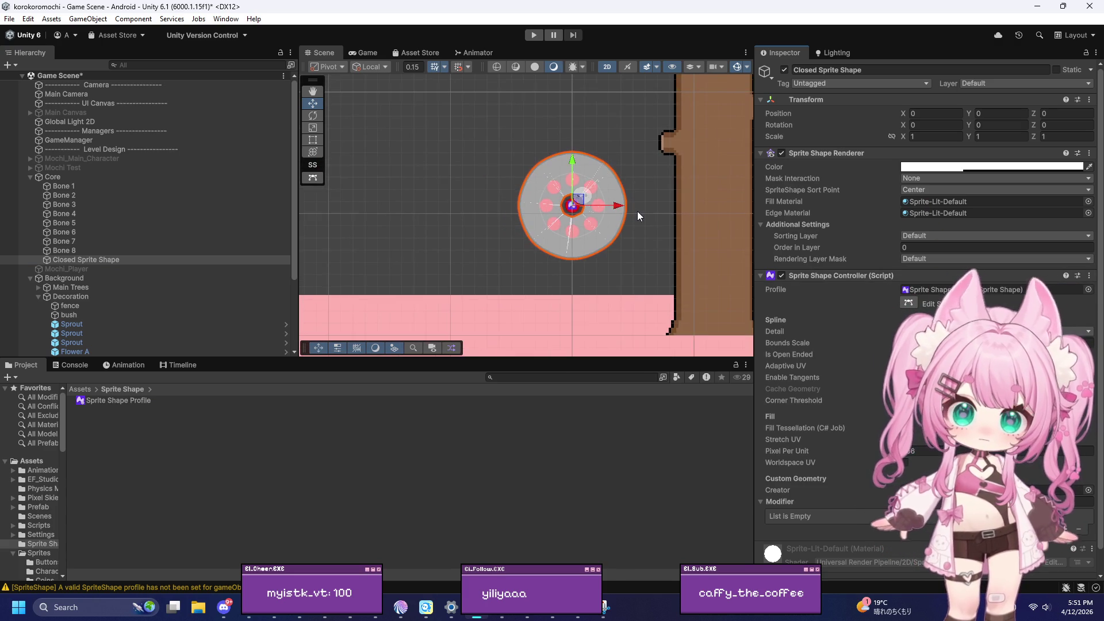
pyautogui.scroll(-3, 609, 230)
pyautogui.scroll(5, 623, 205)
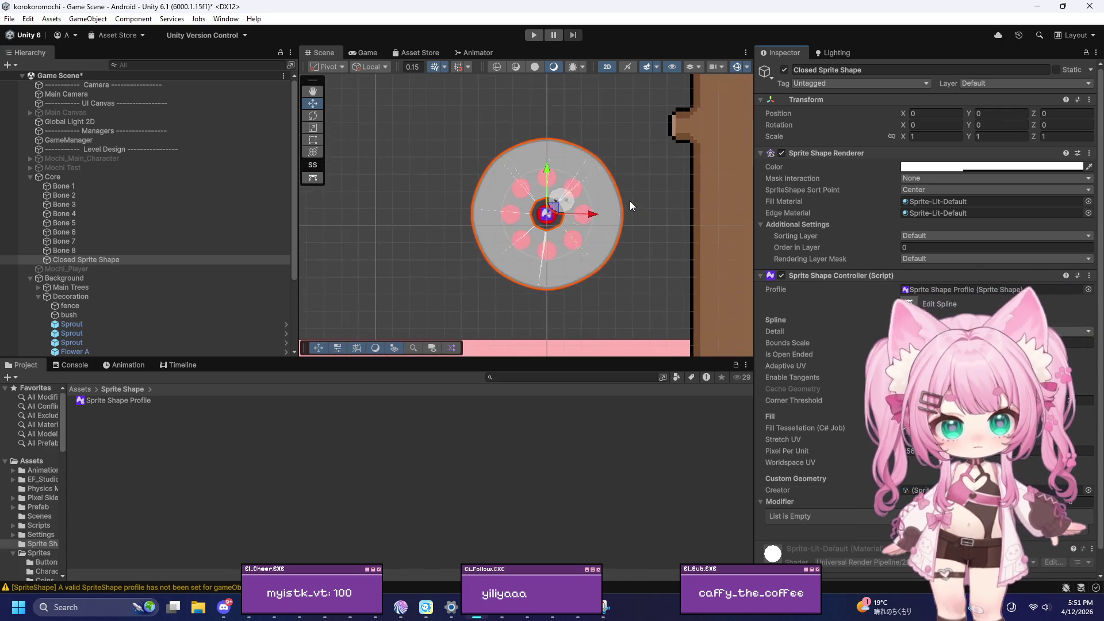
pyautogui.scroll(5, 633, 199)
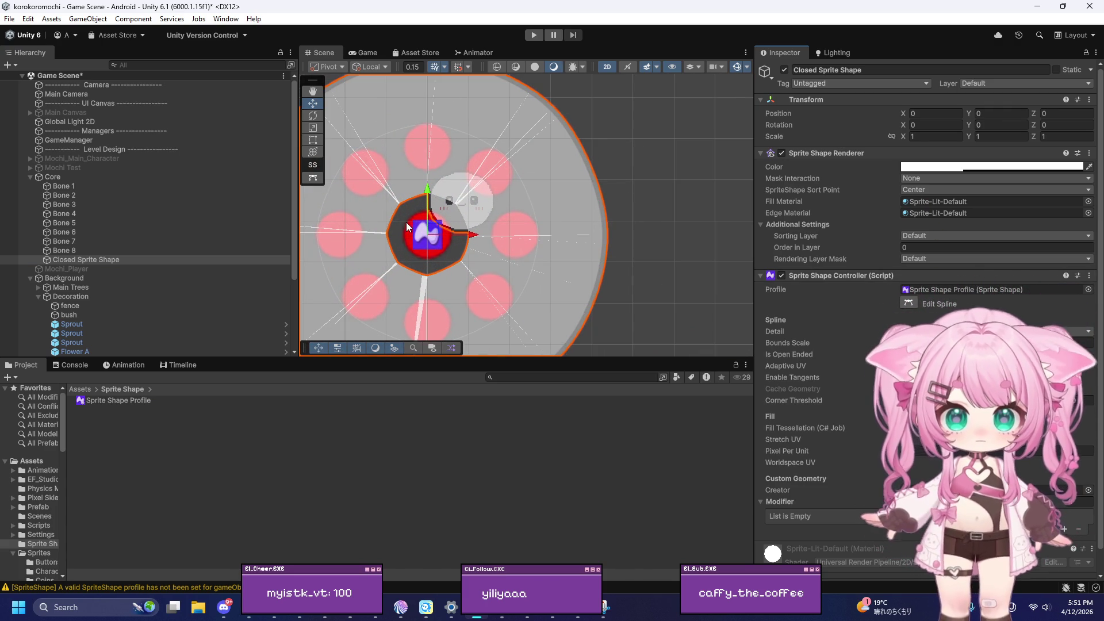
pyautogui.click(533, 36)
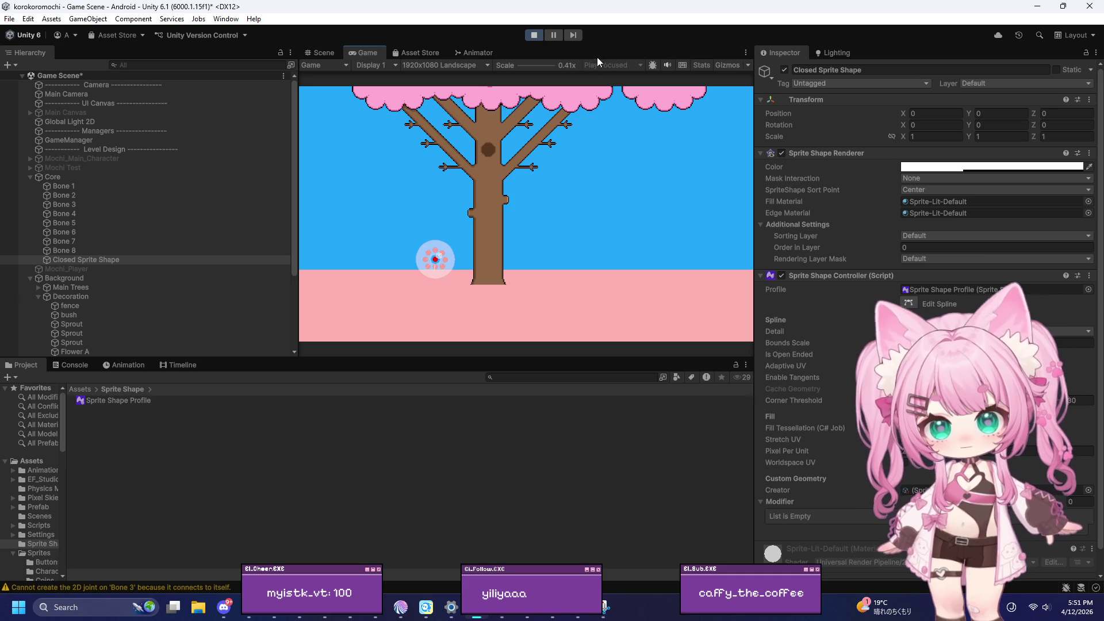
pyautogui.click(533, 35)
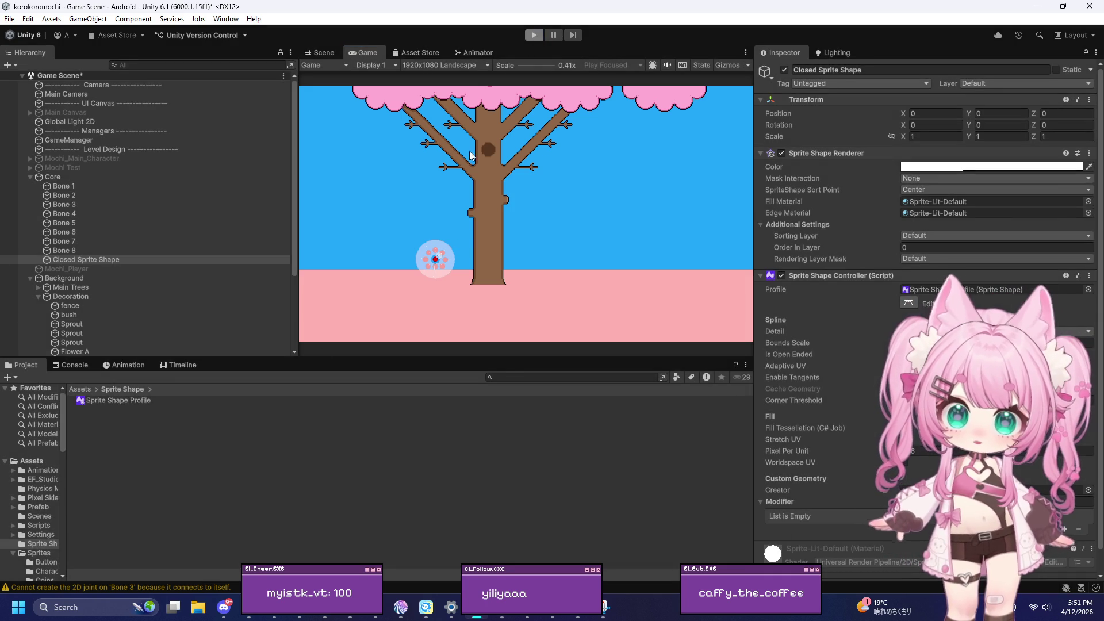
# Set the Sprite Shape Profile's angle range start to 0
pyautogui.click(147, 399)
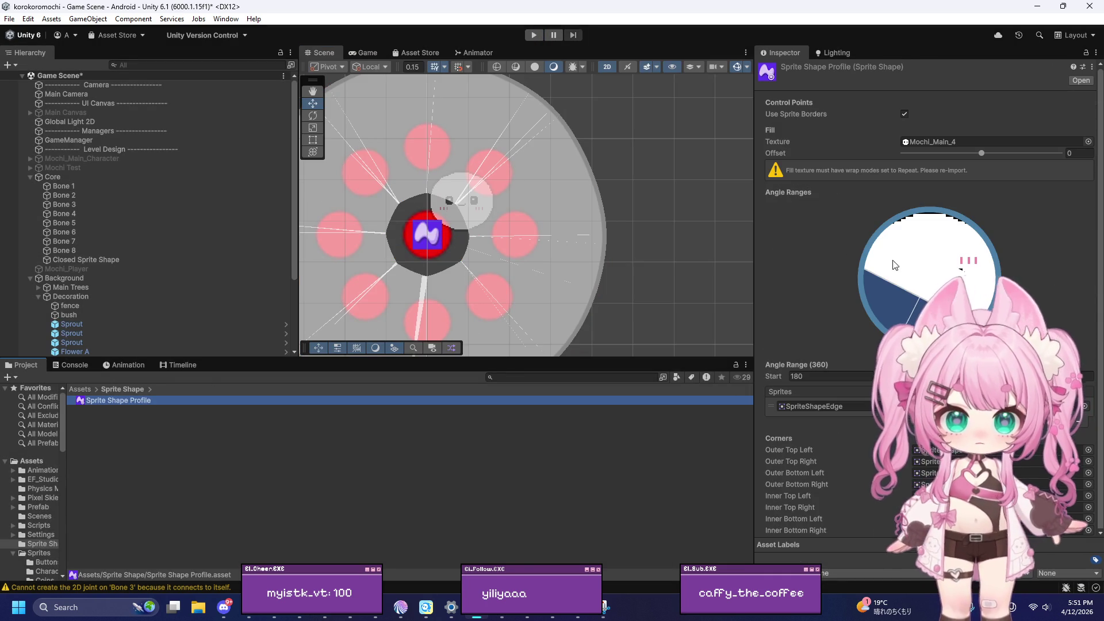
pyautogui.click(835, 377)
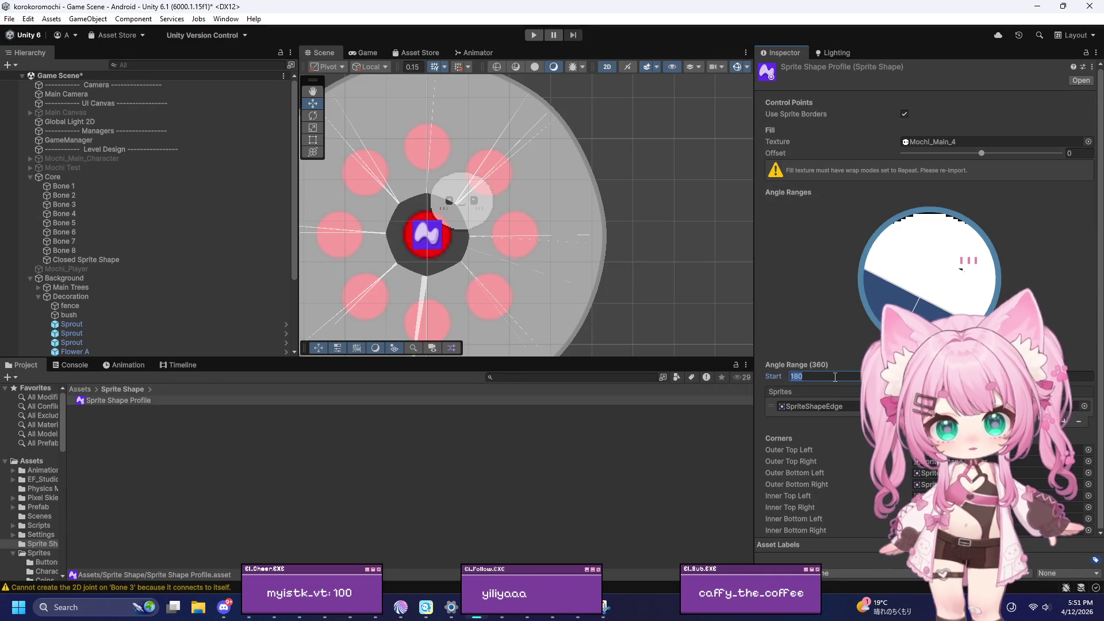
pyautogui.write('0')
pyautogui.press('Return')
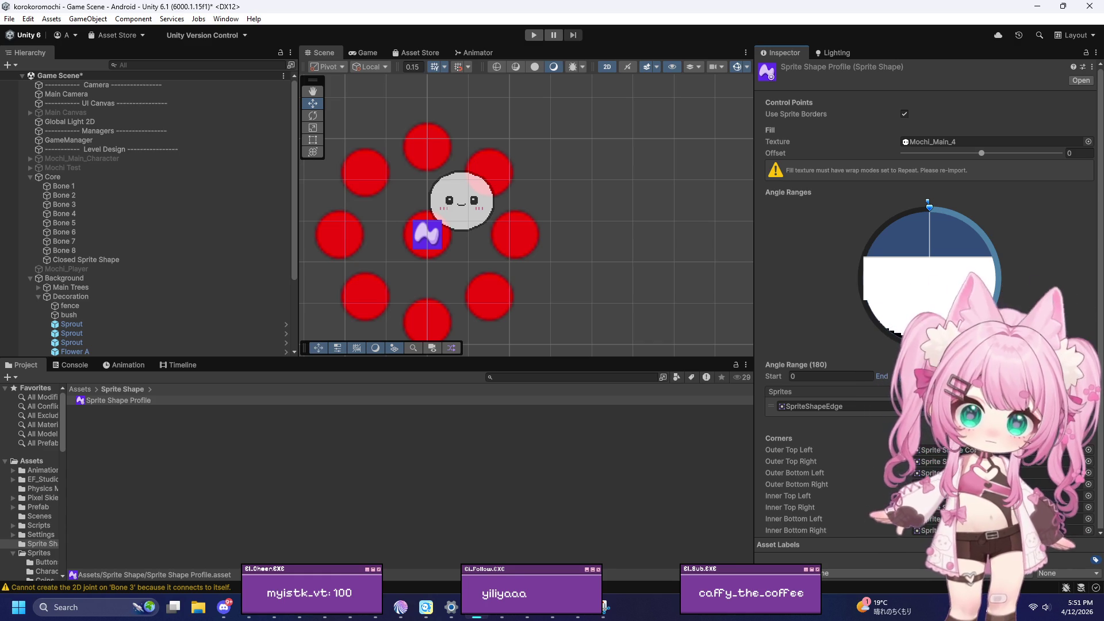
# Select the mochi sprite shape, nudge it left and undo back to X 0, then open Windows search
pyautogui.click(666, 220)
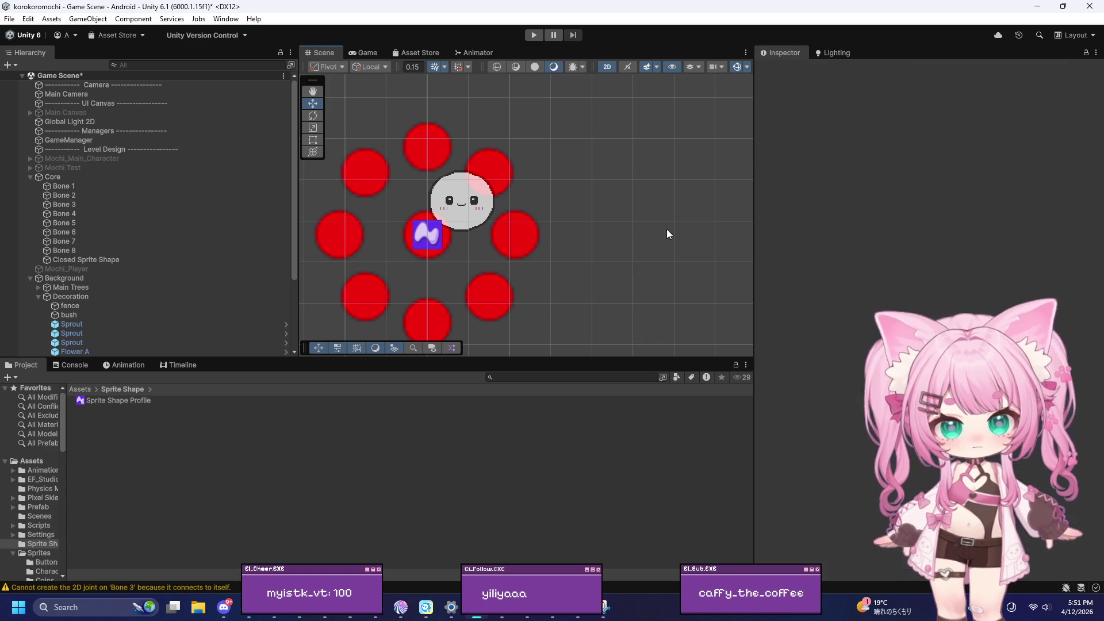
pyautogui.scroll(-3, 666, 224)
pyautogui.scroll(2, 580, 305)
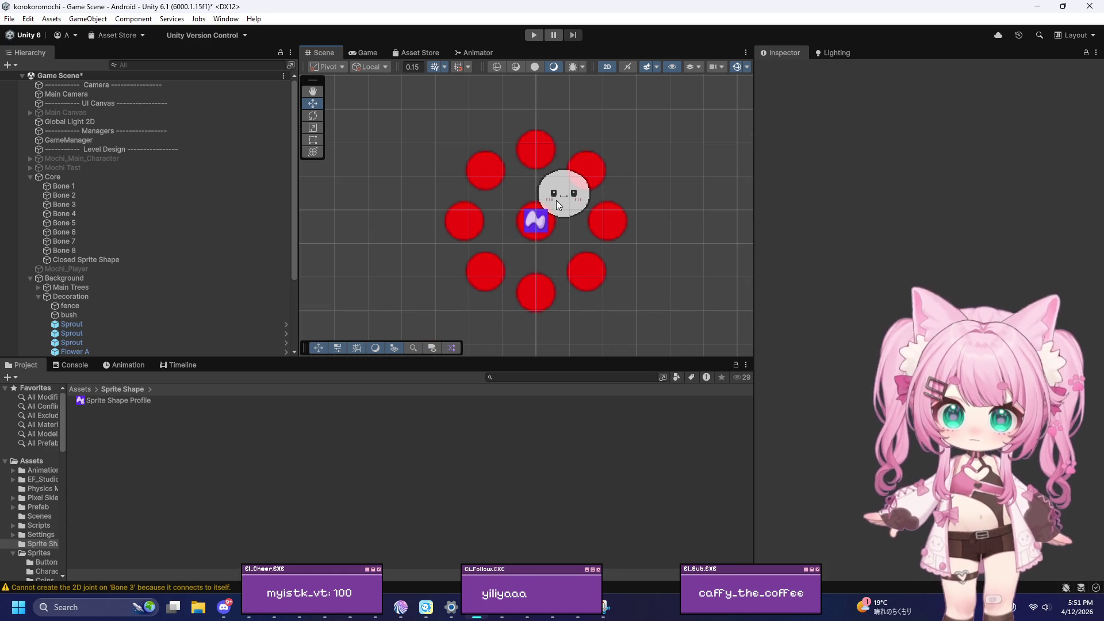
pyautogui.click(558, 200)
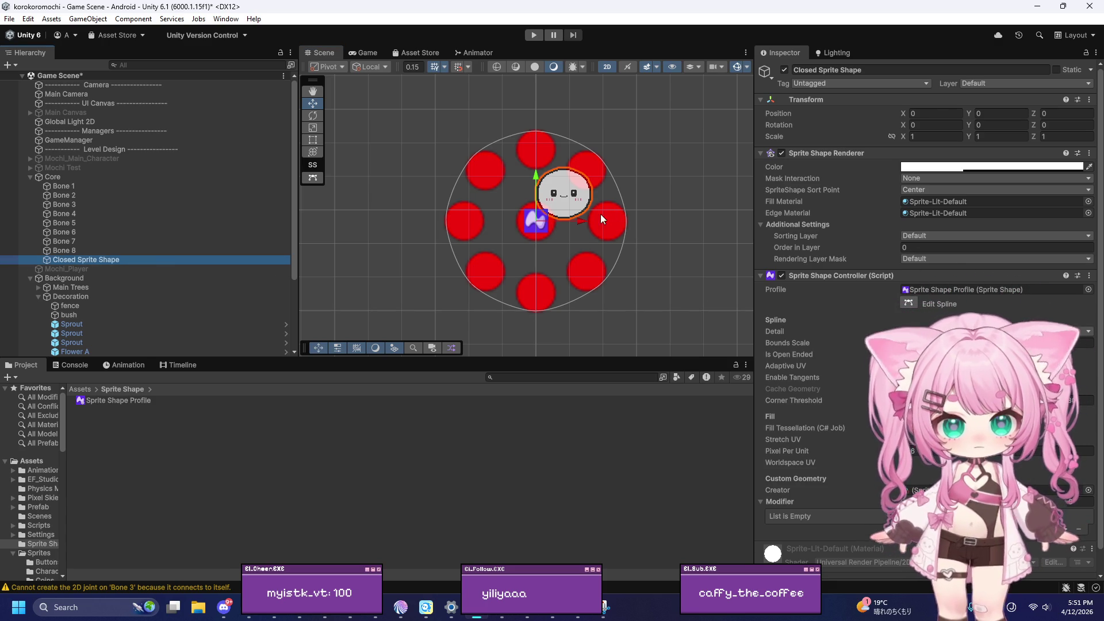
pyautogui.moveTo(579, 222); pyautogui.dragTo(557, 233)
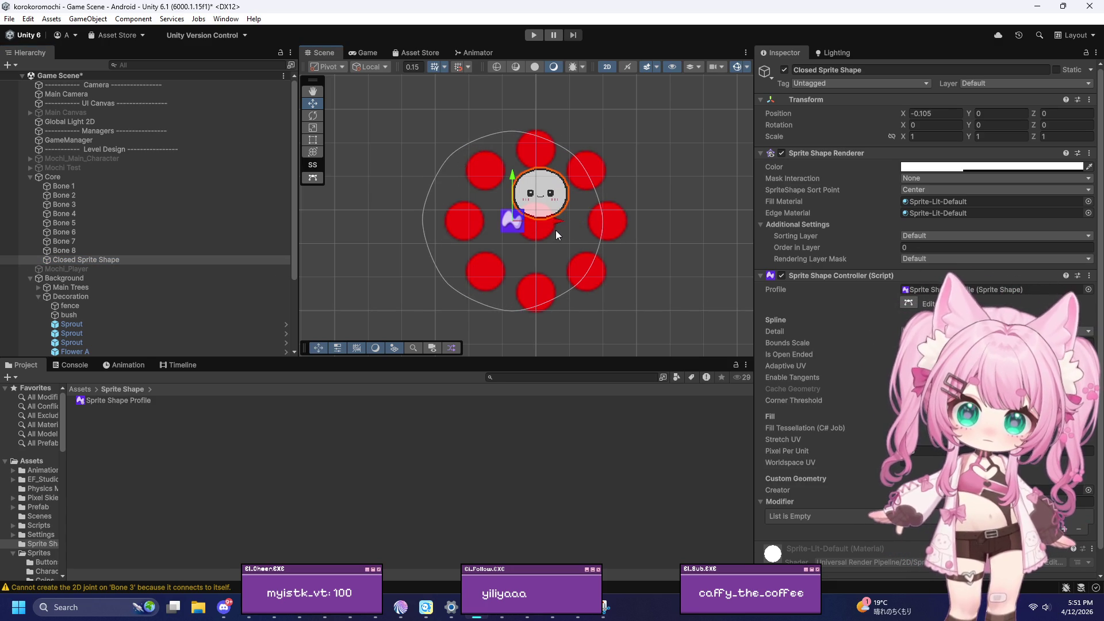
pyautogui.hotkey('ctrl', 'z')
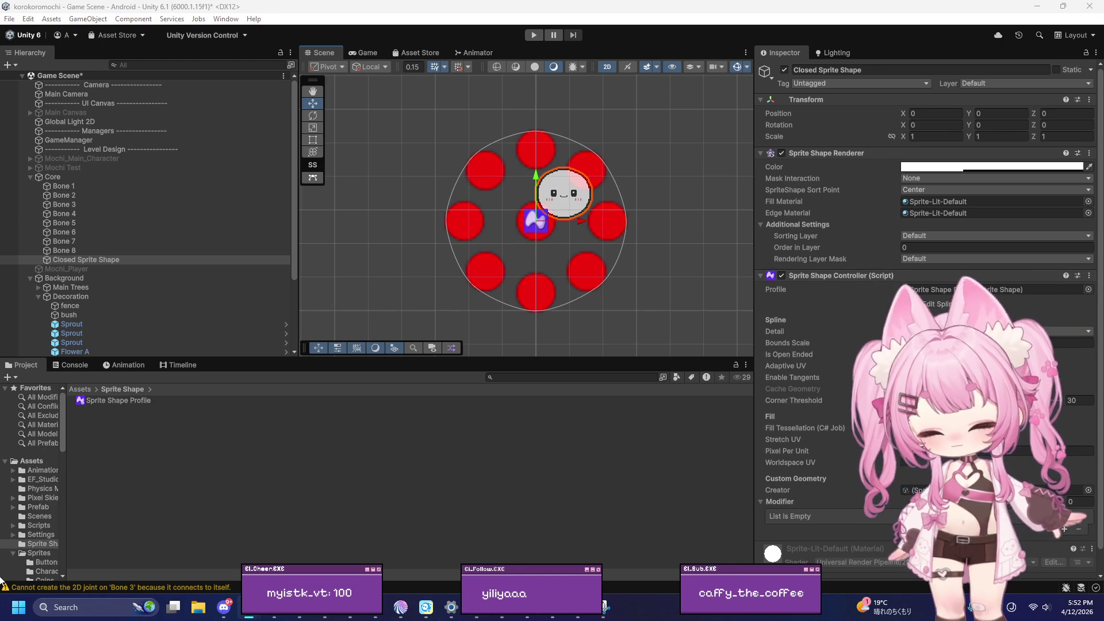
pyautogui.click(65, 610)
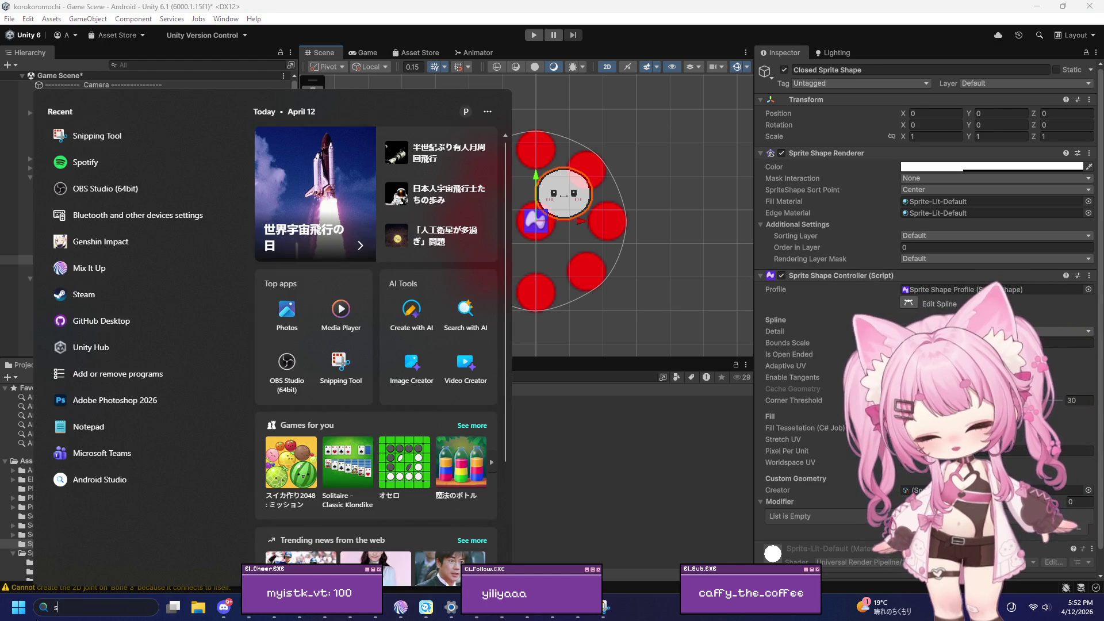
# Snip the Scene view, then raise the Game view scale to 0.85x during play
pyautogui.press('Escape')
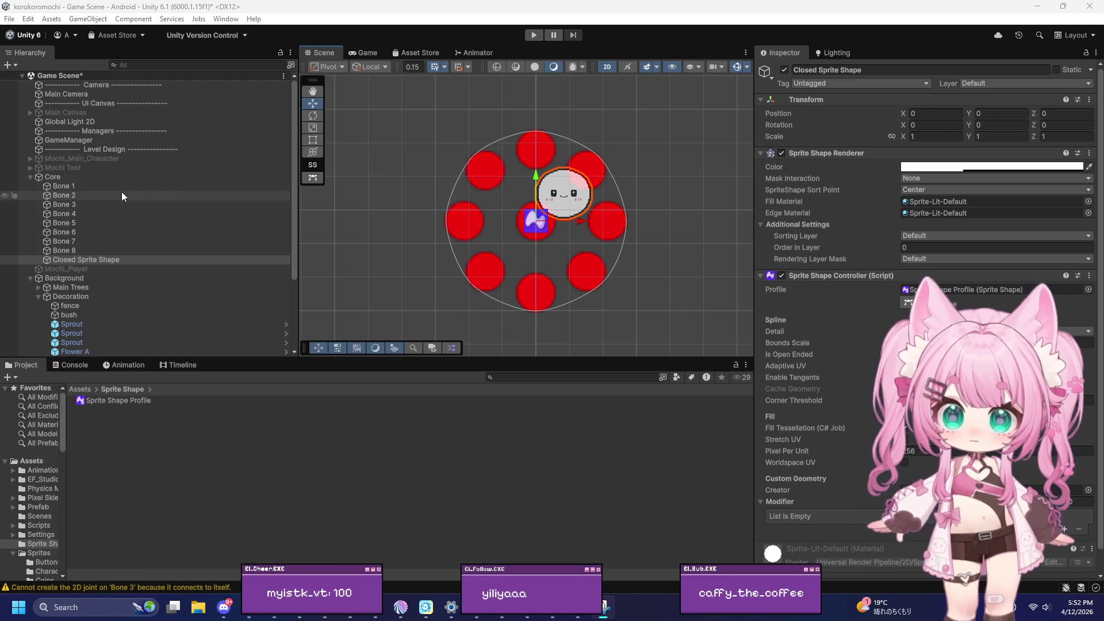
pyautogui.press('shift+super+s')
pyautogui.moveTo(377, 67)
pyautogui.mouseDown()
pyautogui.moveTo(688, 283)
pyautogui.moveTo(702, 326)
pyautogui.mouseUp()
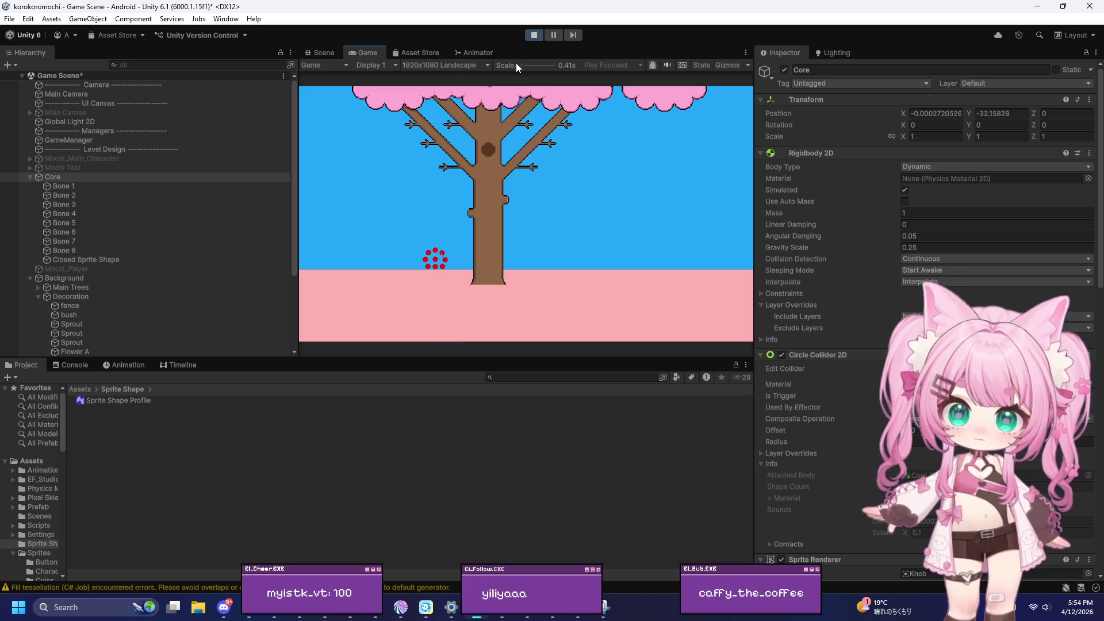
pyautogui.moveTo(522, 65)
pyautogui.mouseDown()
pyautogui.moveTo(541, 66)
pyautogui.moveTo(512, 64)
pyautogui.mouseUp()
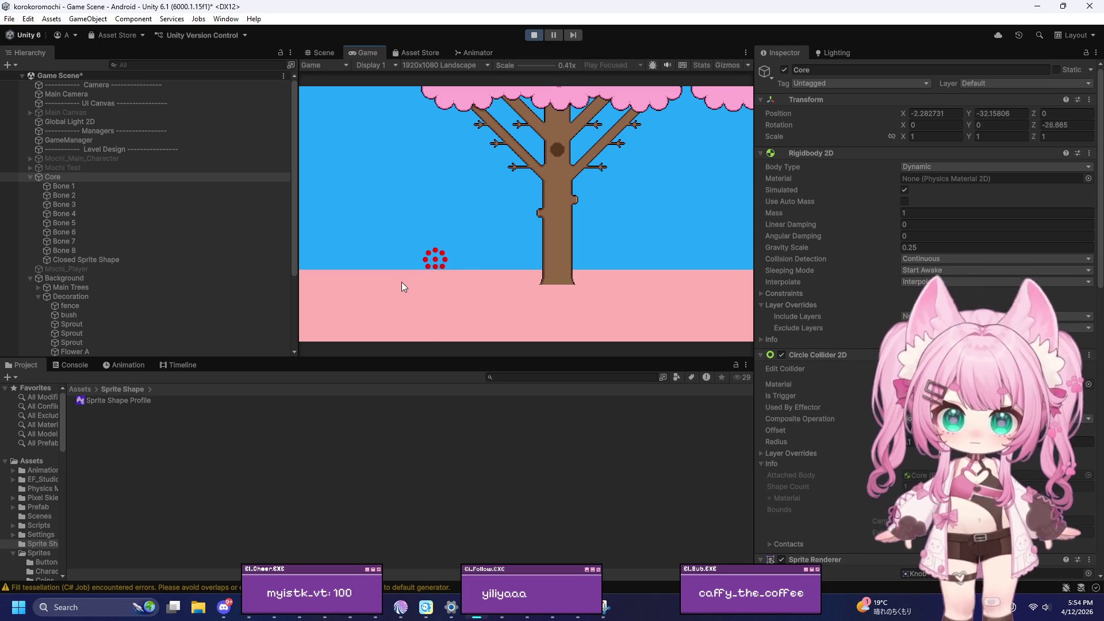
pyautogui.moveTo(517, 65); pyautogui.dragTo(530, 64)
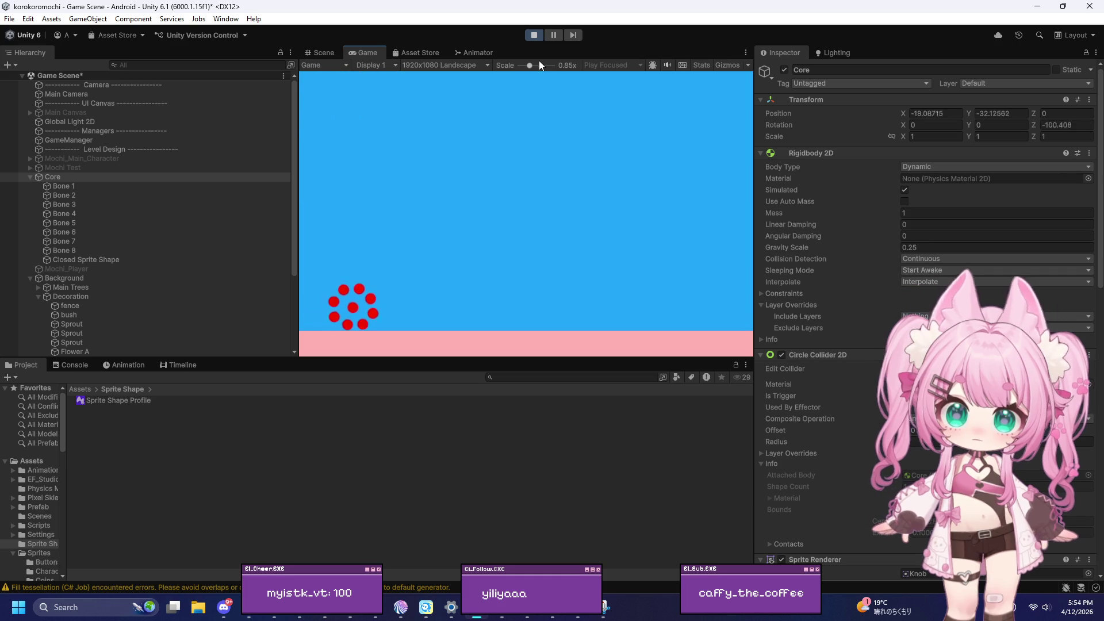
# Stop play mode and set Closed Sprite Shape's Sprite Shape Renderer color to opaque white
pyautogui.click(529, 35)
pyautogui.scroll(-3, 827, 245)
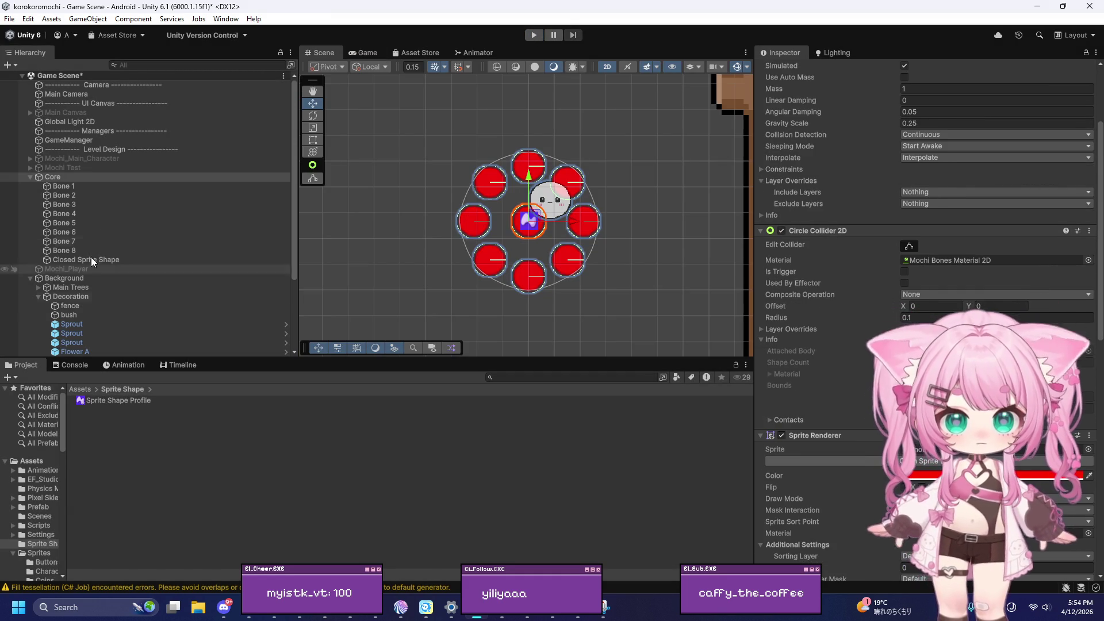
pyautogui.click(127, 260)
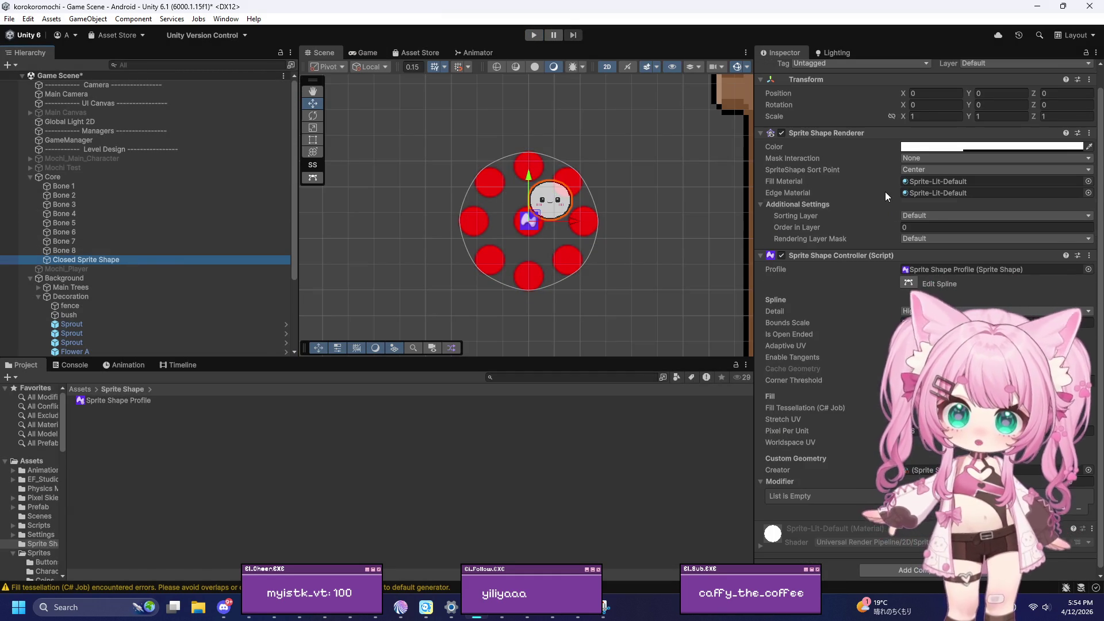
pyautogui.scroll(1, 882, 191)
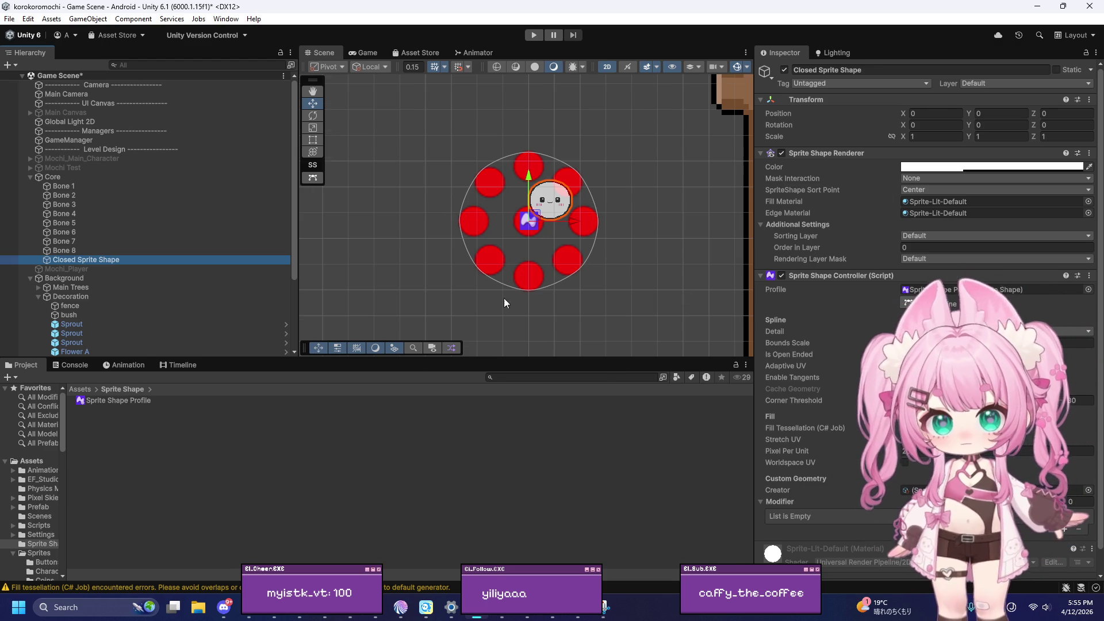
pyautogui.scroll(4, 555, 184)
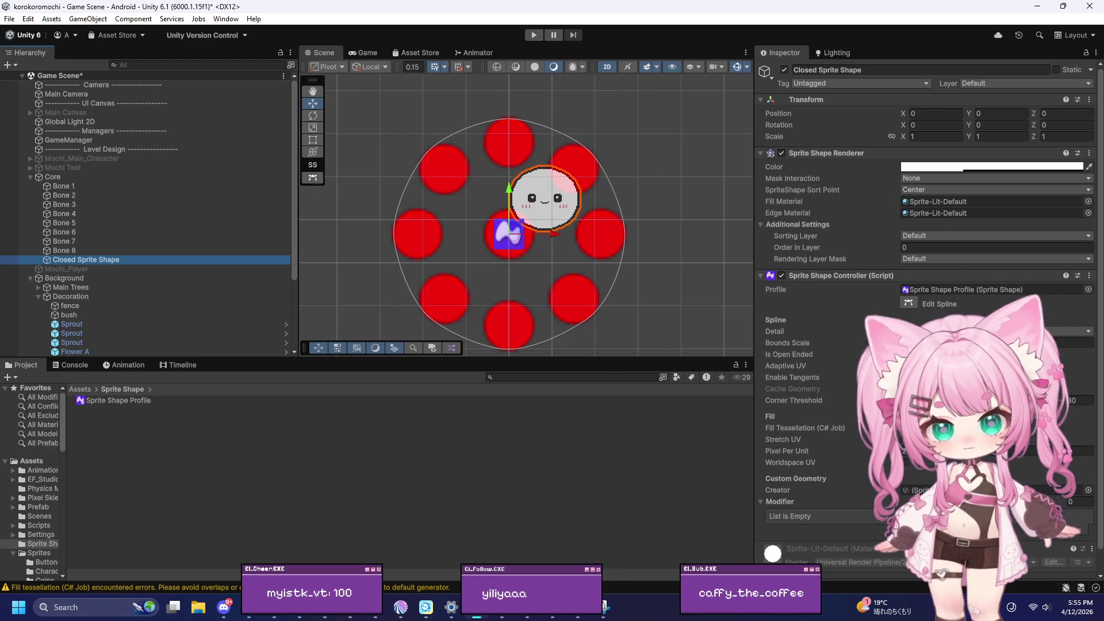
pyautogui.scroll(4, 543, 153)
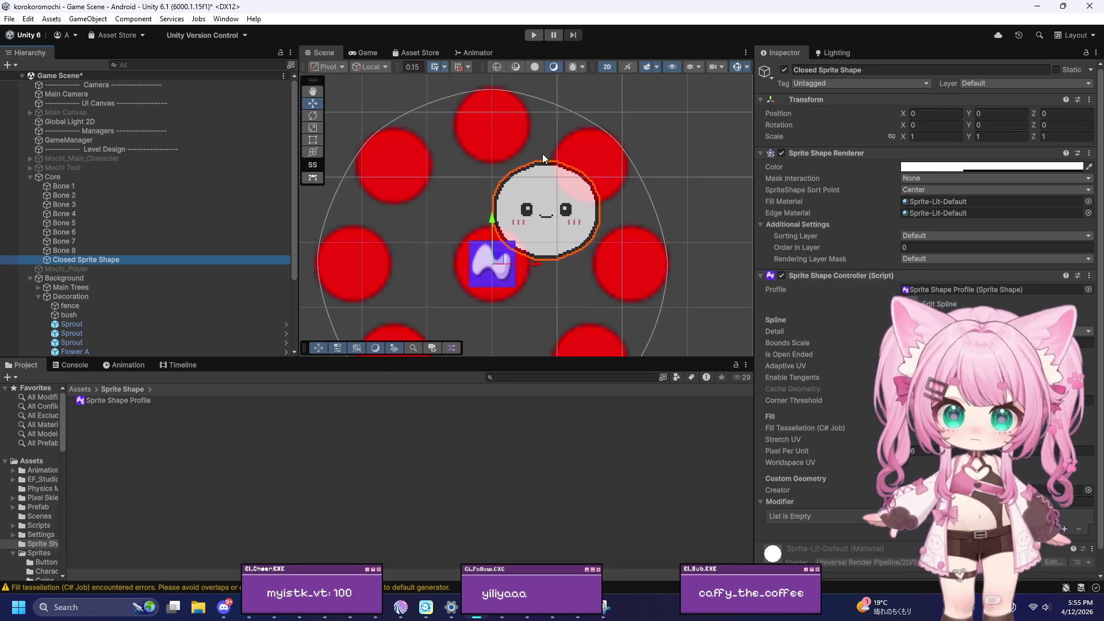
pyautogui.scroll(-2, 572, 177)
pyautogui.click(944, 166)
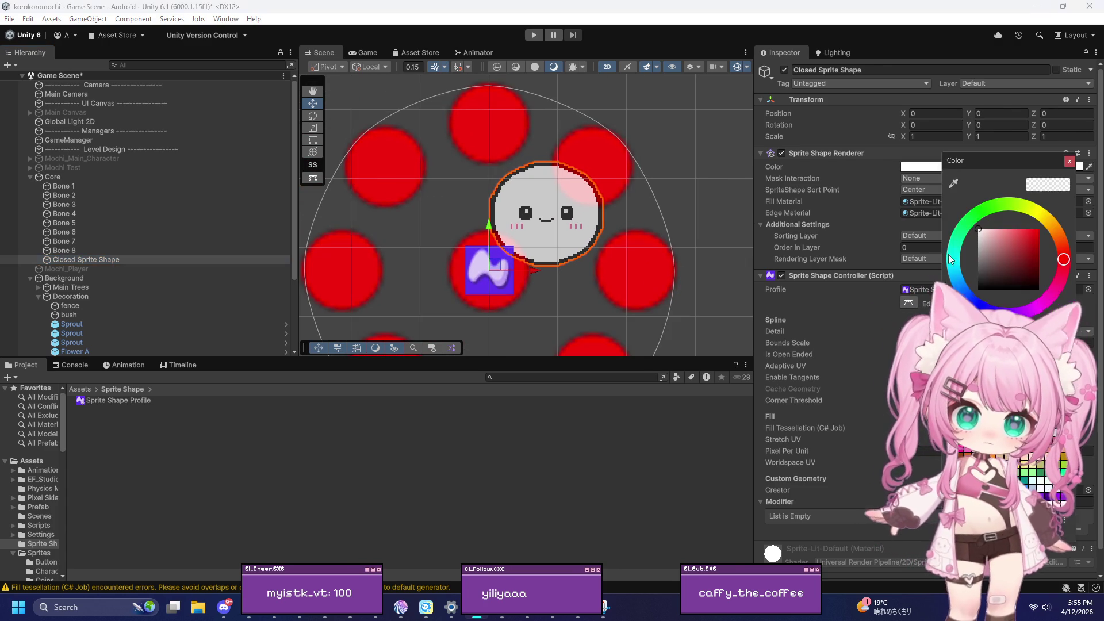
pyautogui.scroll(-5, 576, 132)
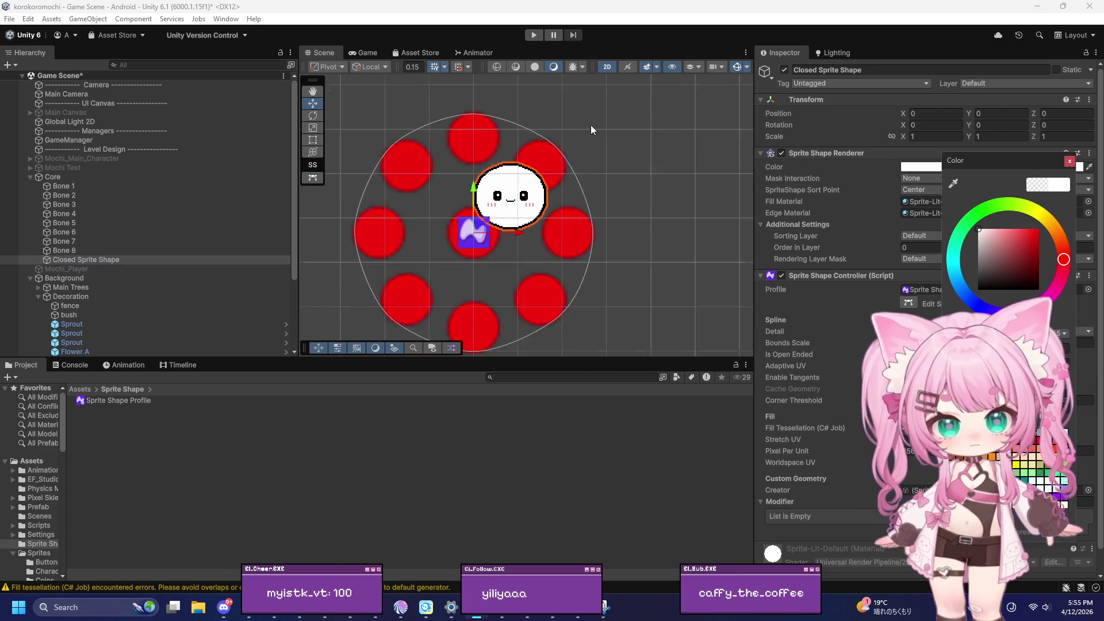
pyautogui.click(1070, 161)
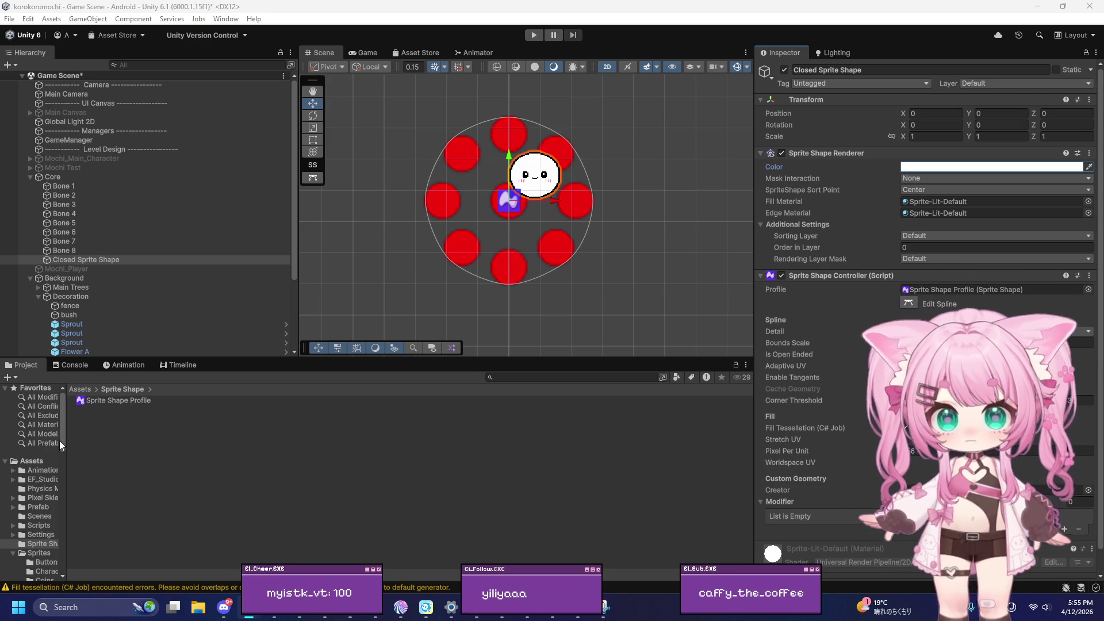
# Nudge Closed Sprite Shape left along X and undo it back to 0
pyautogui.click(93, 260)
pyautogui.moveTo(555, 206)
pyautogui.mouseDown()
pyautogui.moveTo(481, 200)
pyautogui.moveTo(545, 200)
pyautogui.mouseUp()
pyautogui.hotkey('ctrl', 'z')
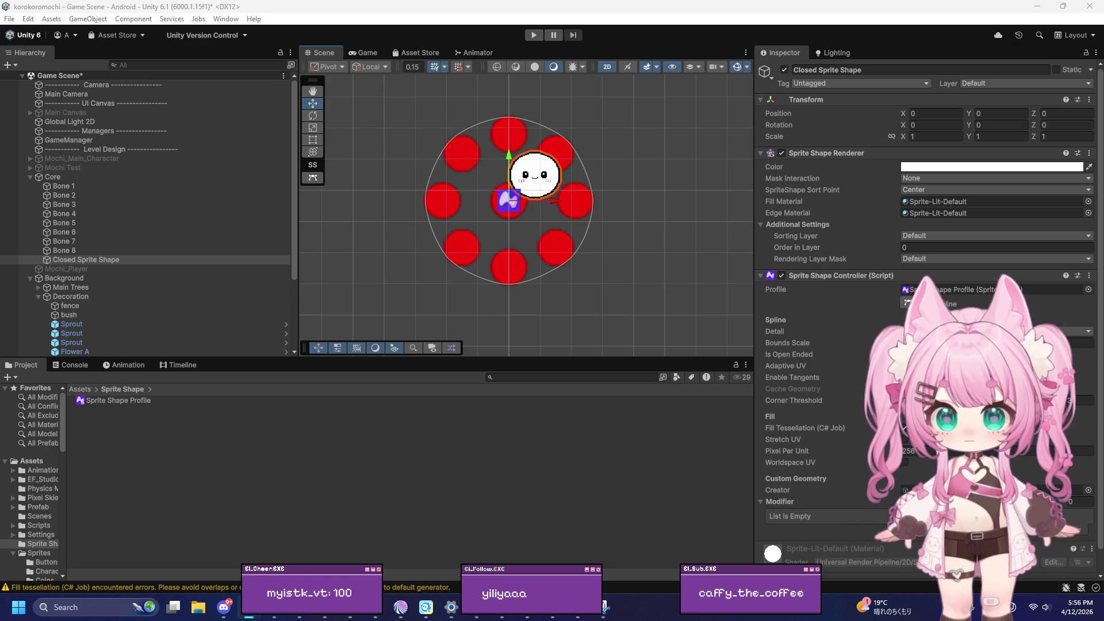
# Browse to Assets/Sprites/Main Characters and view Mochi_Main_4's import settings
pyautogui.click(81, 389)
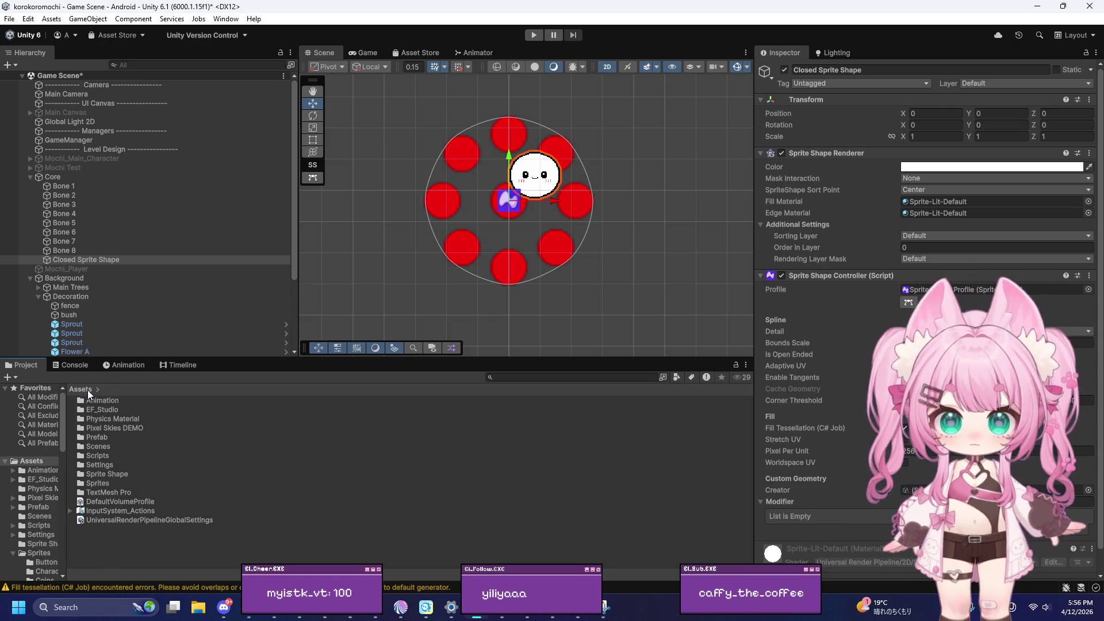
pyautogui.doubleClick(101, 454)
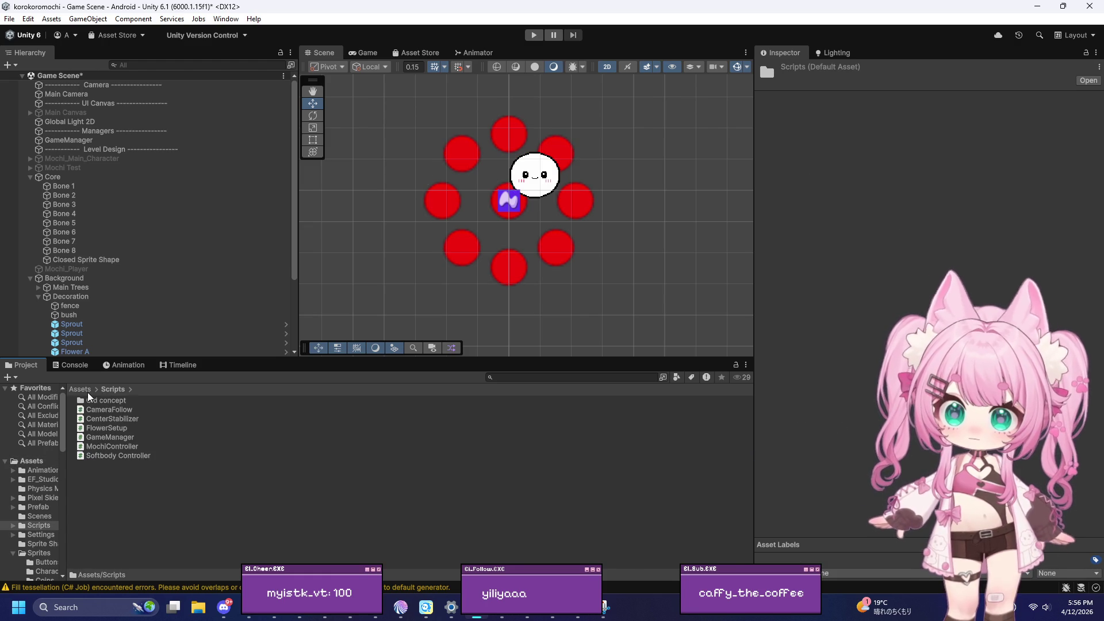
pyautogui.click(86, 390)
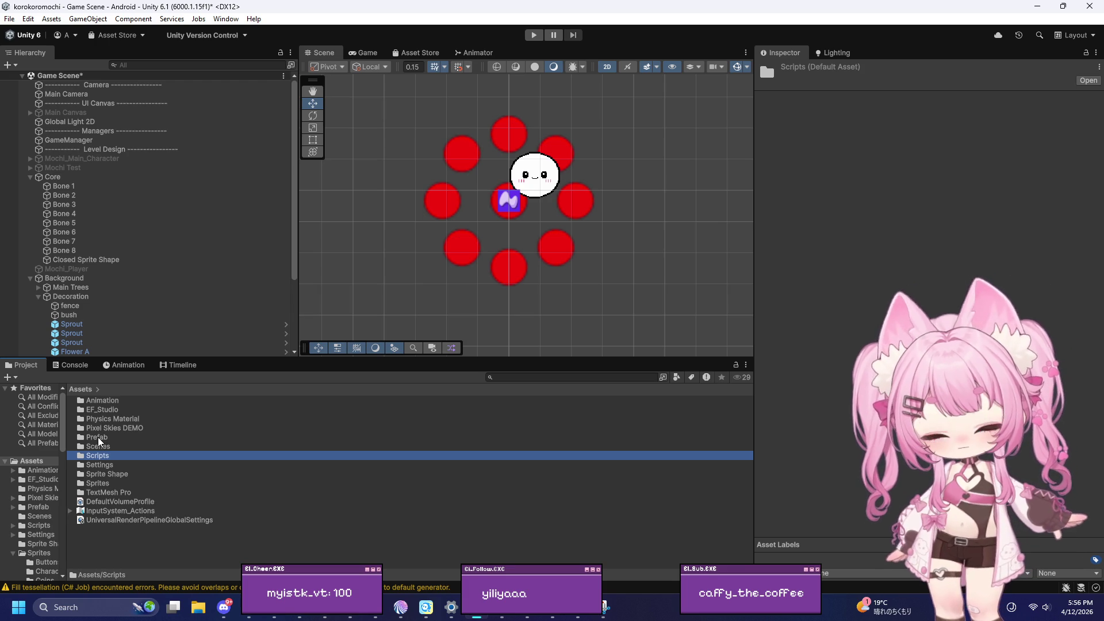
pyautogui.doubleClick(98, 484)
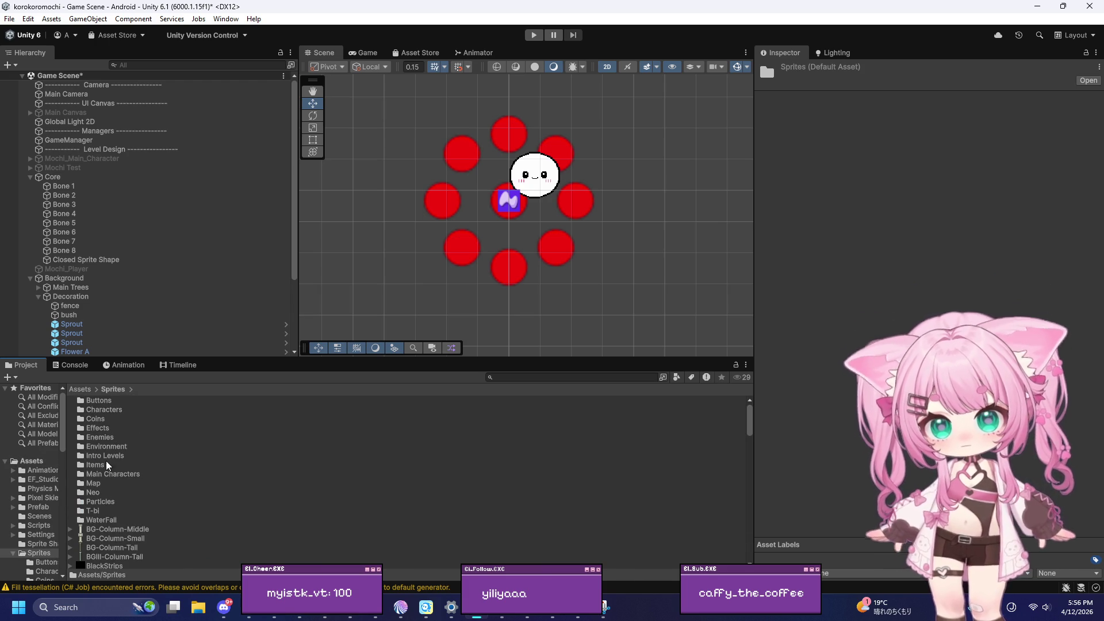
pyautogui.doubleClick(104, 475)
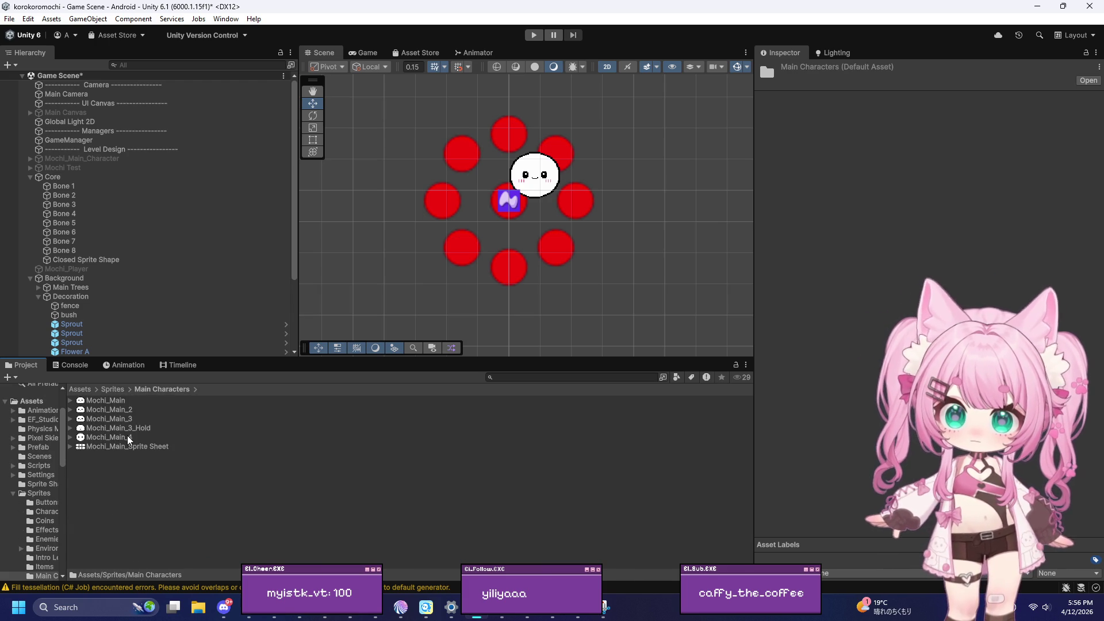
pyautogui.click(128, 438)
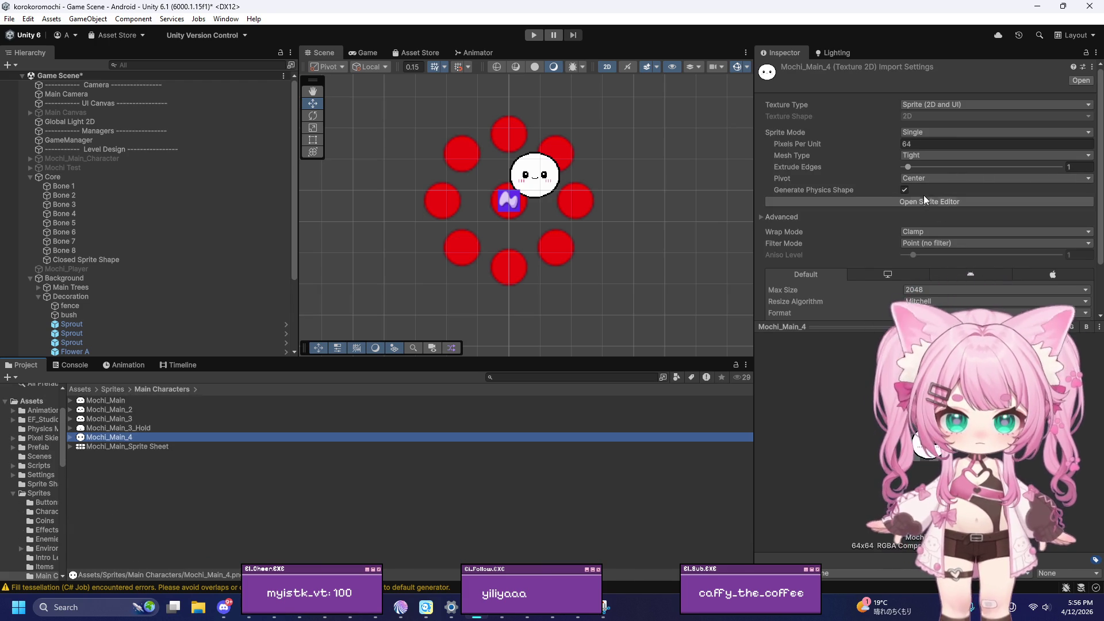
# Open the Sprite Editor for Mochi_Main_4, move its window left, and close it
pyautogui.click(926, 197)
pyautogui.moveTo(819, 18); pyautogui.dragTo(566, 121)
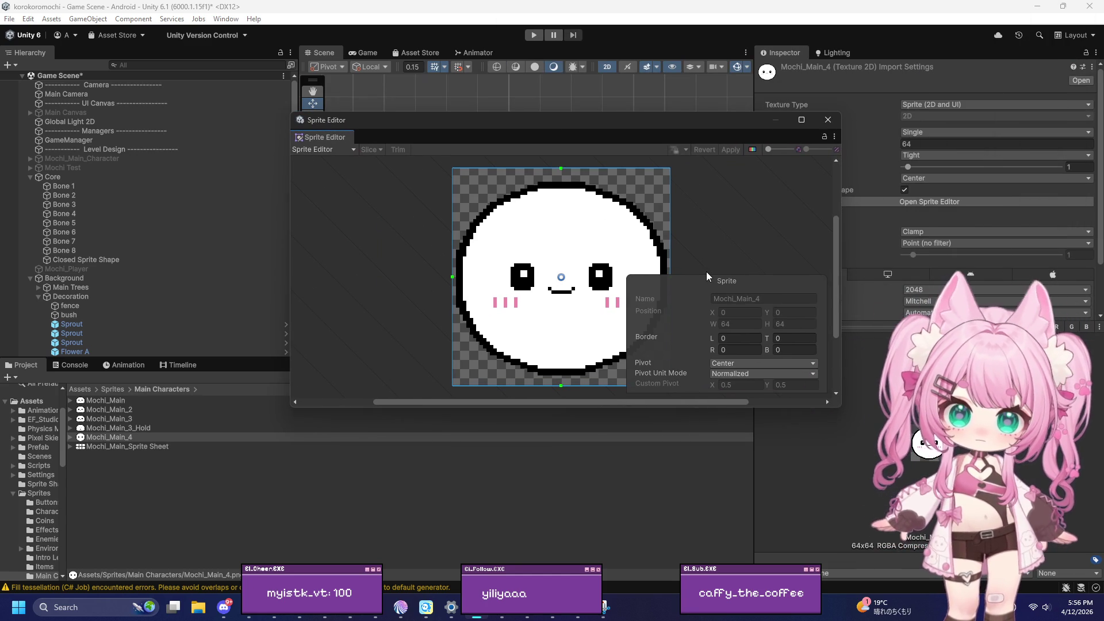
pyautogui.click(829, 120)
# Select Closed Sprite Shape, shift it slightly, and enter Edit Spline mode
pyautogui.scroll(5, 529, 213)
pyautogui.click(558, 166)
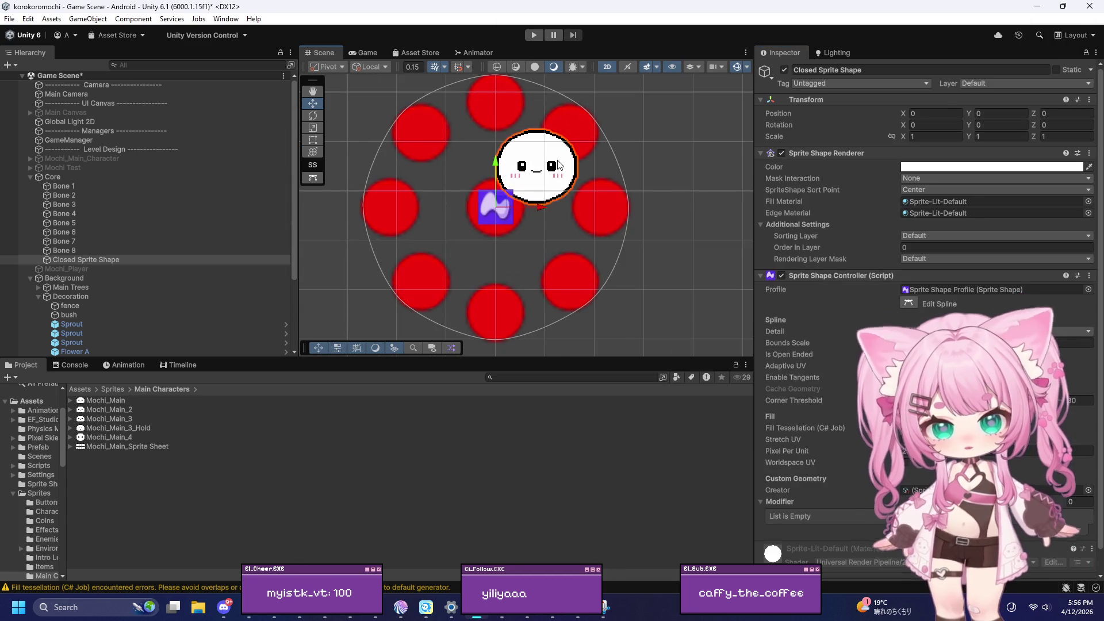
pyautogui.moveTo(540, 207)
pyautogui.mouseDown()
pyautogui.moveTo(482, 212)
pyautogui.moveTo(538, 225)
pyautogui.mouseUp()
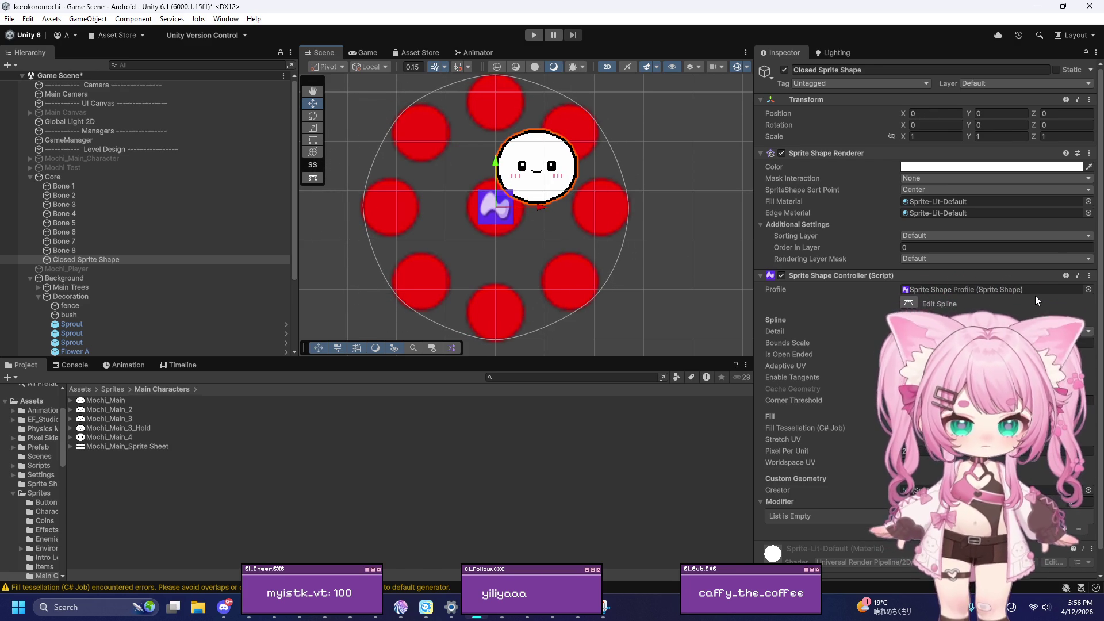
pyautogui.click(910, 303)
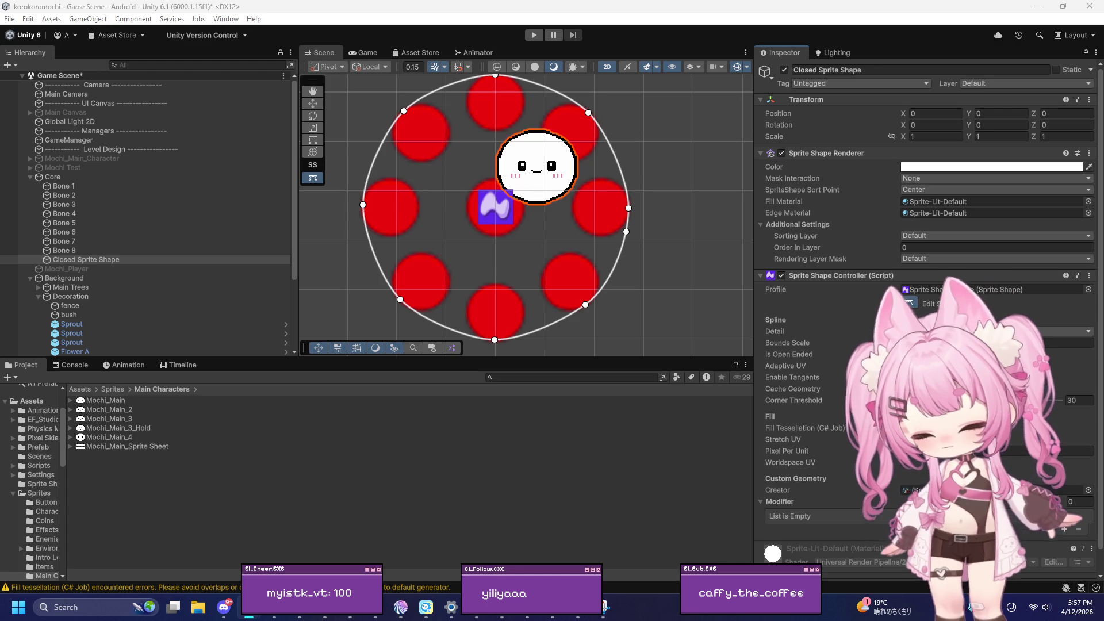
# Launch Snipping Tool by searching 'sni' in Windows search
pyautogui.click(64, 608)
pyautogui.write('sni')
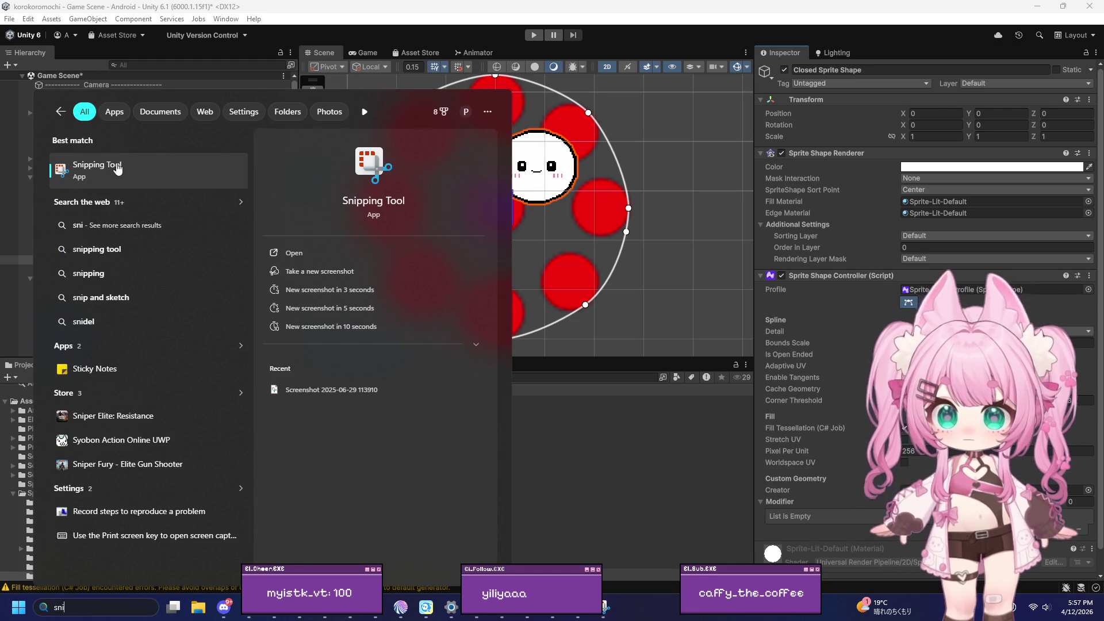
pyautogui.click(357, 157)
pyautogui.scroll(-3, 358, 157)
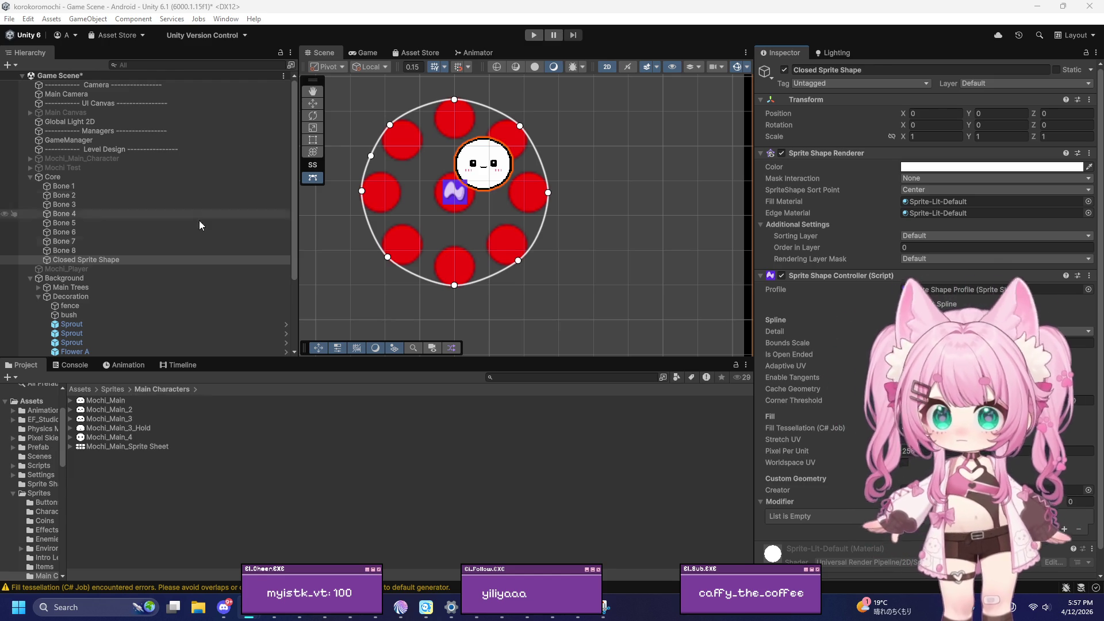
# Select Closed Sprite Shape, revert its last spline edit with Ctrl+Z, and select Core
pyautogui.click(104, 260)
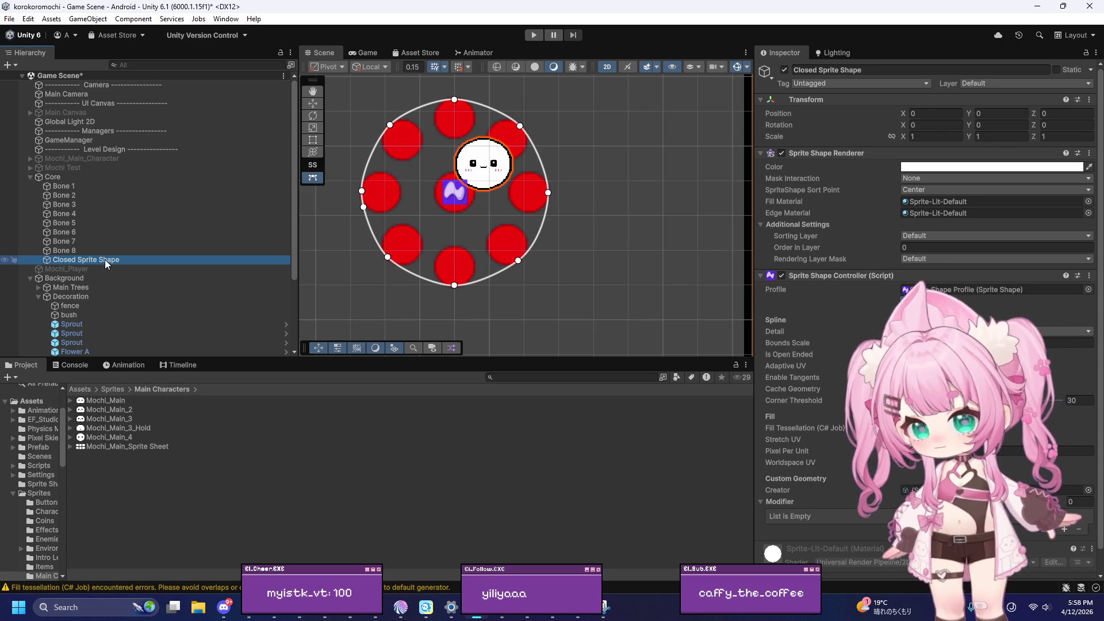
pyautogui.hotkey('ctrl', 'z')
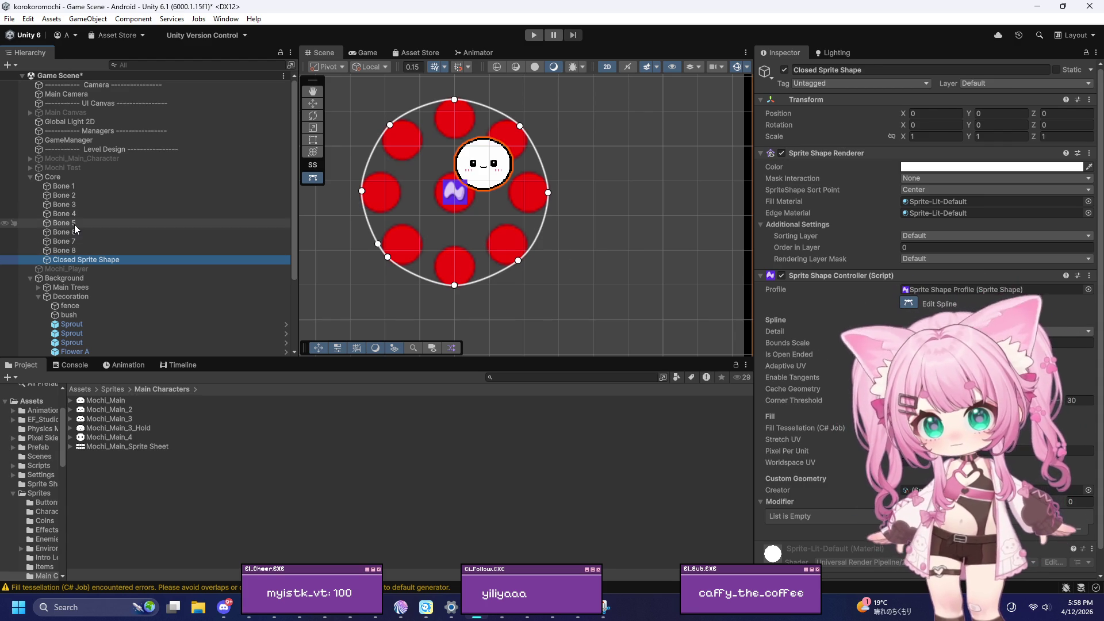
pyautogui.click(57, 178)
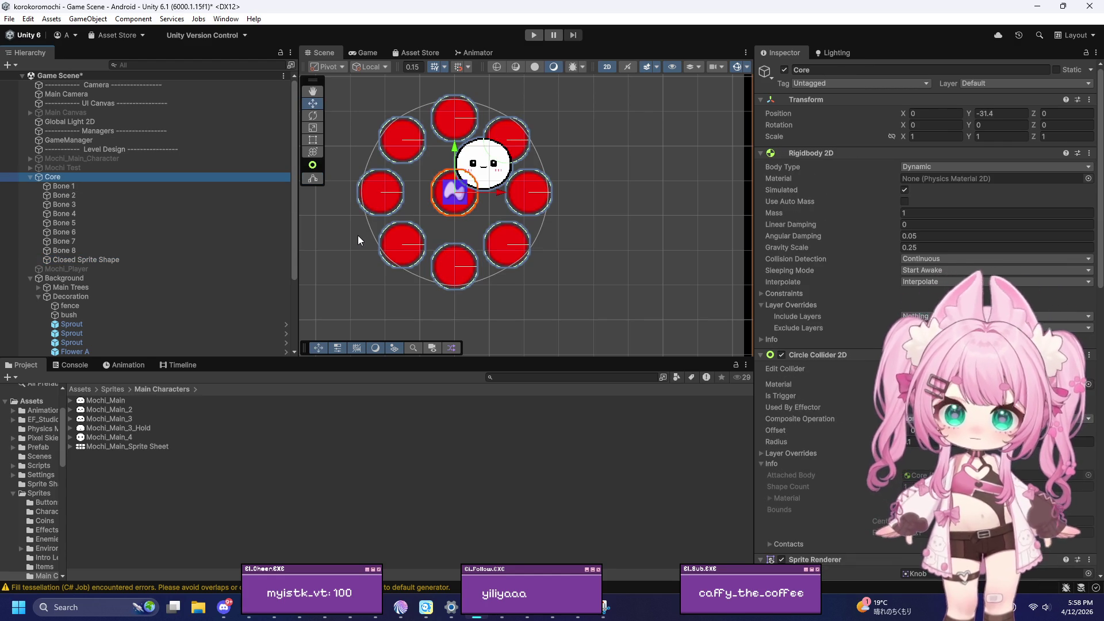
# Set the Core object's Transform Position Y to 0 and frame it in the Scene view
pyautogui.doubleClick(994, 115)
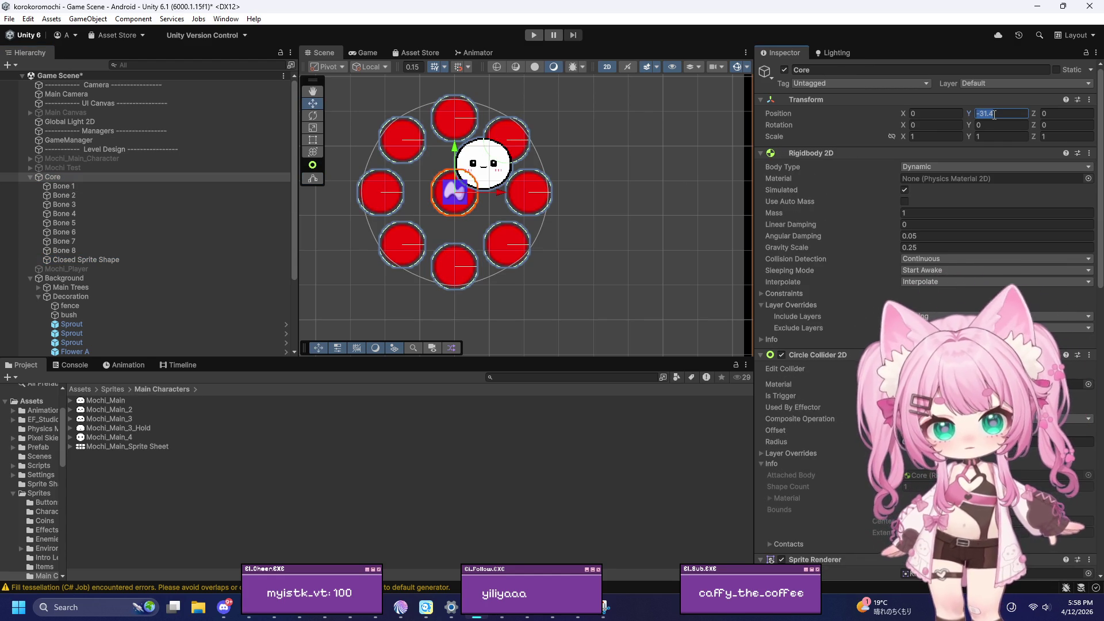
pyautogui.write('0')
pyautogui.doubleClick(61, 176)
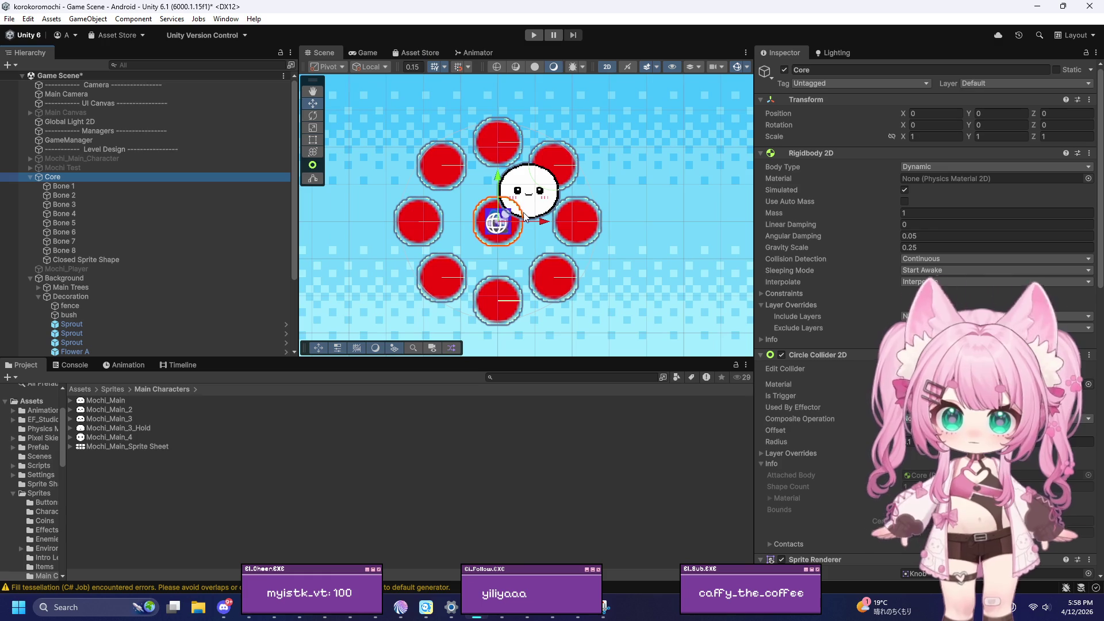
# Open the Closed Sprite Shape's spline for editing with Edit Spline
pyautogui.click(89, 260)
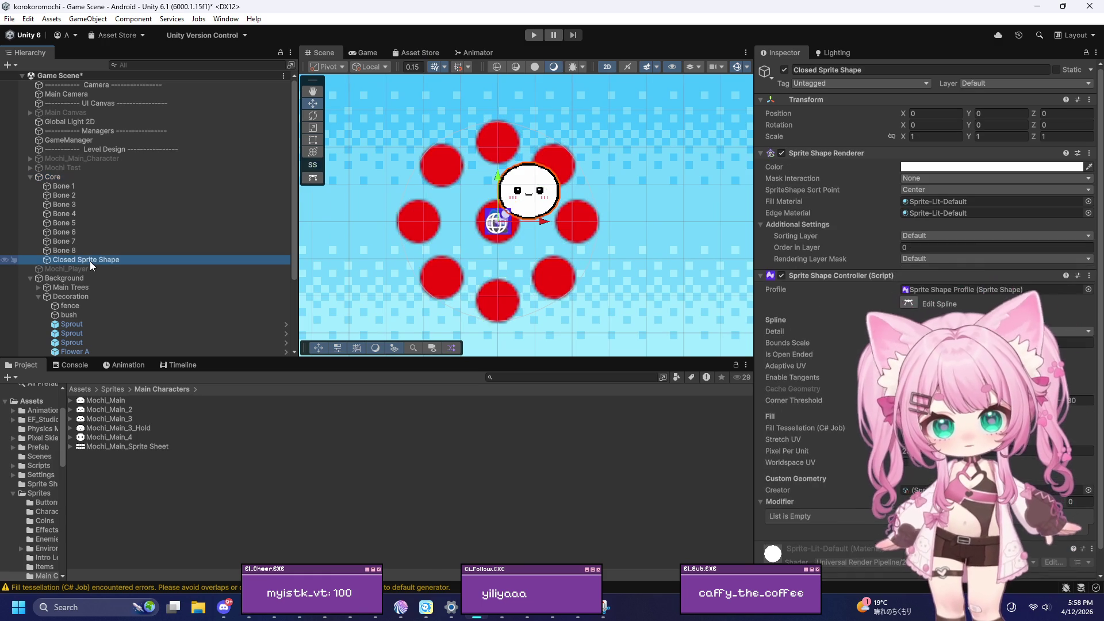
pyautogui.click(56, 178)
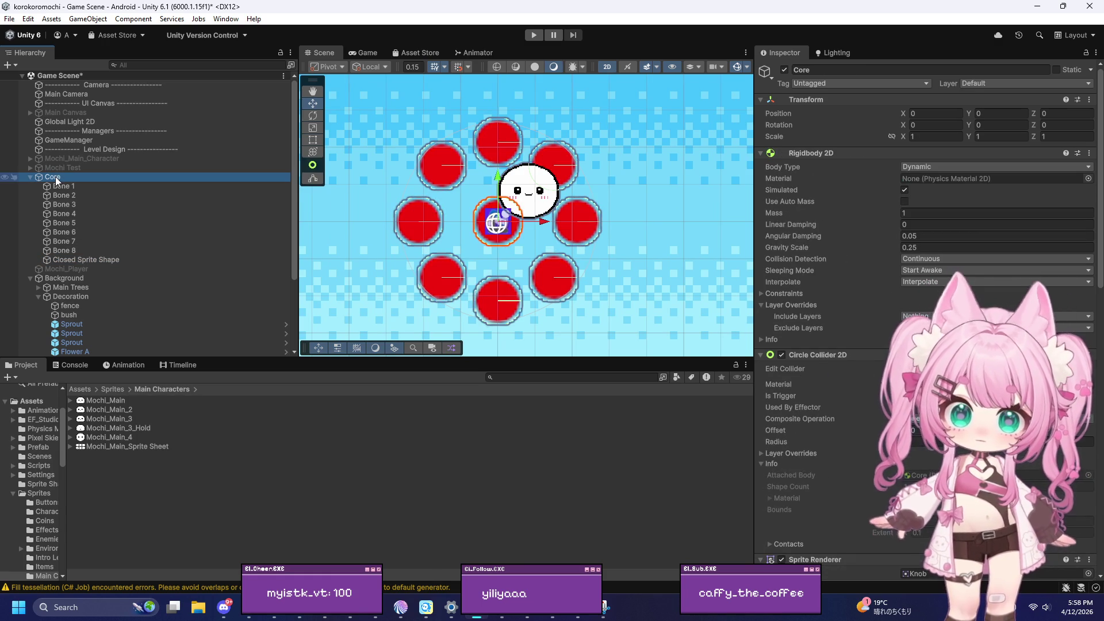
pyautogui.click(93, 260)
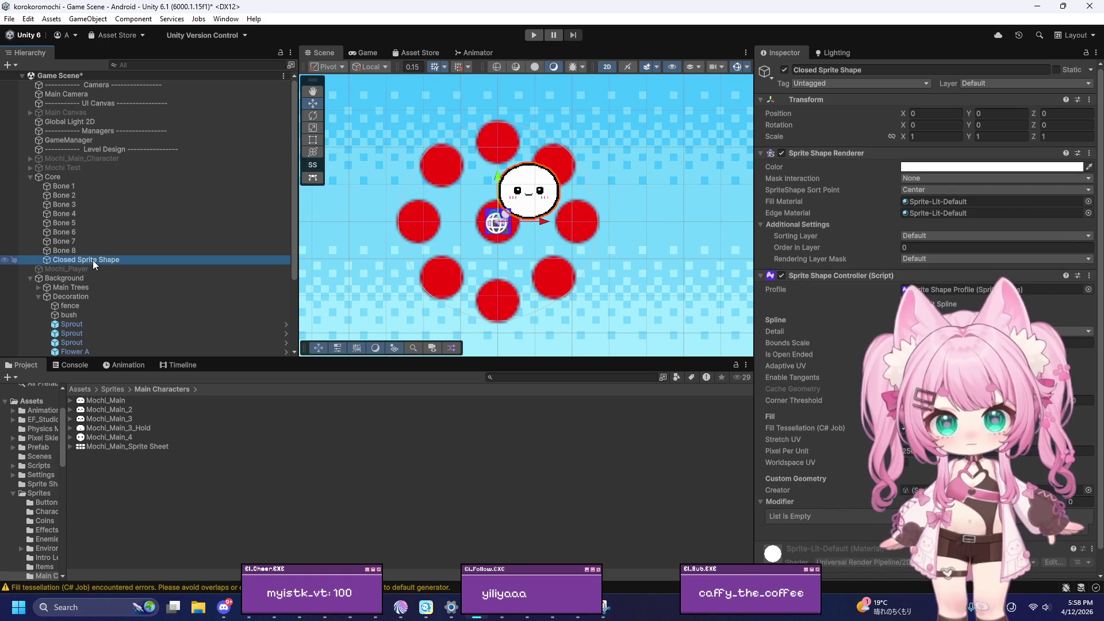
pyautogui.click(931, 303)
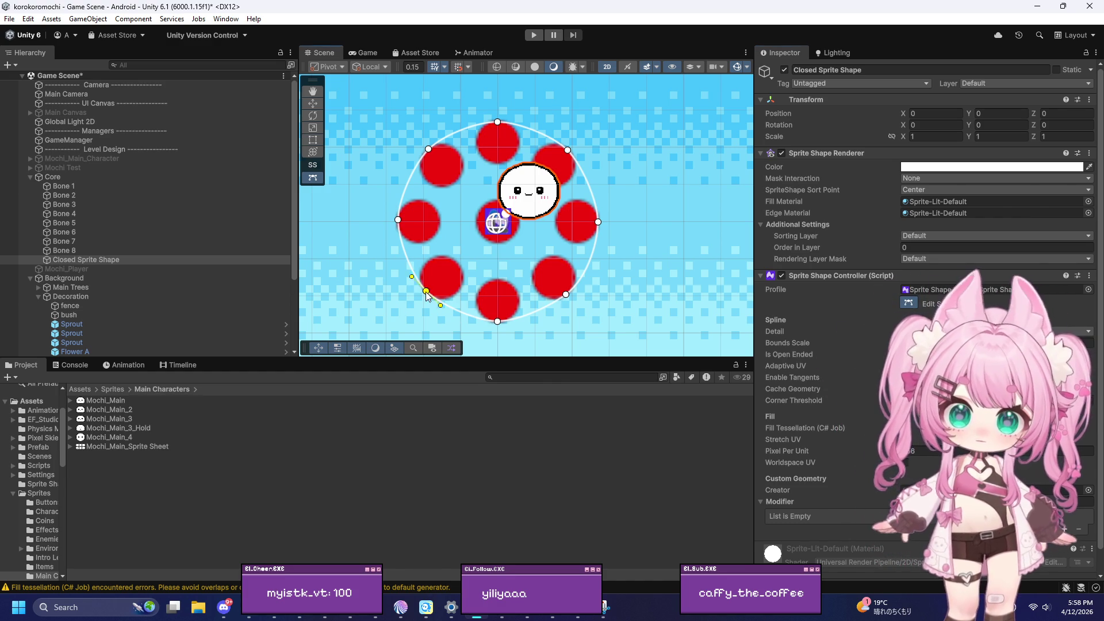
pyautogui.moveTo(426, 291); pyautogui.dragTo(355, 322)
pyautogui.moveTo(398, 220); pyautogui.dragTo(297, 169)
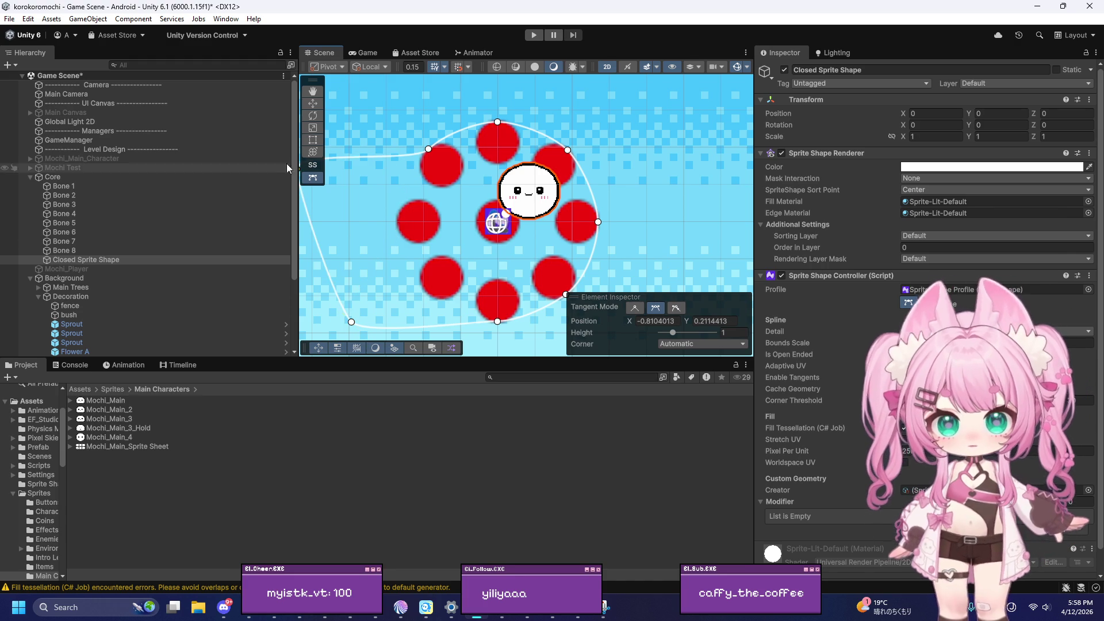
pyautogui.moveTo(561, 144); pyautogui.dragTo(632, 76)
pyautogui.click(602, 222)
pyautogui.moveTo(612, 224); pyautogui.dragTo(680, 242)
pyautogui.scroll(-3, 472, 168)
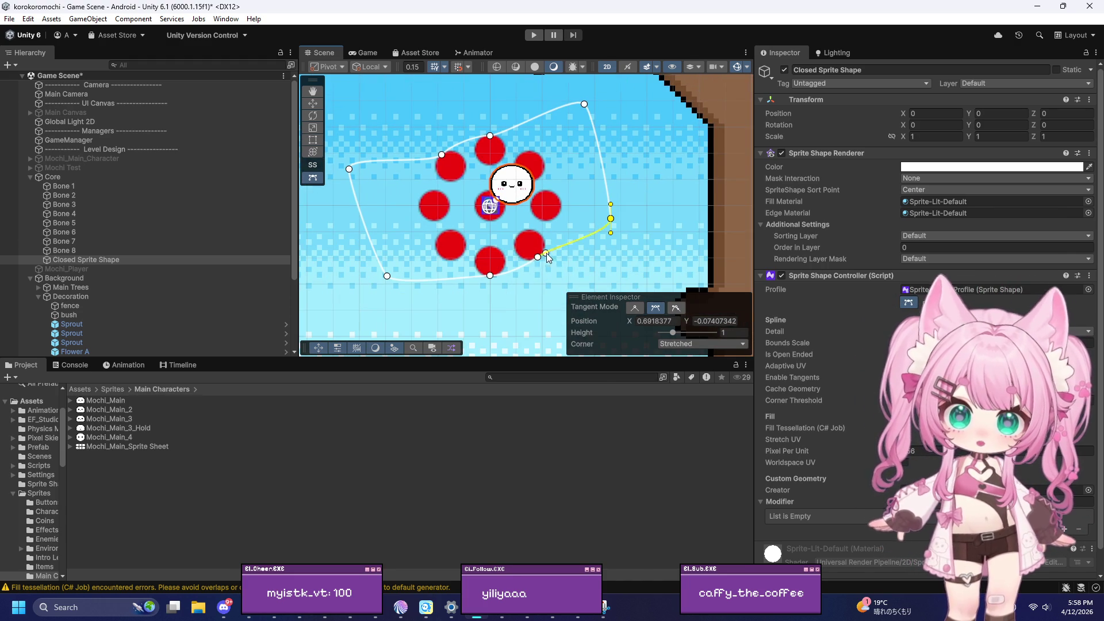
pyautogui.moveTo(538, 257); pyautogui.dragTo(546, 310)
pyautogui.moveTo(490, 275)
pyautogui.mouseDown()
pyautogui.moveTo(429, 310)
pyautogui.moveTo(480, 339)
pyautogui.mouseUp()
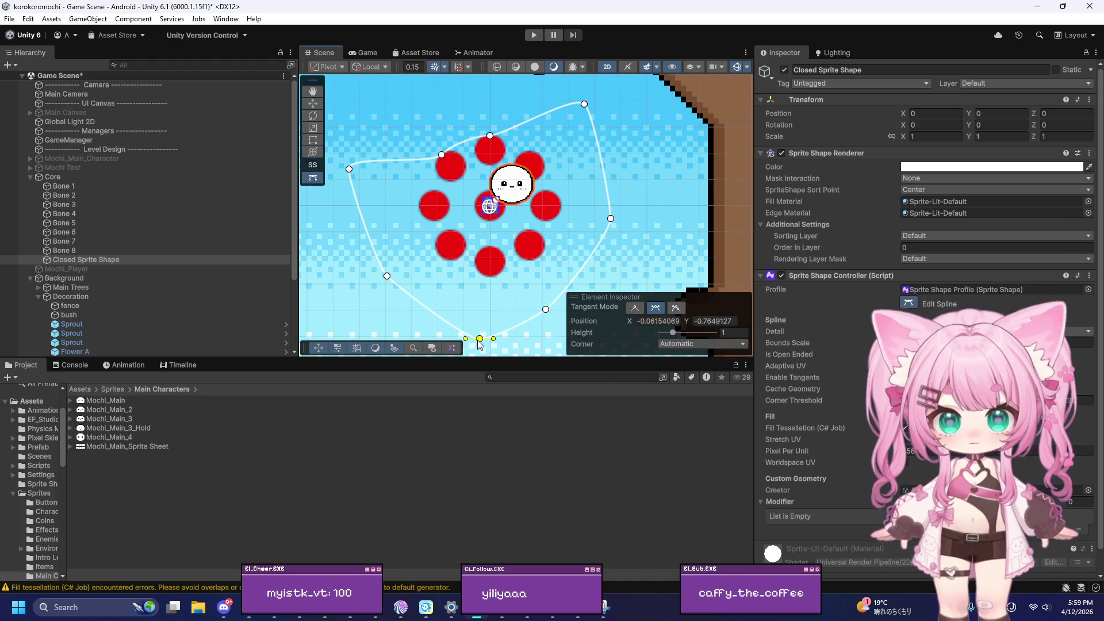
pyautogui.hotkey('ctrl', 'z')
pyautogui.hotkey('ctrl', 'z')
pyautogui.hotkey('ctrl', 'z')
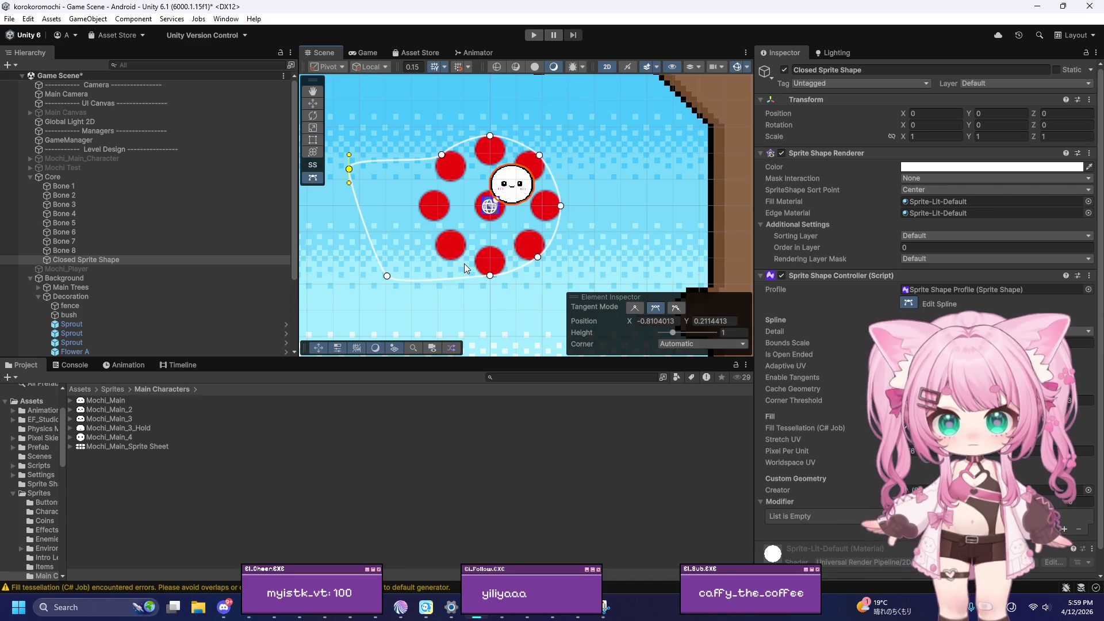
pyautogui.hotkey('ctrl', 'z')
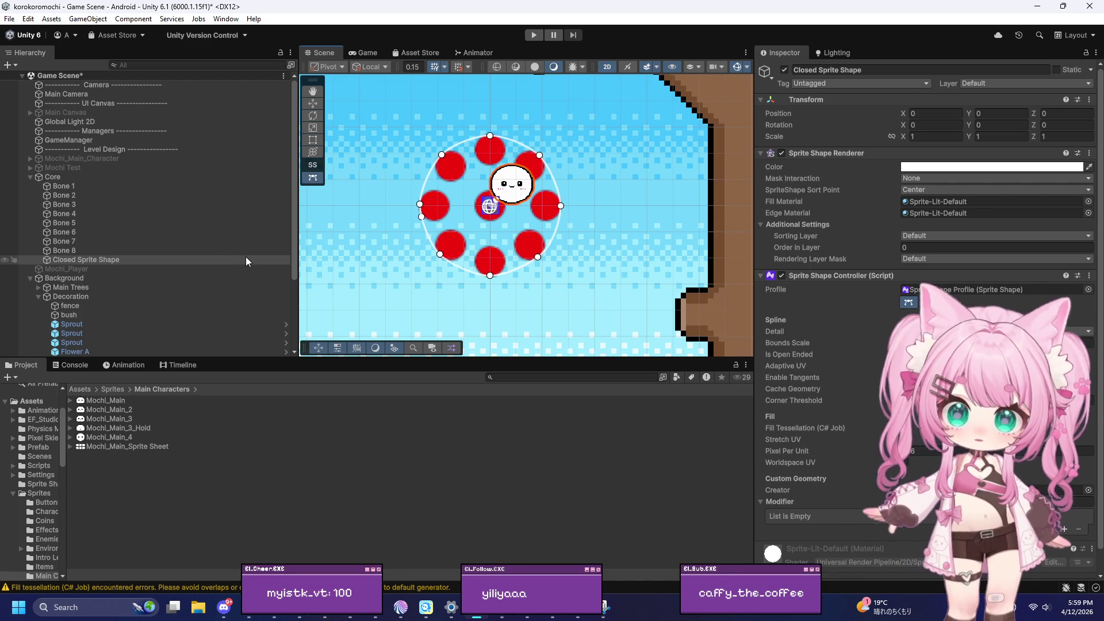
pyautogui.hotkey('ctrl', 'z')
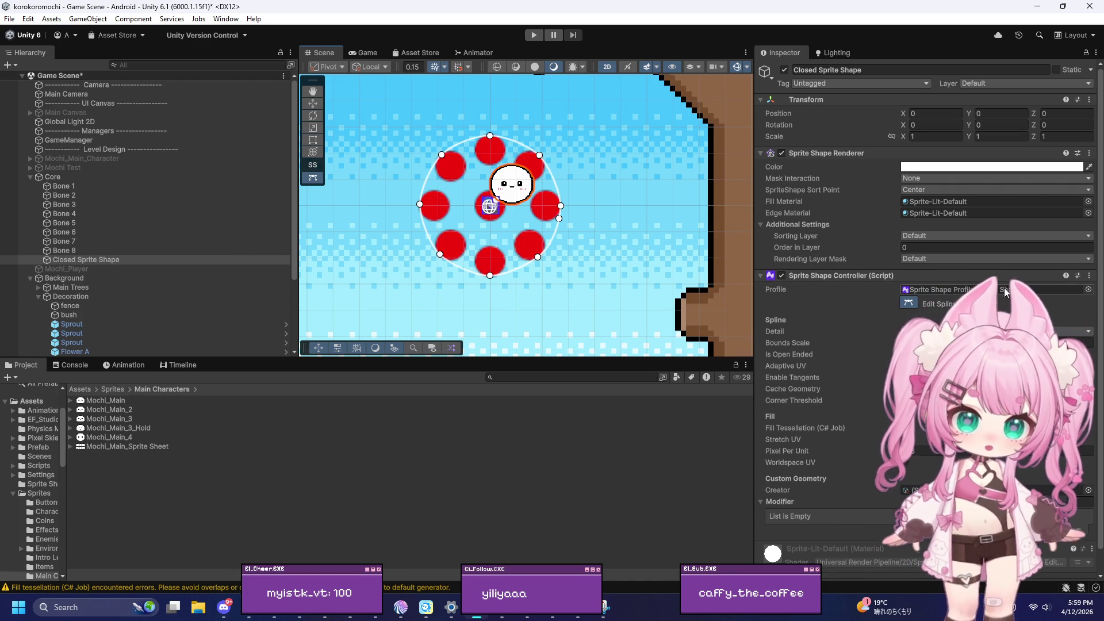
# Open the shape's Sprite Shape Profile and drag its fill offset value
pyautogui.click(1005, 290)
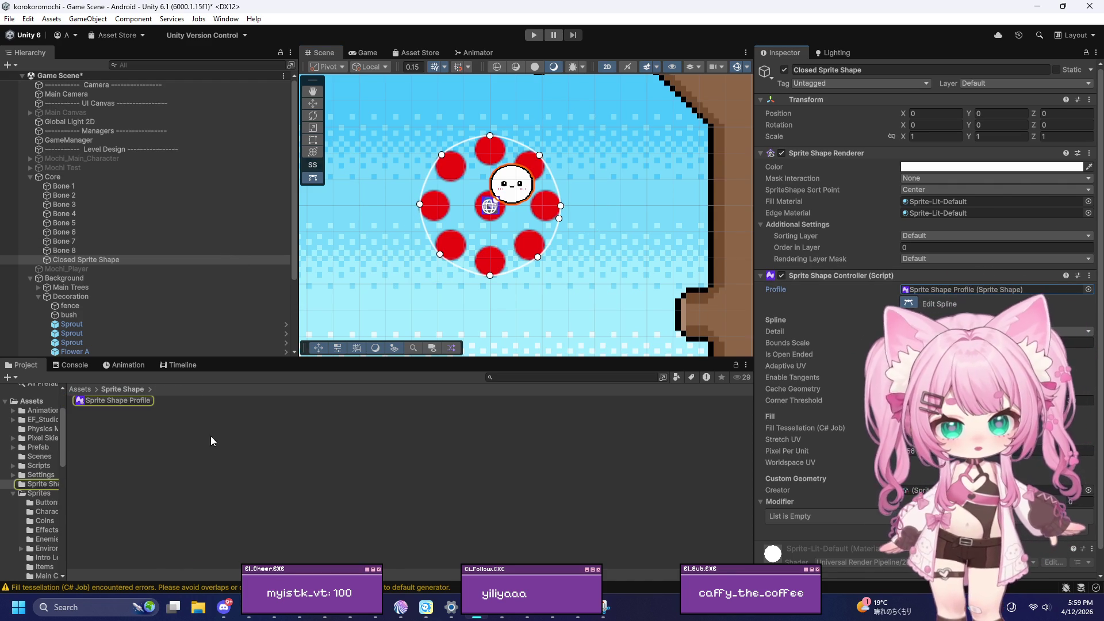
pyautogui.click(115, 401)
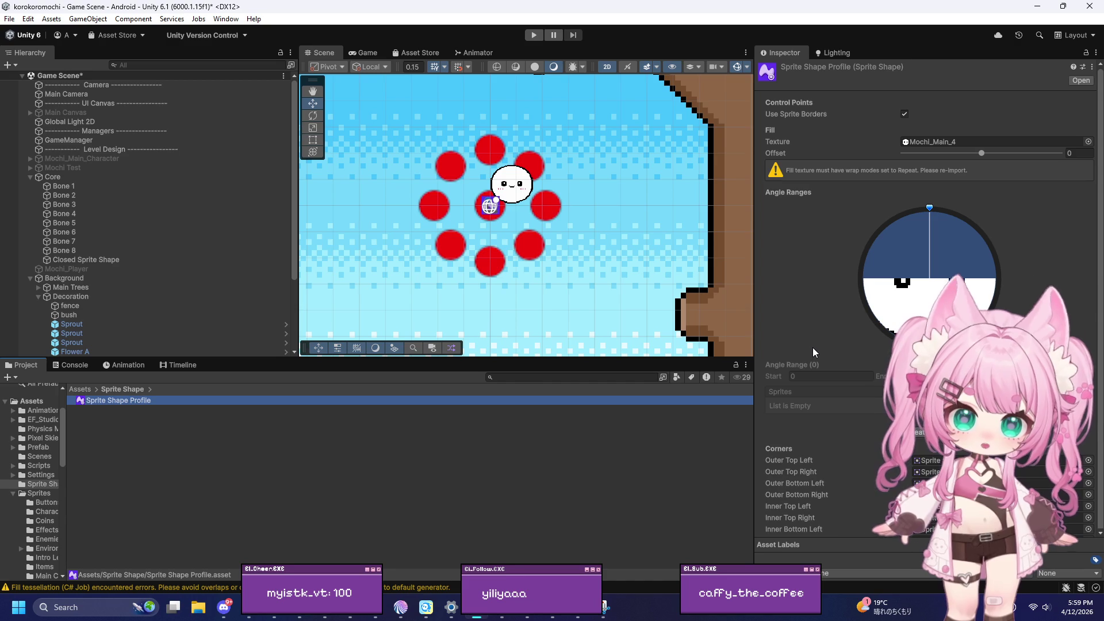
pyautogui.moveTo(983, 154); pyautogui.dragTo(1091, 157)
pyautogui.scroll(-1, 1036, 270)
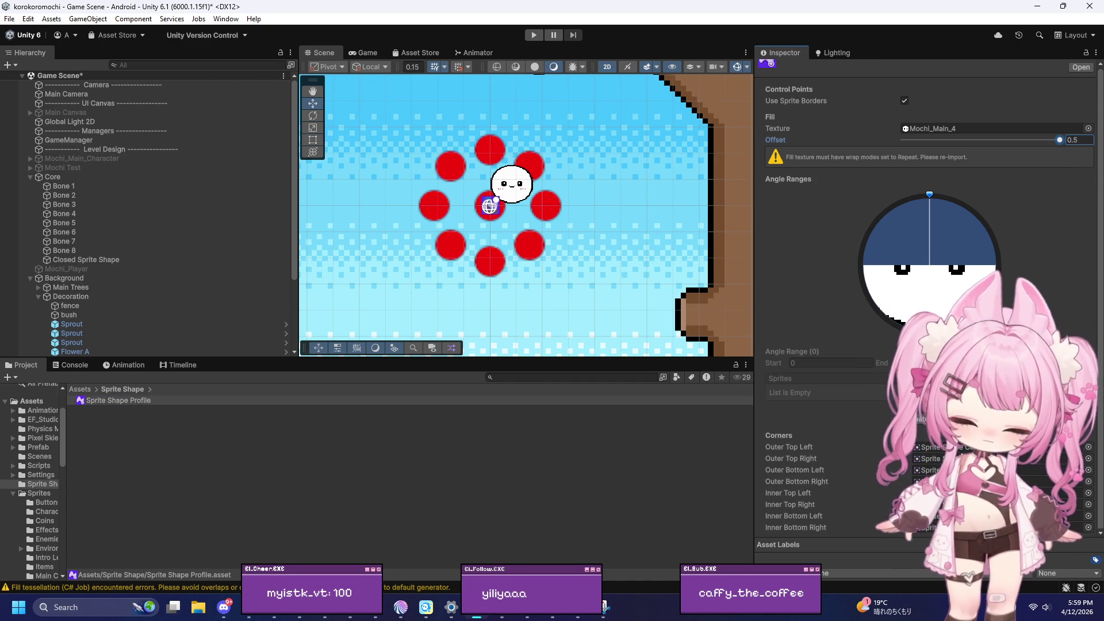
# Review the outer and inner corner sprite fields and toggle Use Sprite Borders off and on
pyautogui.click(965, 449)
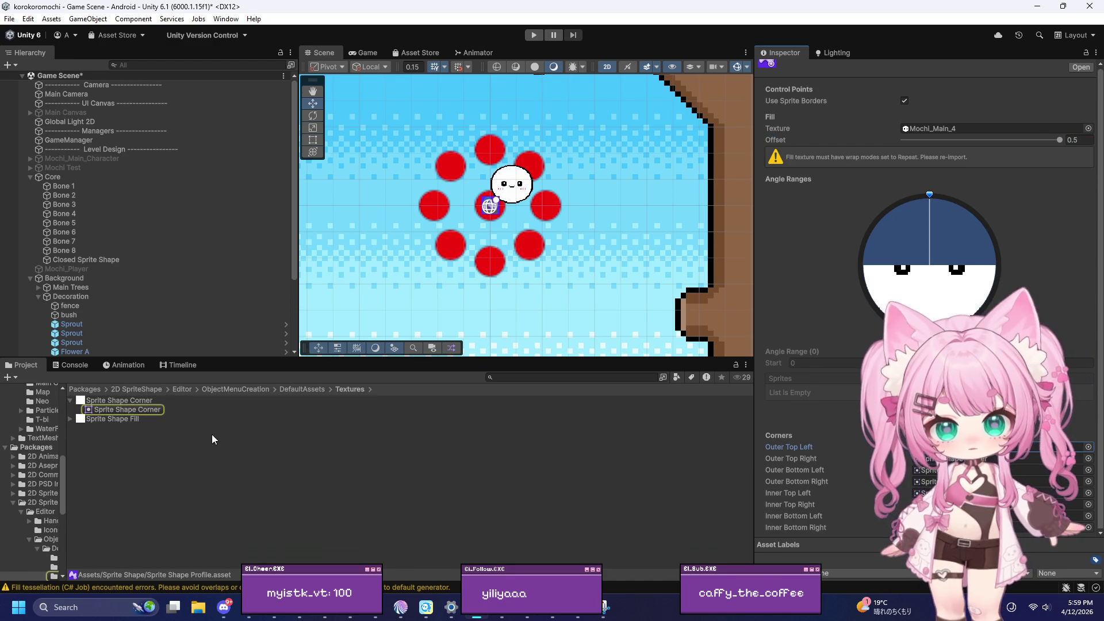
pyautogui.click(965, 458)
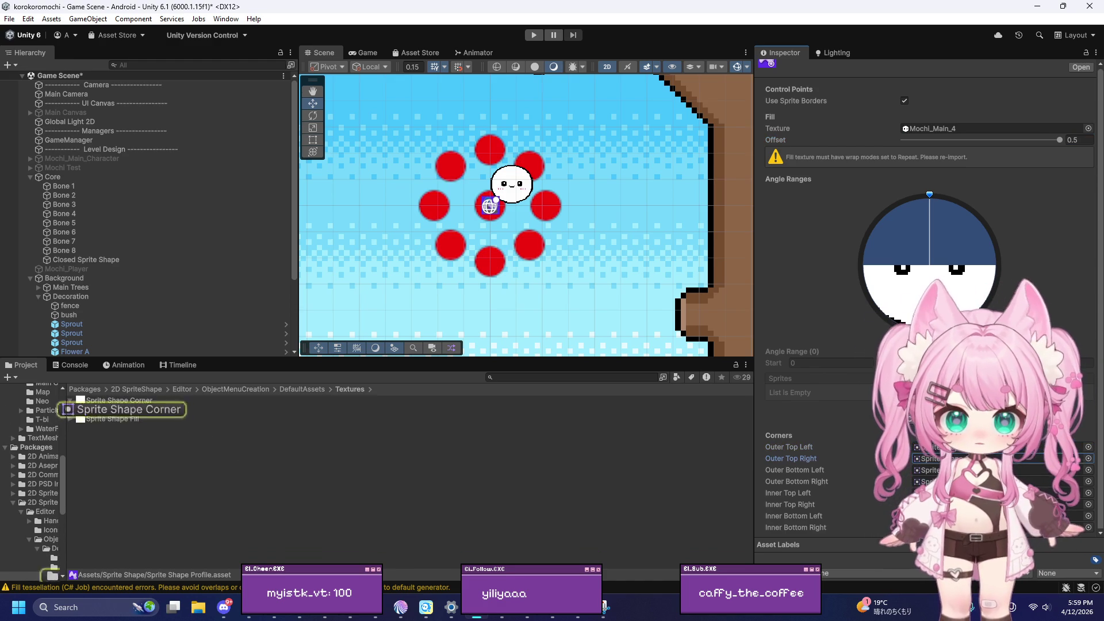
pyautogui.click(939, 470)
pyautogui.click(938, 493)
pyautogui.click(939, 528)
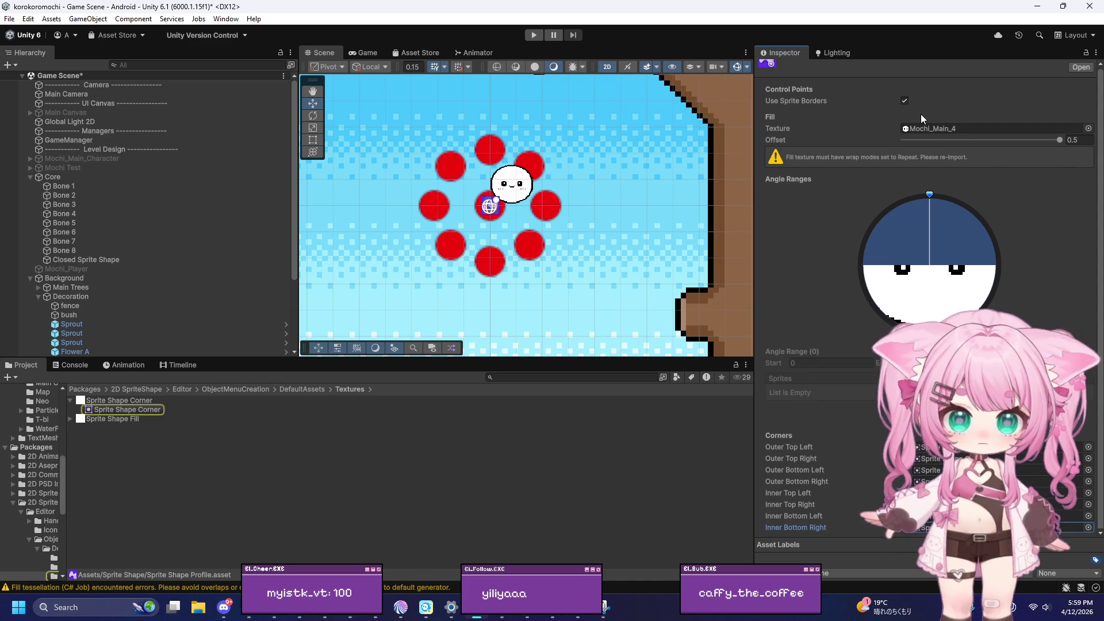
pyautogui.click(905, 101)
pyautogui.click(905, 102)
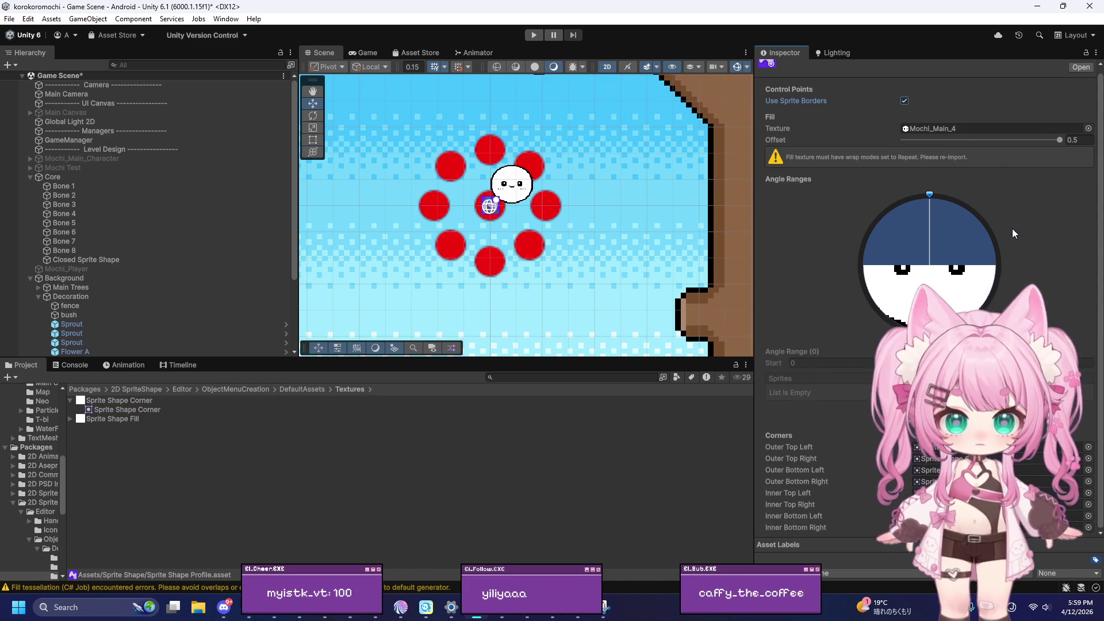
# Add a trial angle range, narrow it toward the top, delete it, then select Tree-2
pyautogui.click(930, 196)
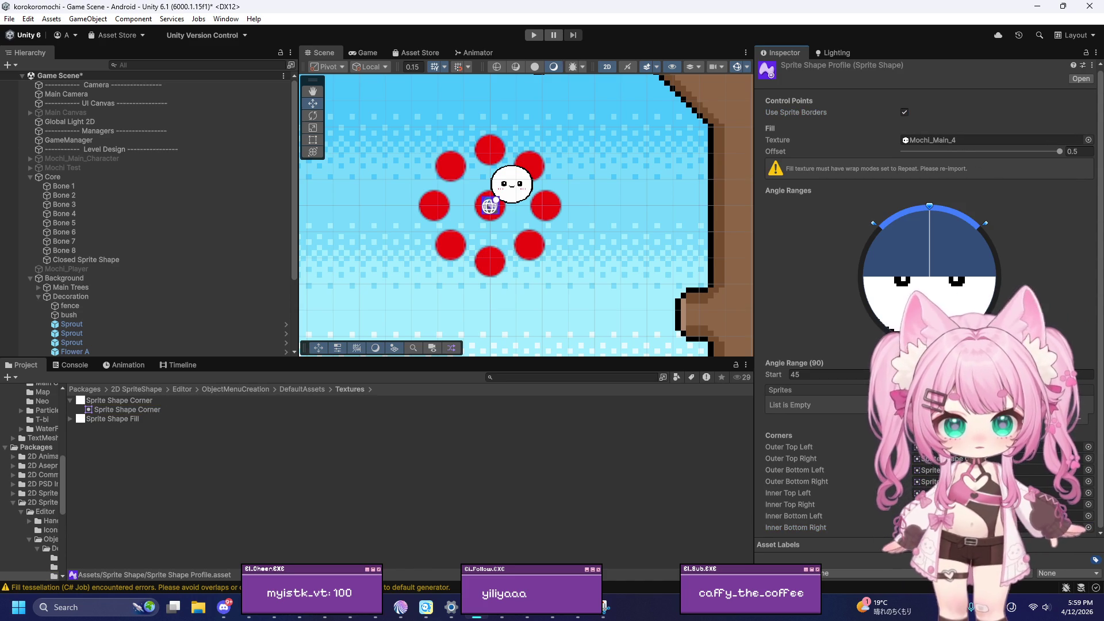
pyautogui.moveTo(873, 223); pyautogui.dragTo(925, 202)
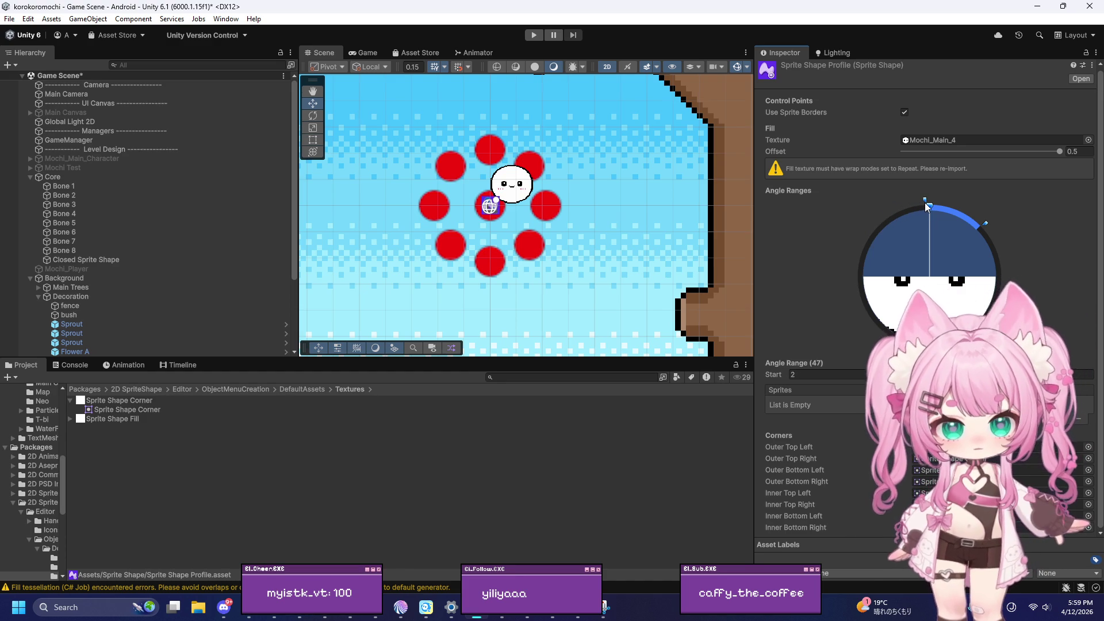
pyautogui.moveTo(985, 226); pyautogui.dragTo(931, 202)
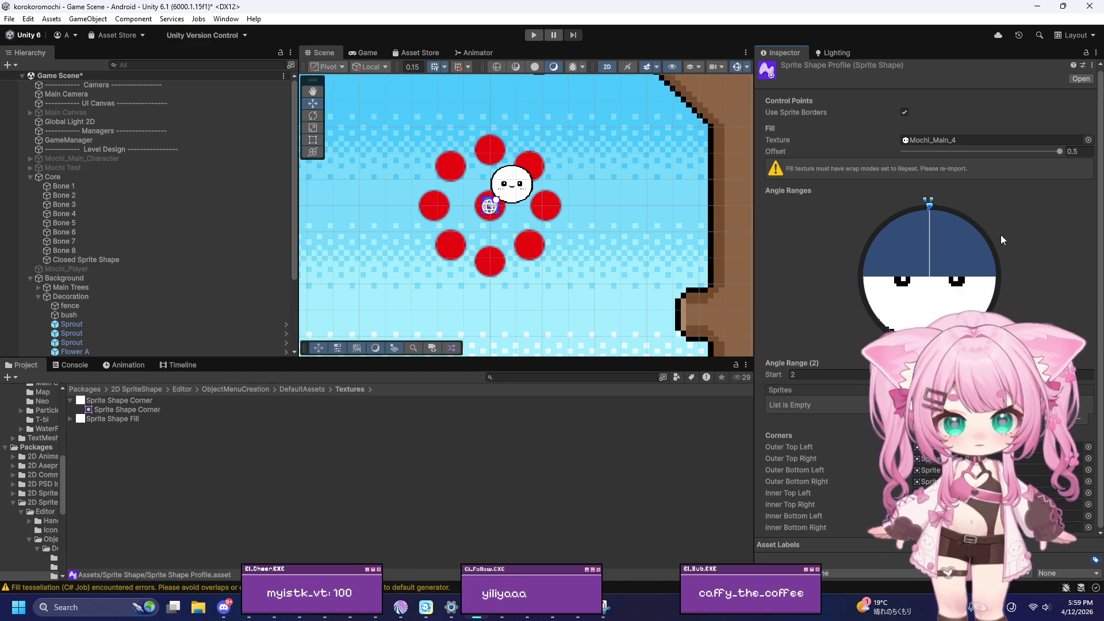
pyautogui.click(852, 374)
pyautogui.press('Delete')
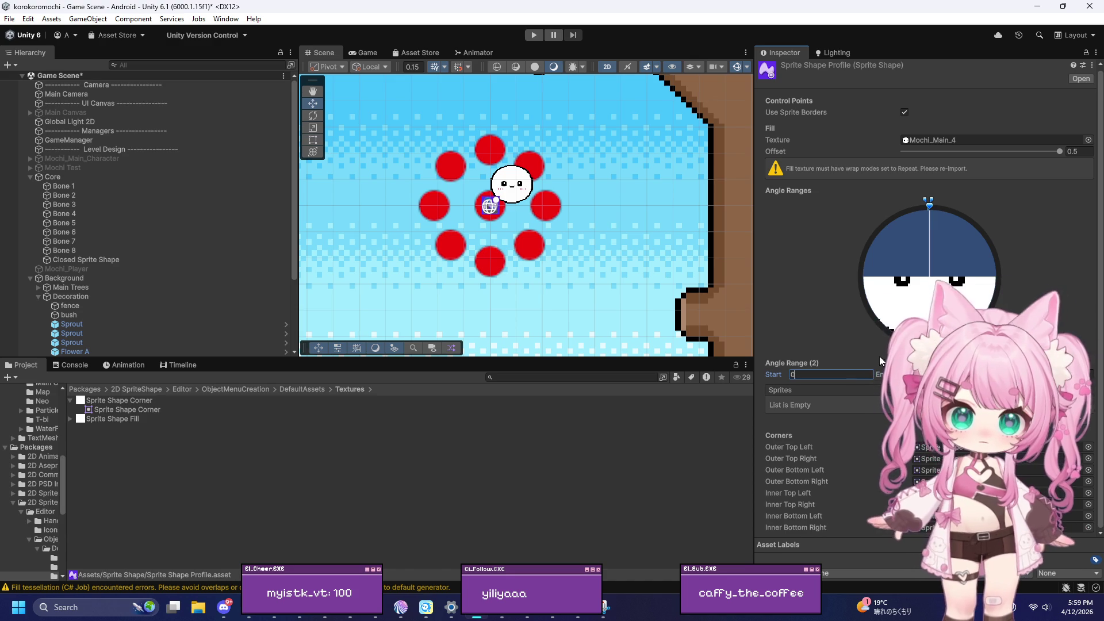
pyautogui.click(716, 212)
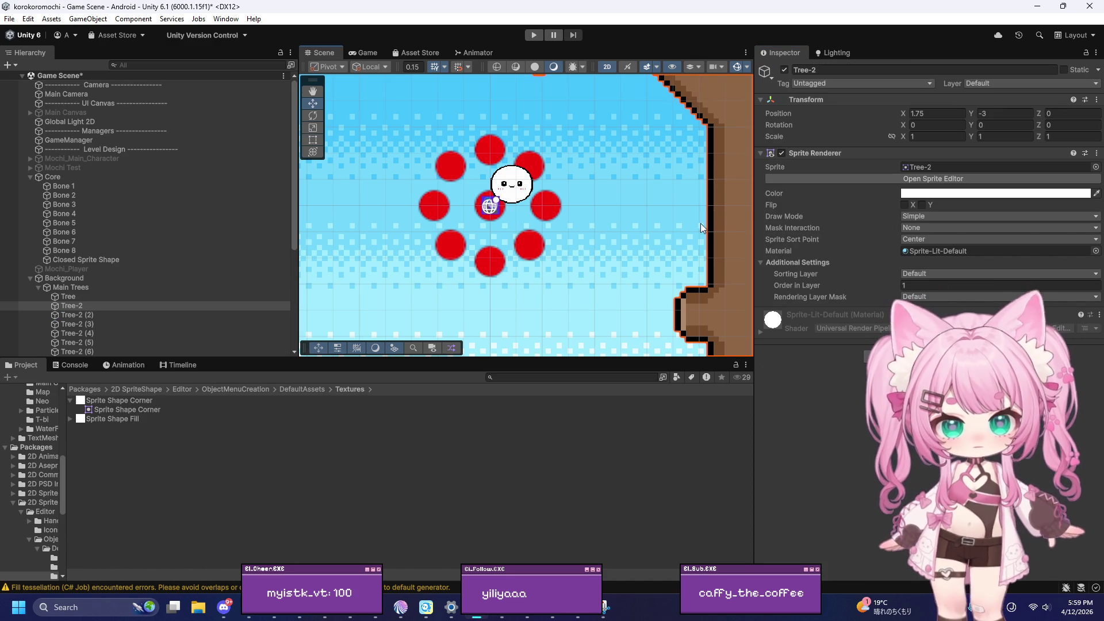
# Shift the Closed Sprite Shape left to X -0.122 and add a control point on its spline's left edge
pyautogui.scroll(1, 564, 182)
pyautogui.scroll(4, 503, 181)
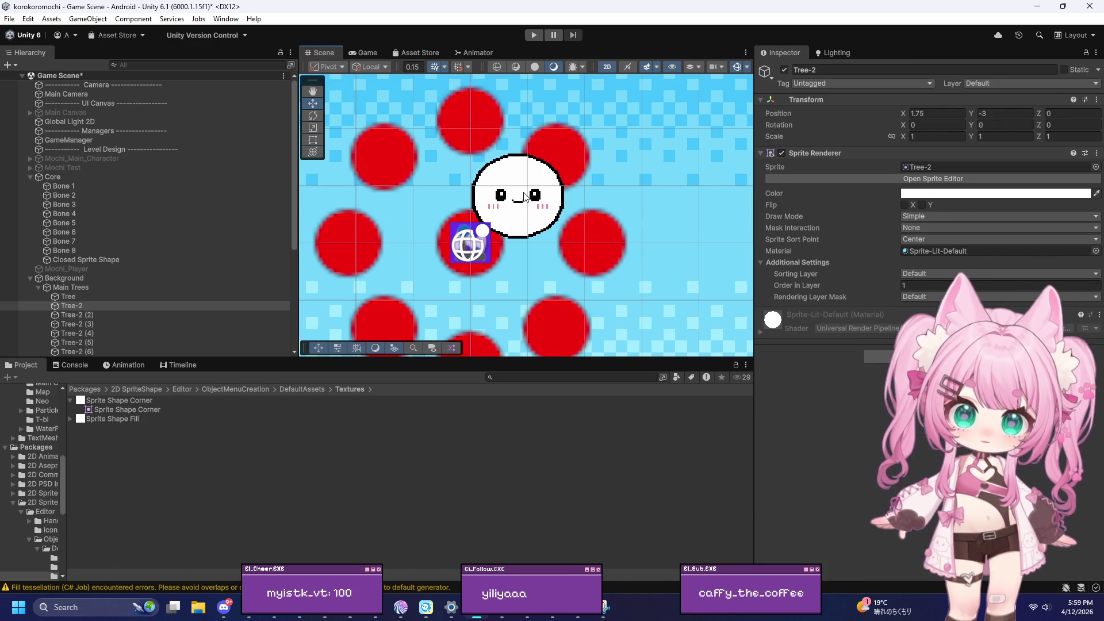
pyautogui.click(525, 198)
pyautogui.moveTo(516, 242); pyautogui.dragTo(472, 244)
pyautogui.scroll(-3, 571, 209)
pyautogui.moveTo(473, 190)
pyautogui.mouseDown()
pyautogui.moveTo(473, 216)
pyautogui.moveTo(473, 201)
pyautogui.mouseUp()
pyautogui.hotkey('ctrl', 'z')
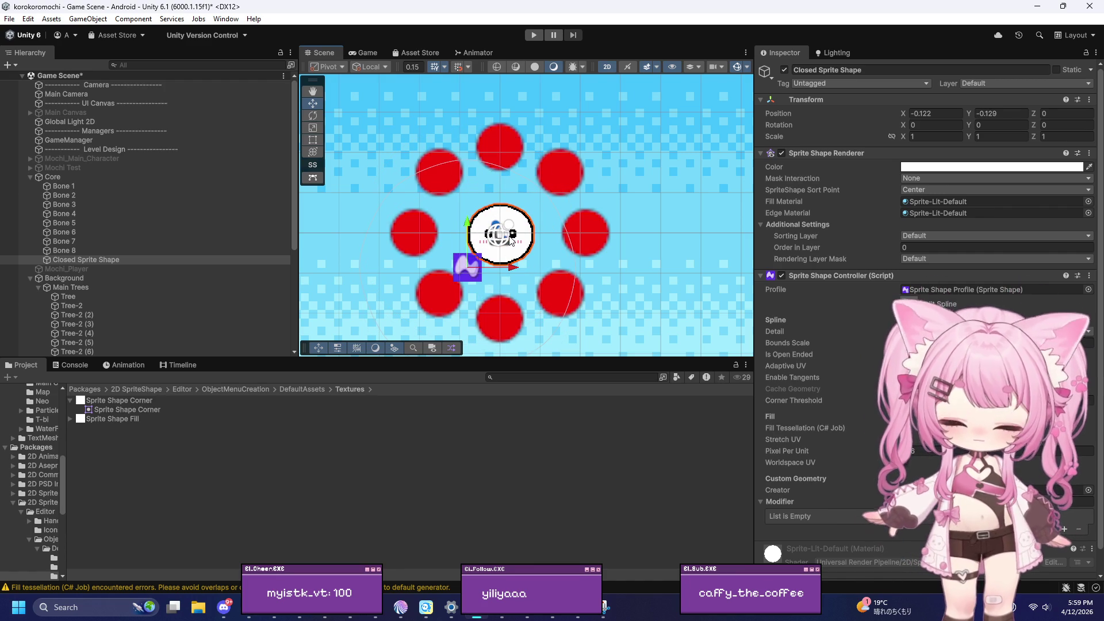
pyautogui.click(909, 304)
pyautogui.click(362, 250)
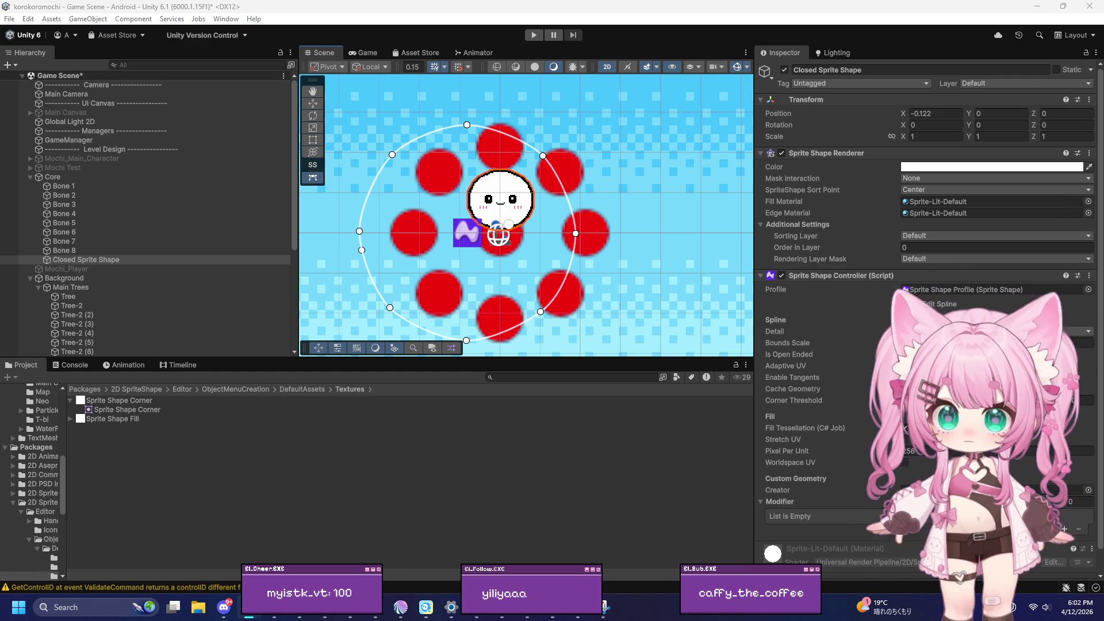
# Exit spline editing with W, returning to the Move tool, and reselect Closed Sprite Shape
pyautogui.scroll(-2, 449, 242)
pyautogui.scroll(4, 446, 245)
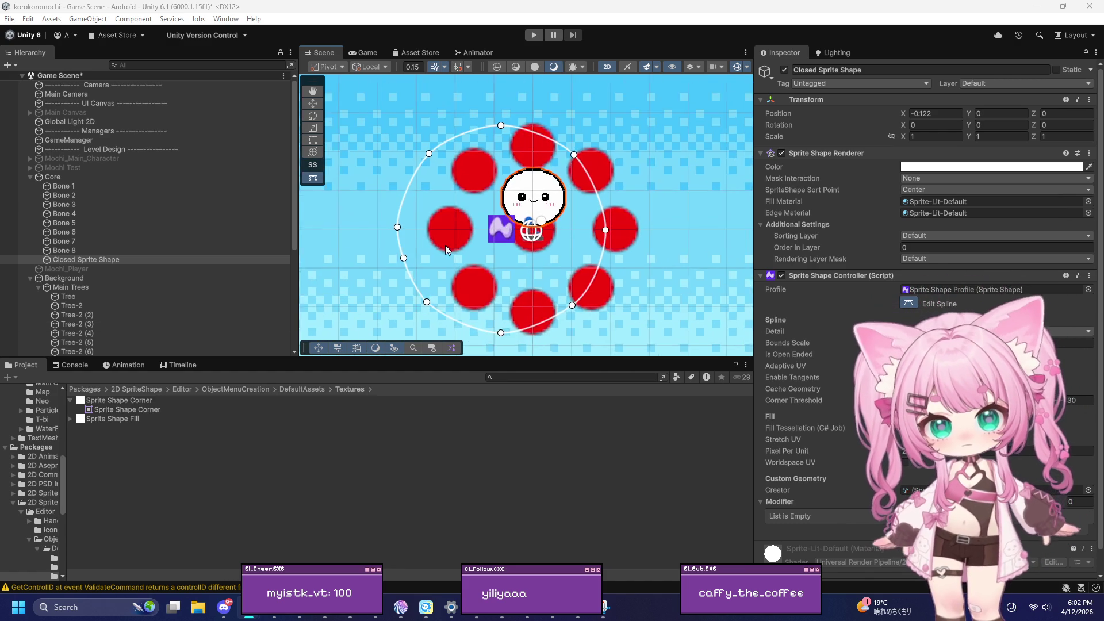
pyautogui.scroll(-1, 461, 258)
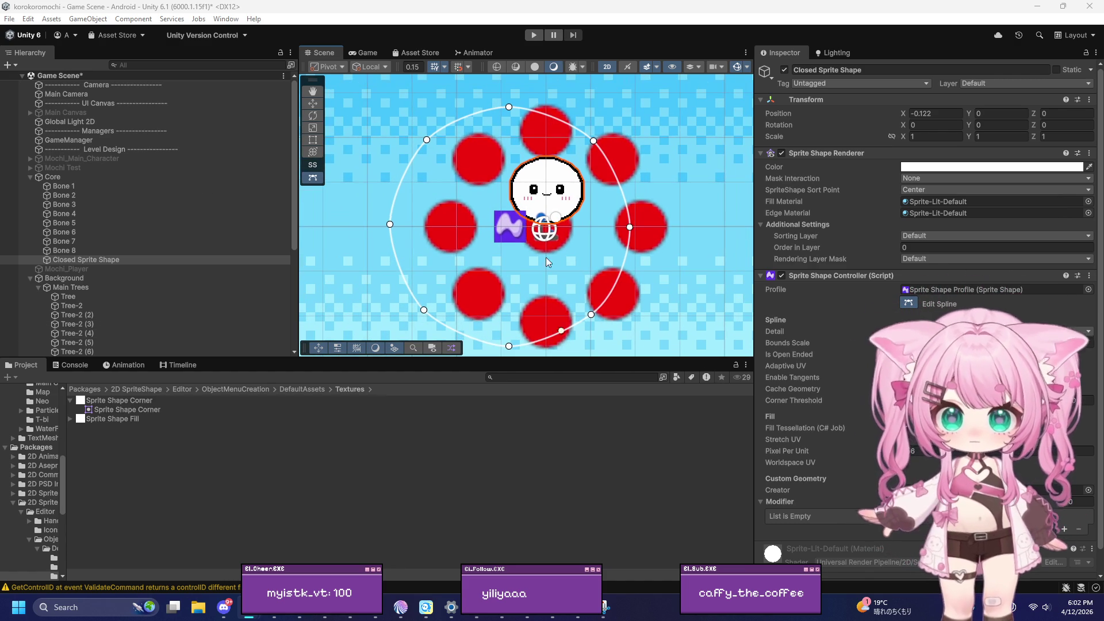
pyautogui.press('w')
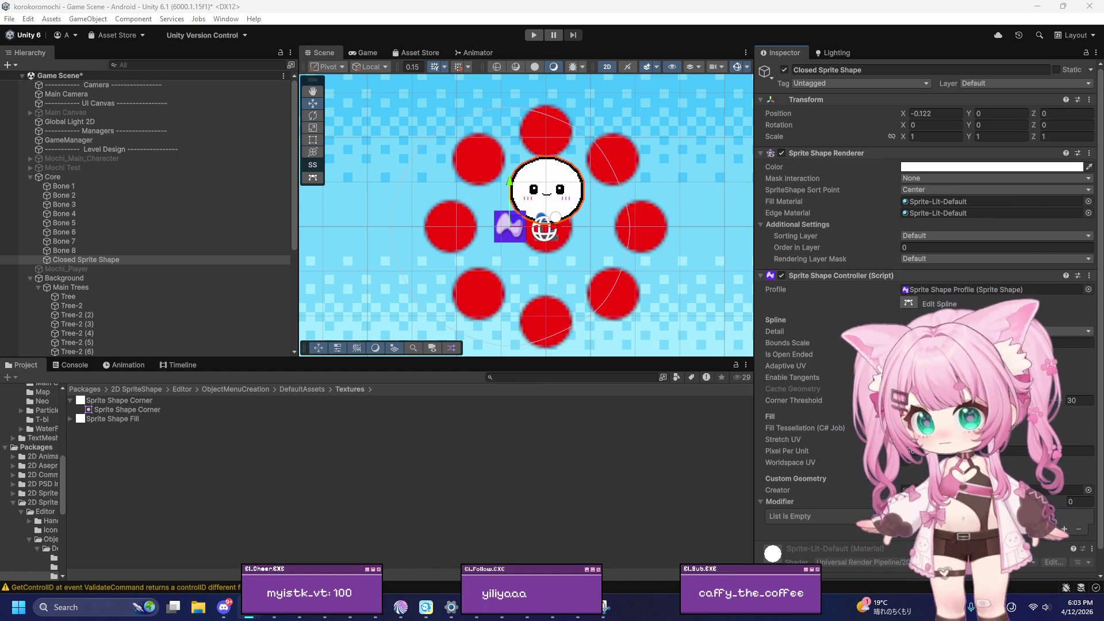
pyautogui.click(84, 261)
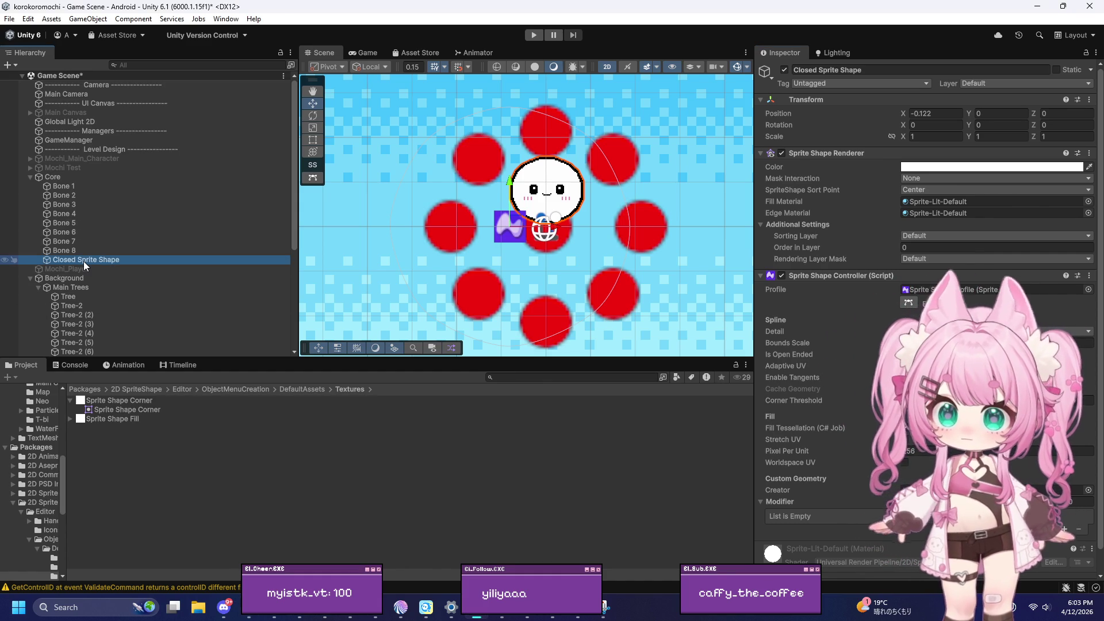
# Delete the Closed Sprite Shape object and select Core
pyautogui.press('Delete')
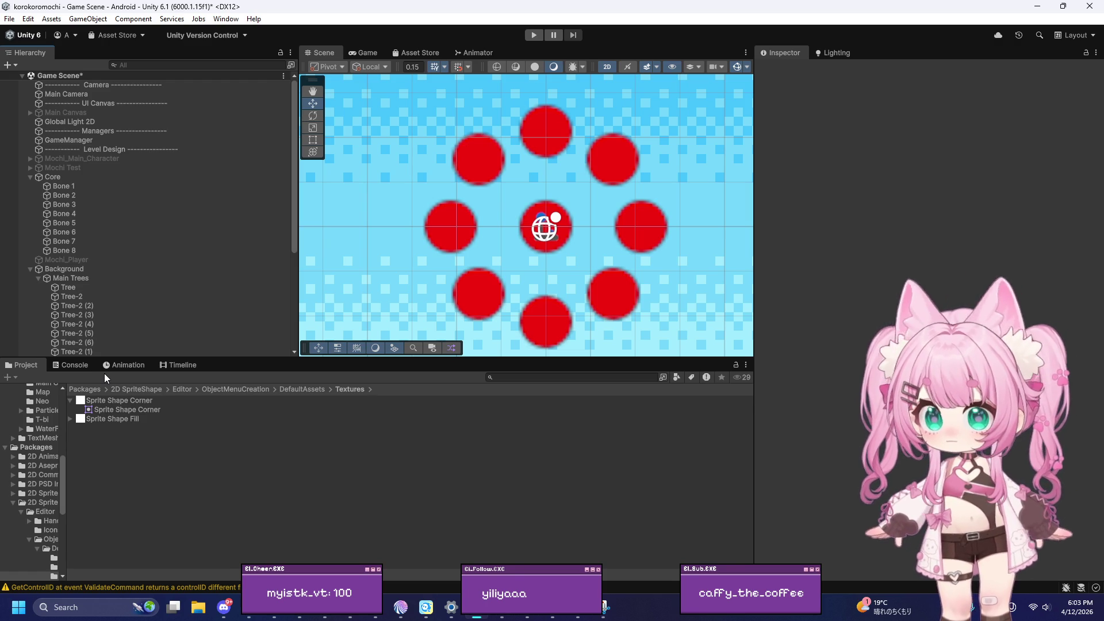
pyautogui.click(57, 178)
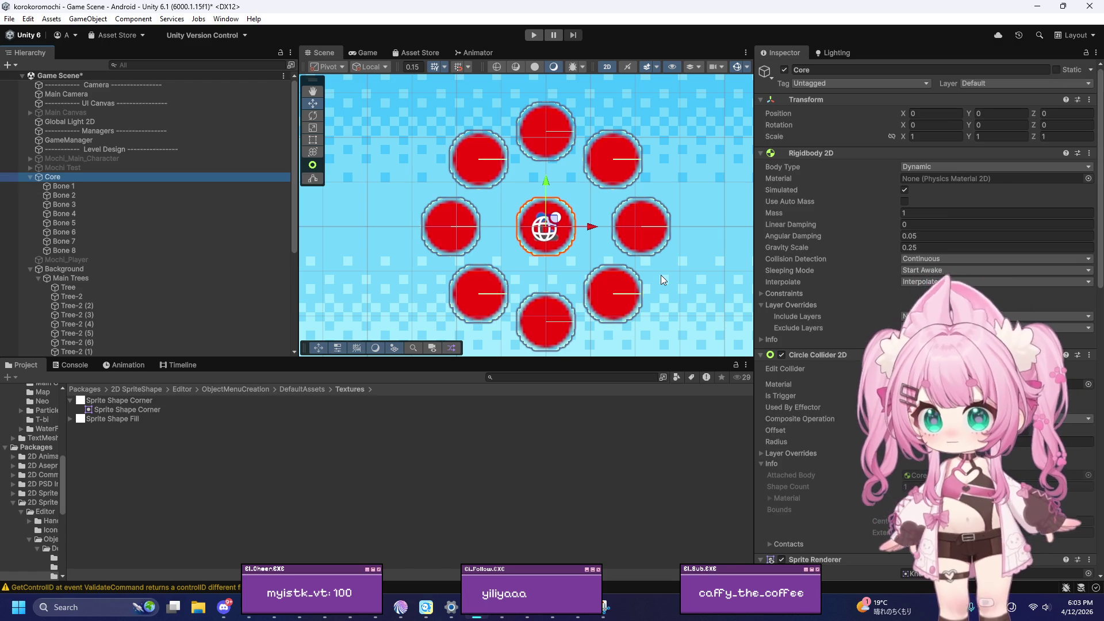
pyautogui.scroll(-15, 845, 287)
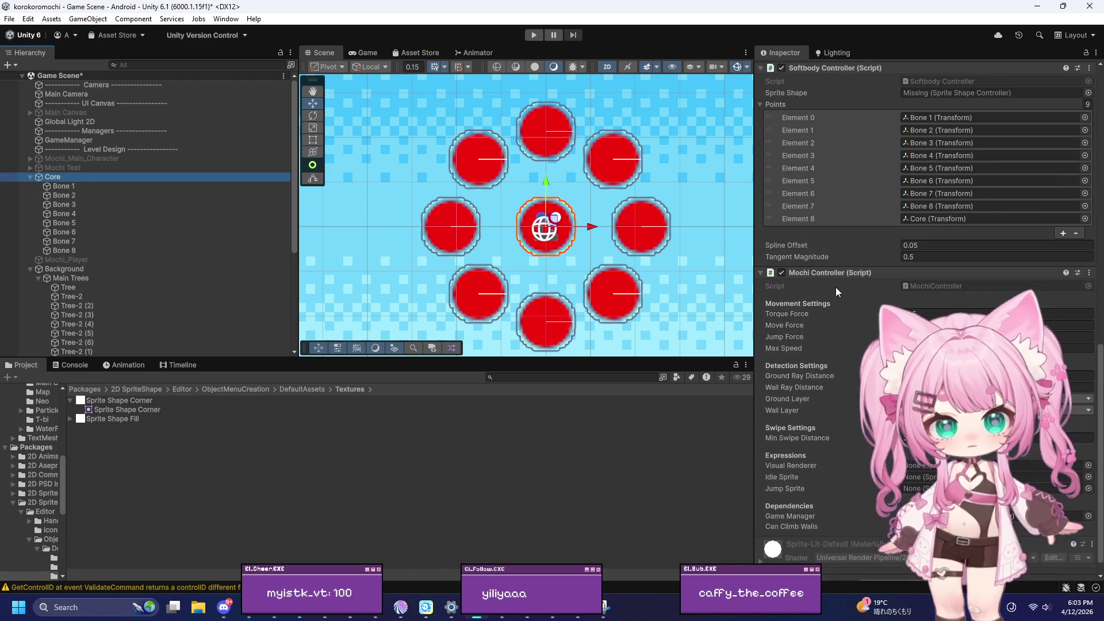
pyautogui.scroll(-2, 836, 288)
# Try adding a Sprite Shape component to Core, cancel the duplicate warning, and open its sprite chooser
pyautogui.click(872, 565)
pyautogui.write('soft')
pyautogui.press('BackSpace')
pyautogui.press('BackSpace')
pyautogui.press('BackSpace')
pyautogui.write('sprite shape')
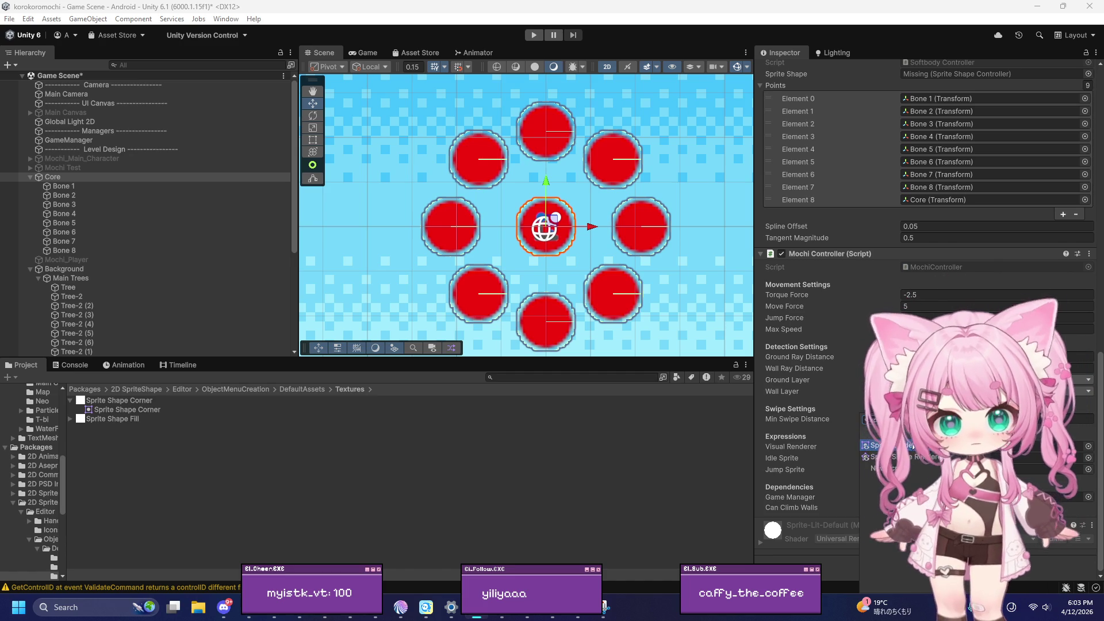
pyautogui.press('Return')
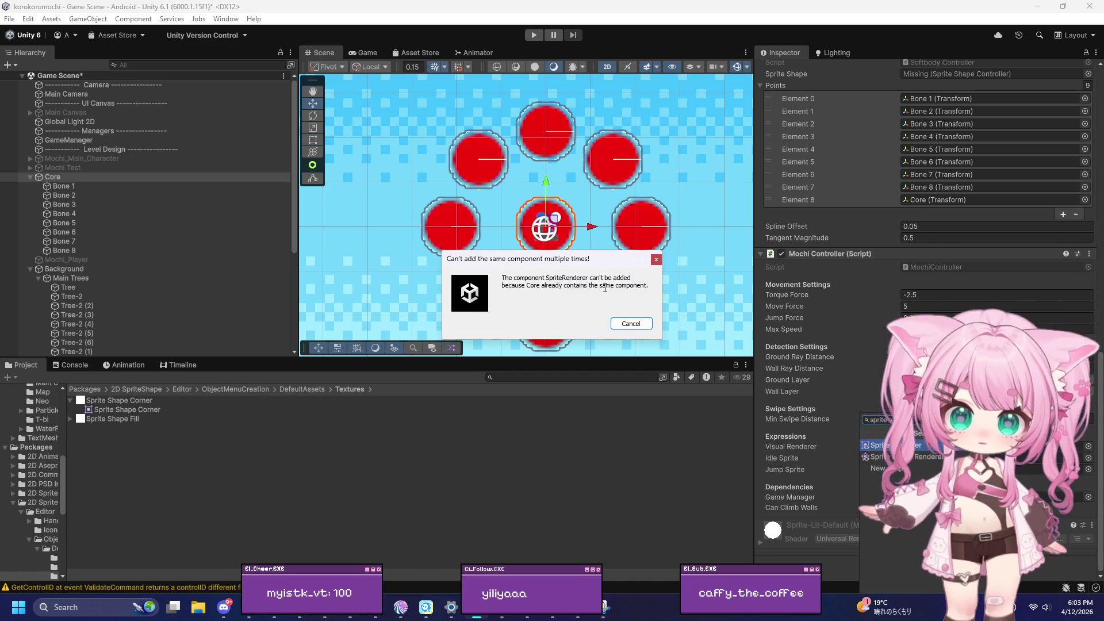
pyautogui.click(630, 323)
pyautogui.scroll(20, 854, 330)
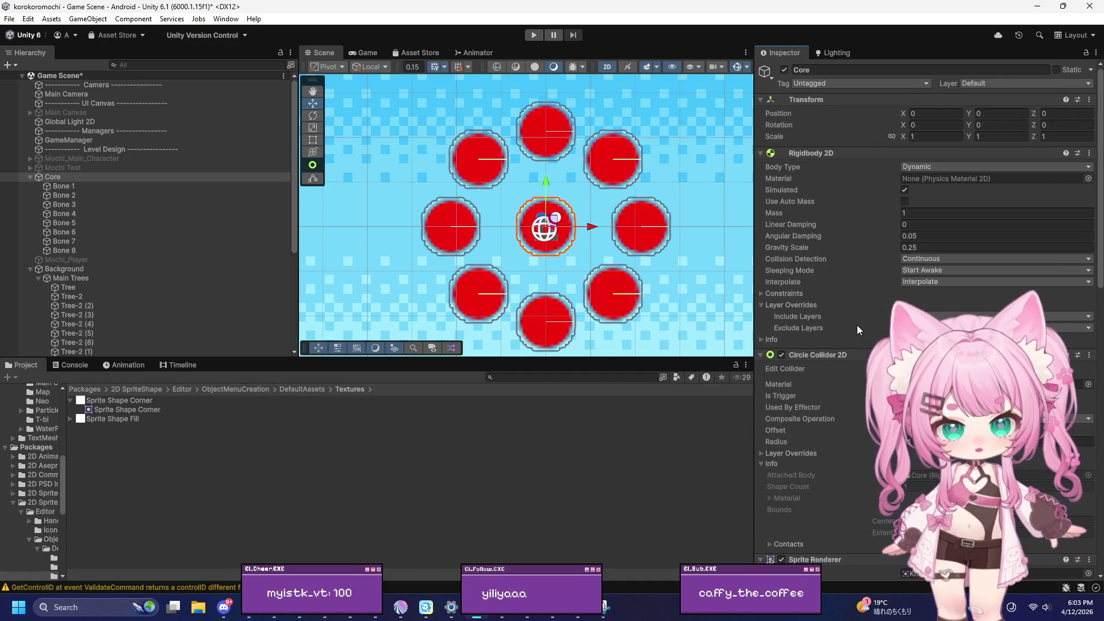
pyautogui.scroll(-10, 834, 333)
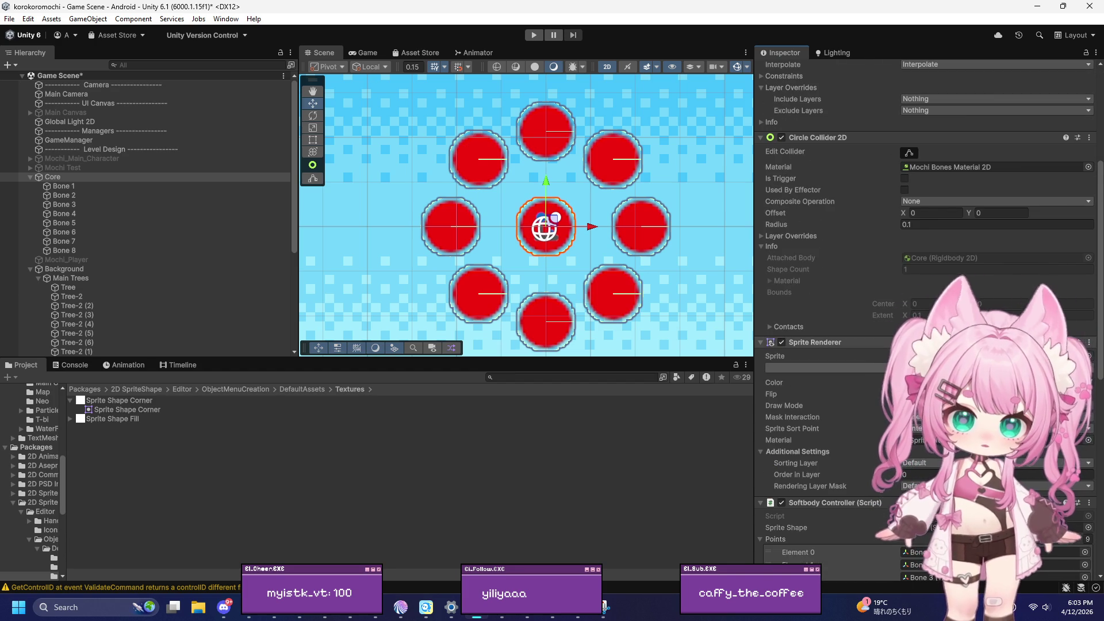
pyautogui.click(1090, 359)
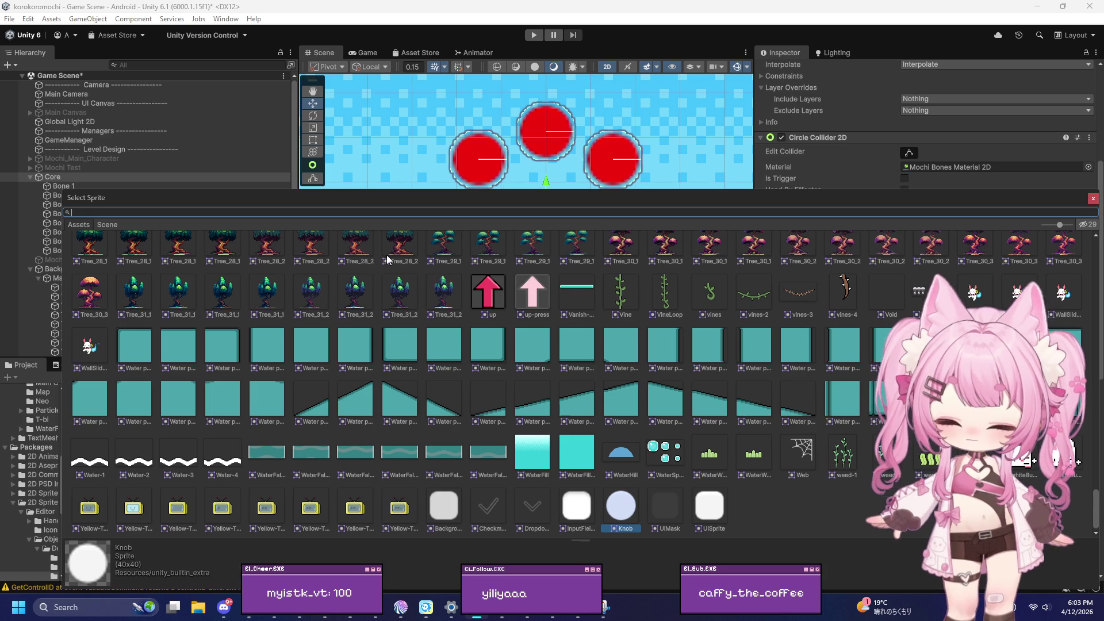
# Assign the Mochi_Main_Sprite Sheet_0 sprite to Core by searching 'mochi' in the picker
pyautogui.write('mochi')
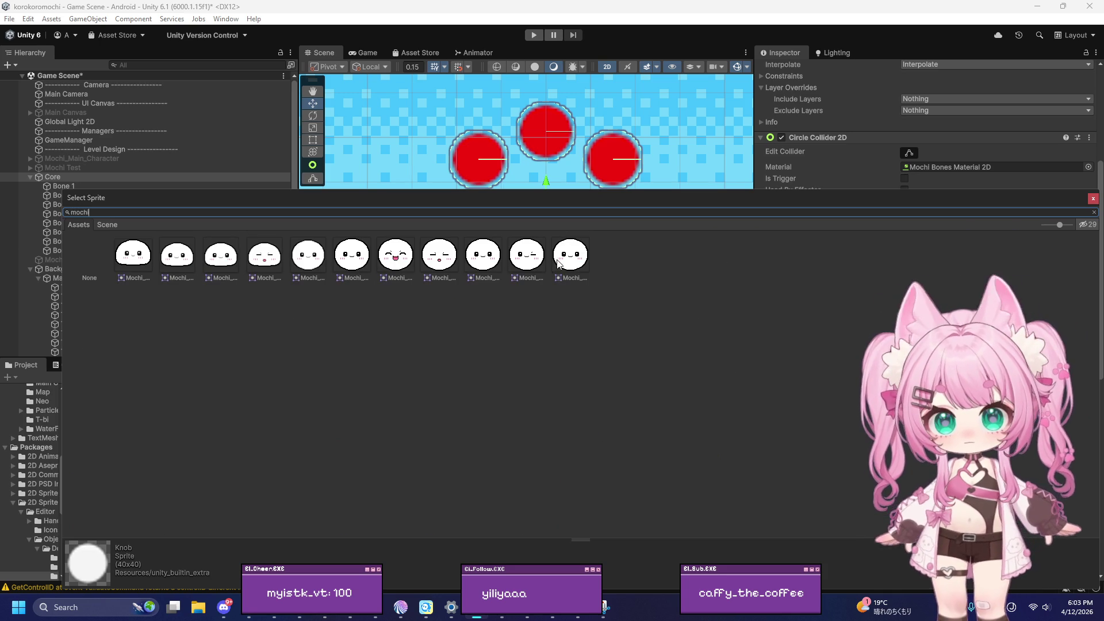
pyautogui.click(352, 255)
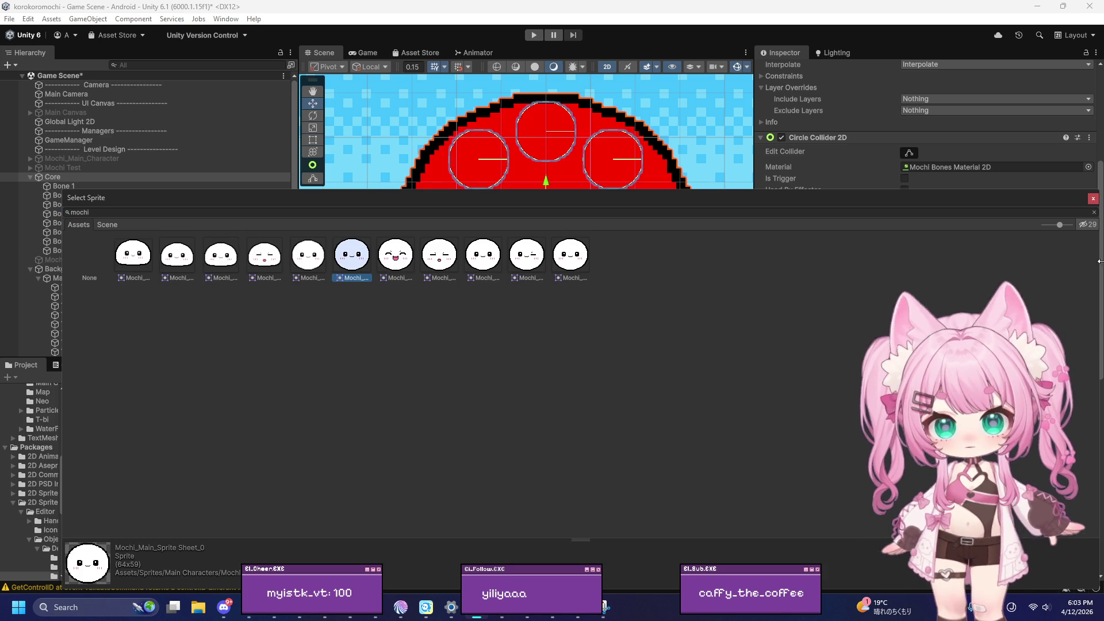
pyautogui.press('Return')
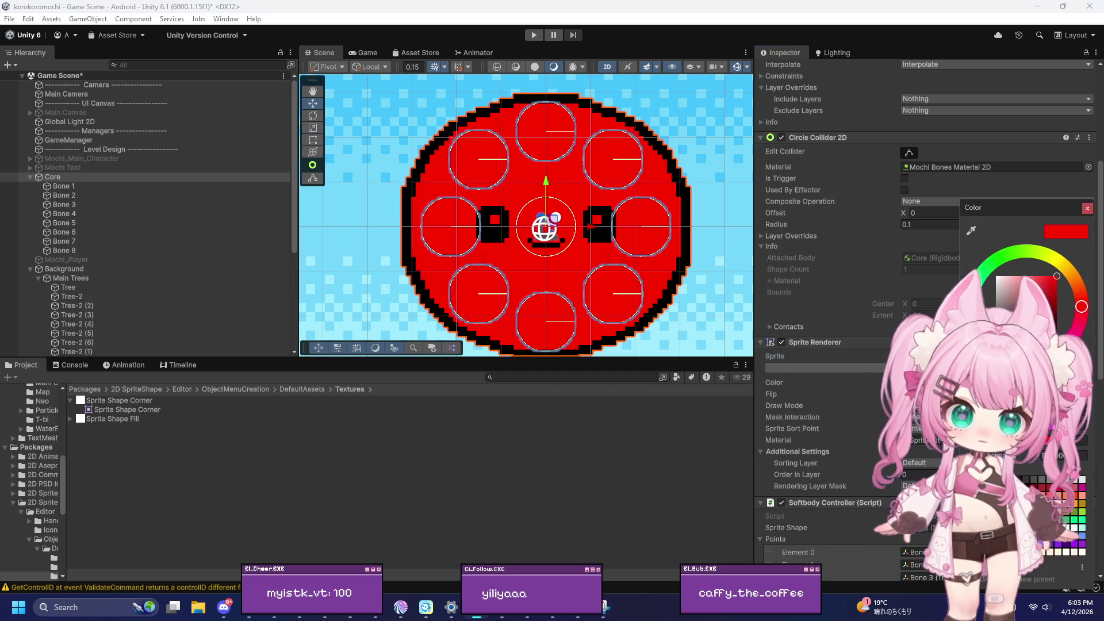
# Set the Sprite Renderer colour to white and start play mode to test the mochi
pyautogui.click(998, 277)
pyautogui.scroll(-5, 290, 179)
pyautogui.scroll(-3, 474, 155)
pyautogui.scroll(4, 473, 152)
pyautogui.scroll(2, 473, 153)
pyautogui.click(1088, 208)
pyautogui.scroll(-3, 871, 192)
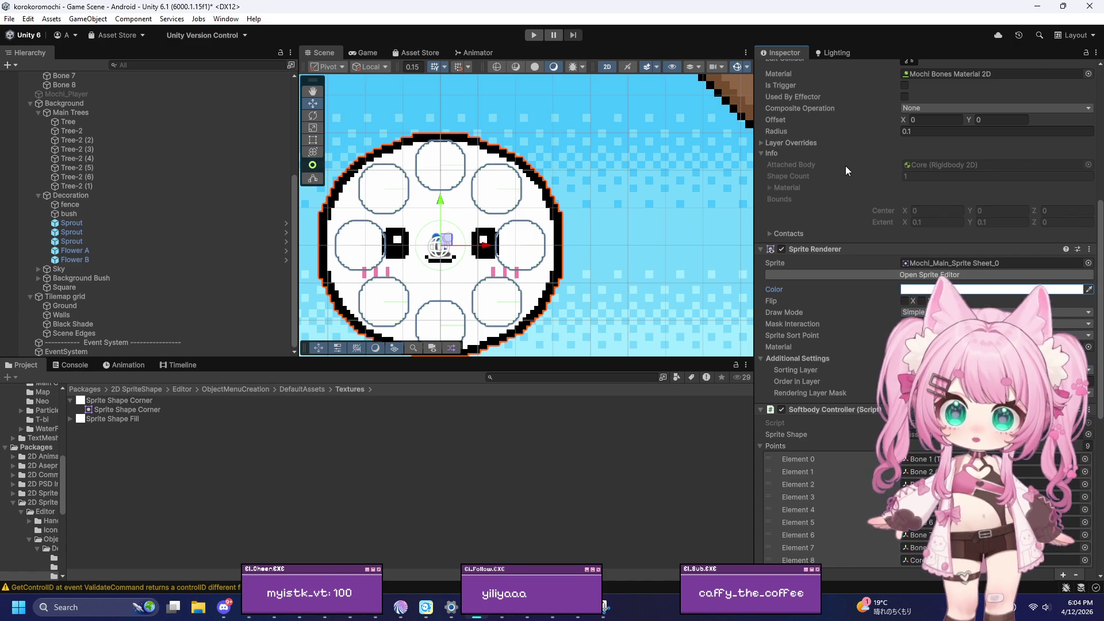
pyautogui.scroll(-10, 847, 166)
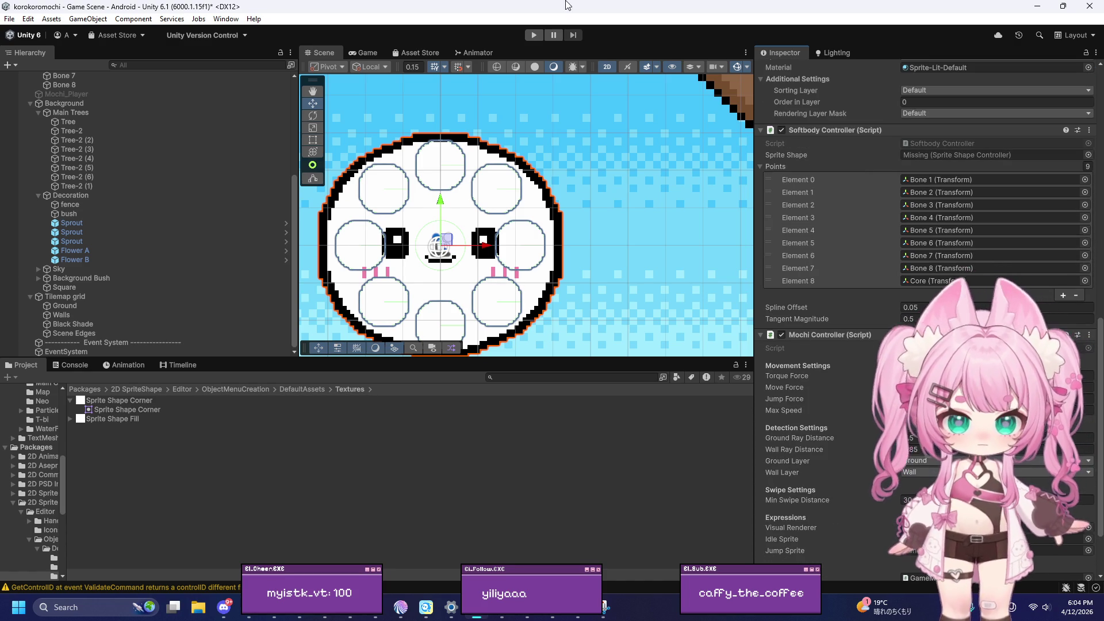
pyautogui.click(534, 35)
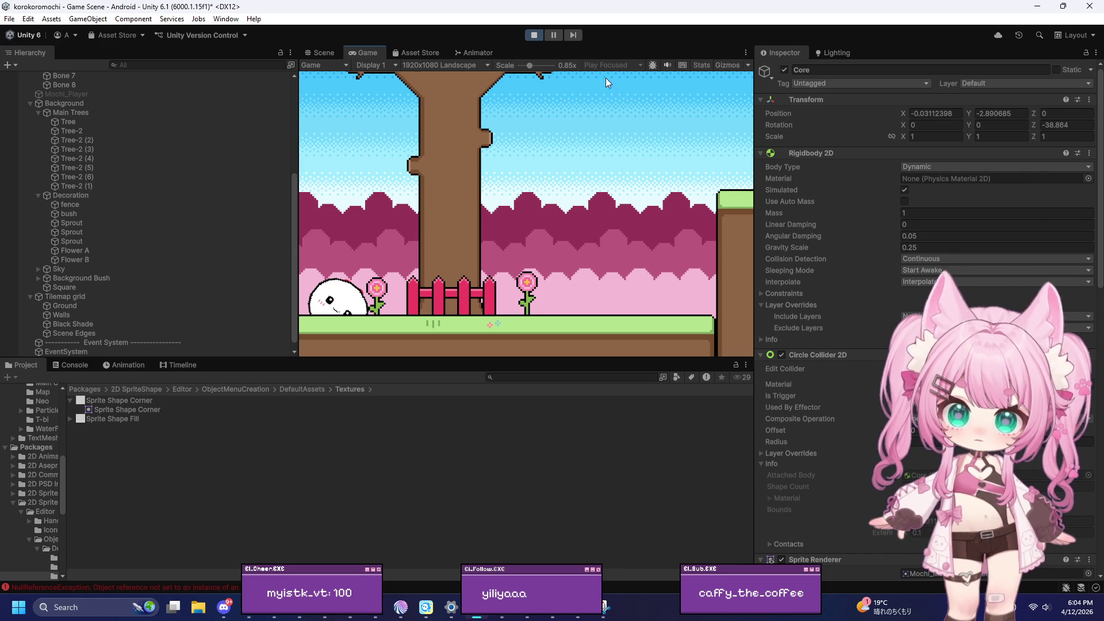
# Stop the game and drag Core down to just above the ground
pyautogui.click(538, 35)
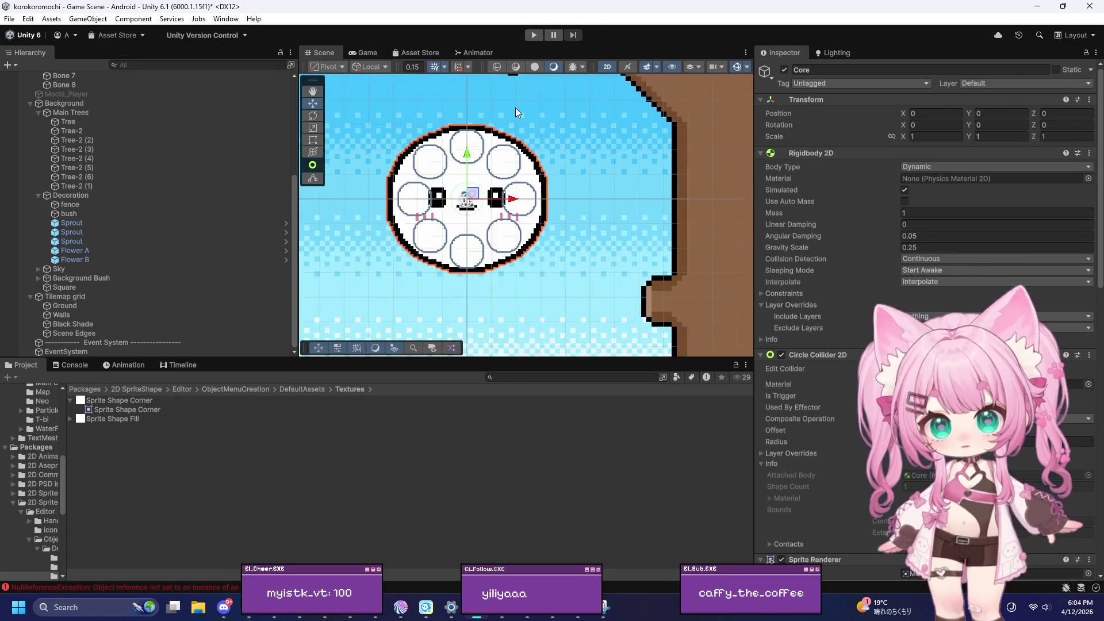
pyautogui.scroll(-15, 516, 108)
pyautogui.scroll(-5, 415, 105)
pyautogui.moveTo(420, 81); pyautogui.dragTo(417, 275)
pyautogui.scroll(3, 415, 323)
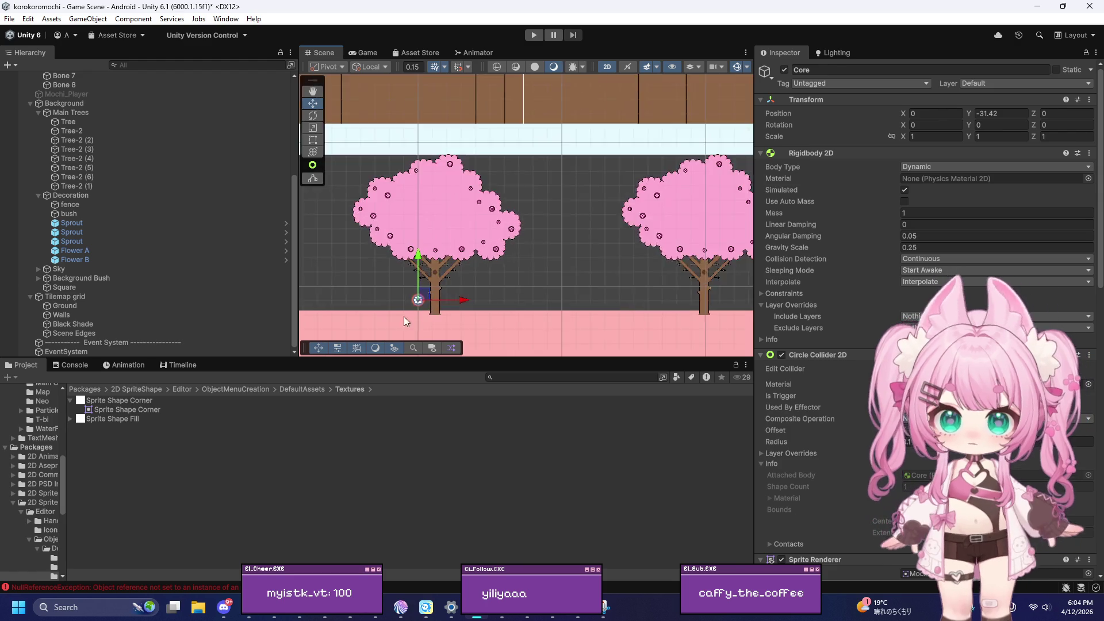
pyautogui.scroll(10, 416, 327)
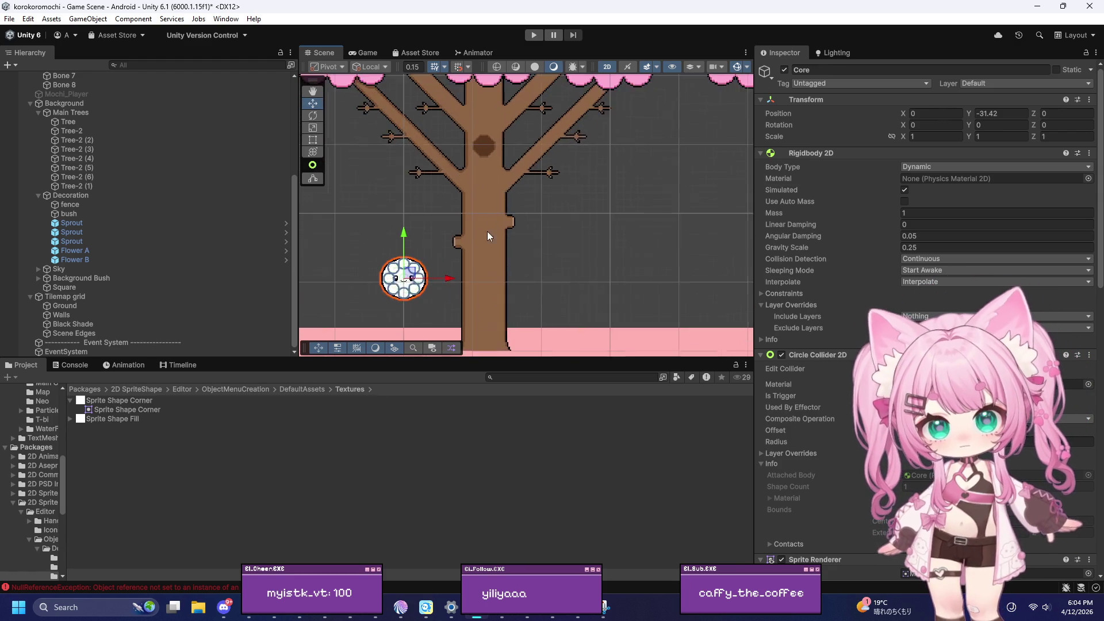
pyautogui.scroll(2, 489, 218)
# Show the SoftbodyController NullReferenceException stack trace in the Console, then select Core
pyautogui.click(71, 364)
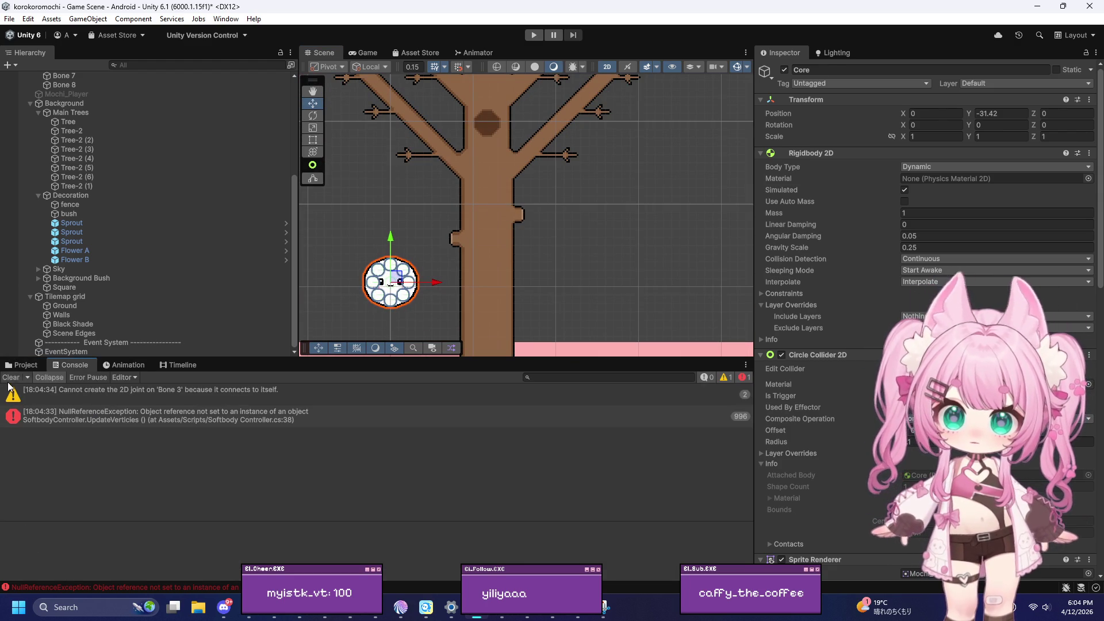
pyautogui.click(73, 417)
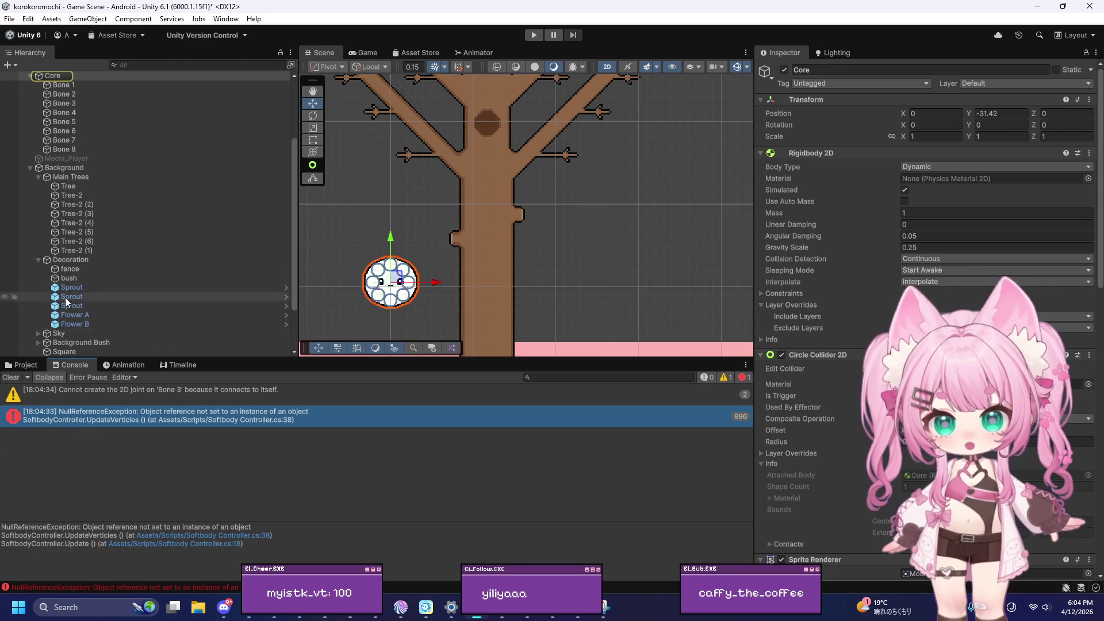
pyautogui.scroll(3, 61, 332)
pyautogui.click(59, 145)
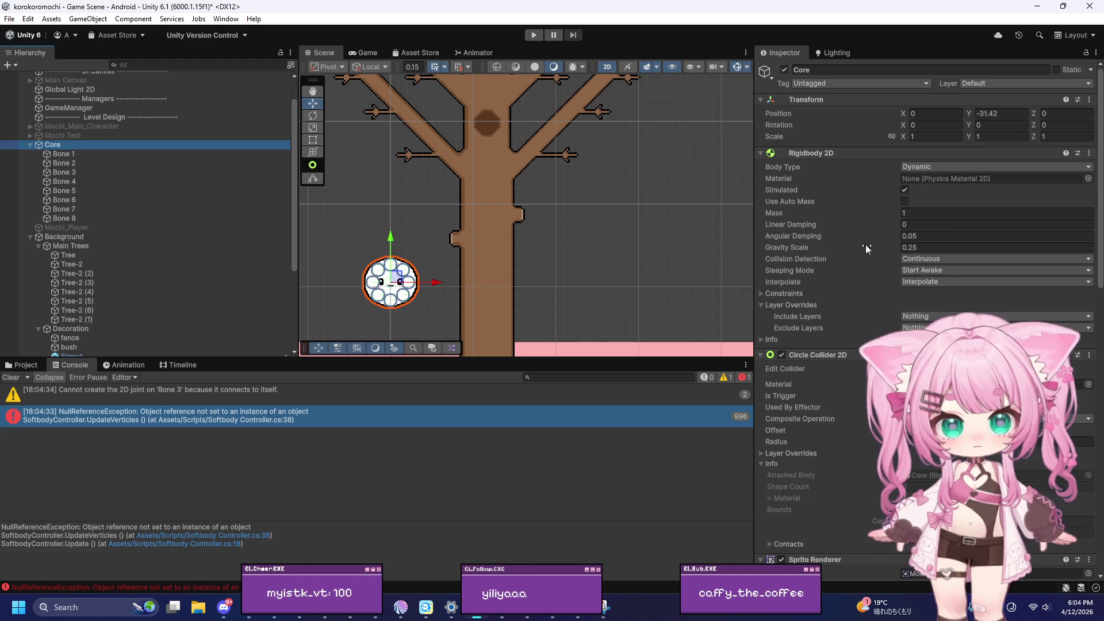
pyautogui.scroll(-15, 866, 244)
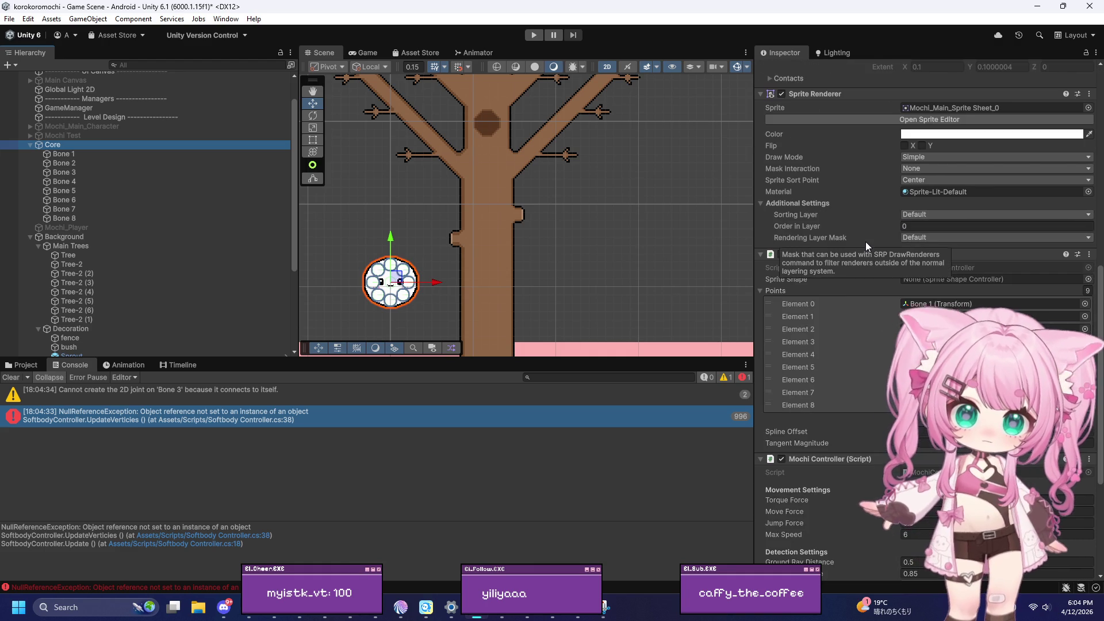
# Clear all messages from the Console
pyautogui.scroll(3, 865, 239)
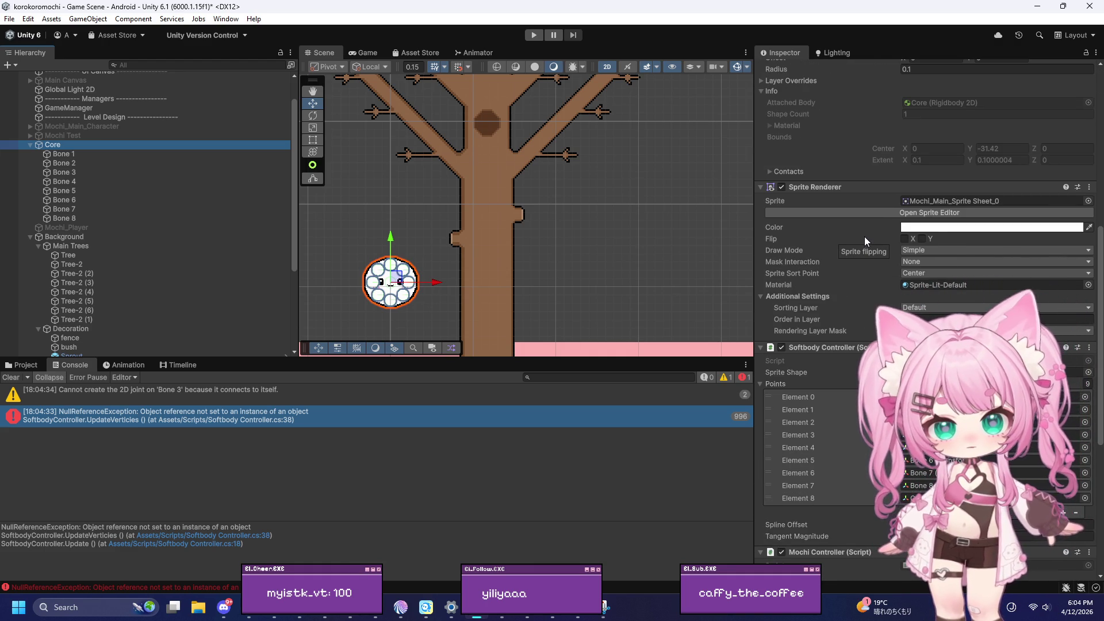
pyautogui.scroll(-8, 864, 237)
pyautogui.scroll(-2, 864, 236)
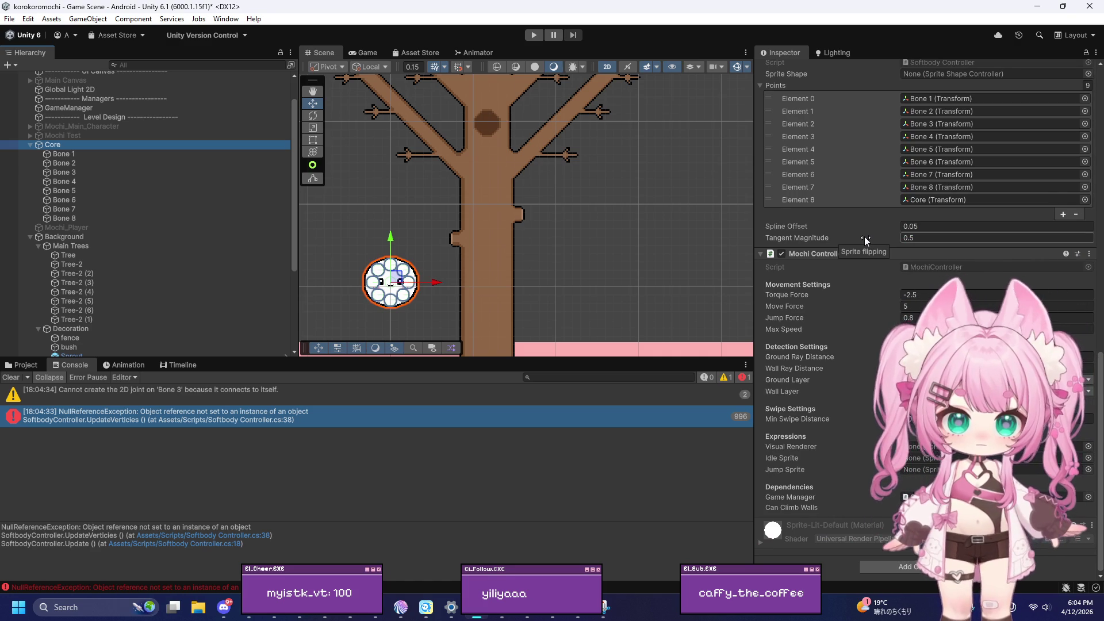
pyautogui.click(10, 377)
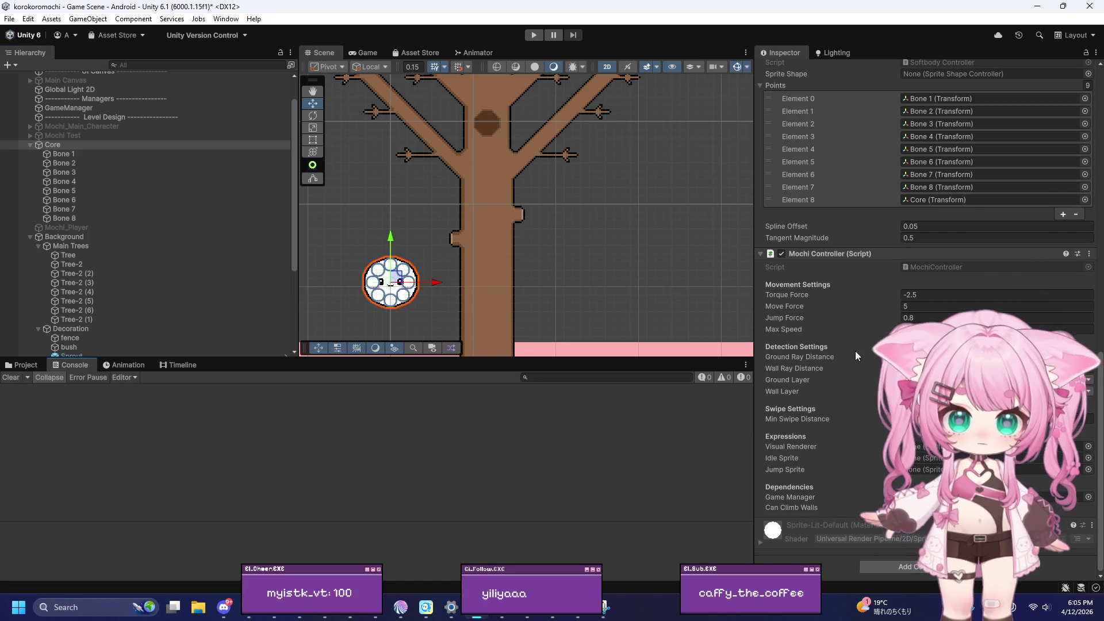
pyautogui.scroll(5, 854, 351)
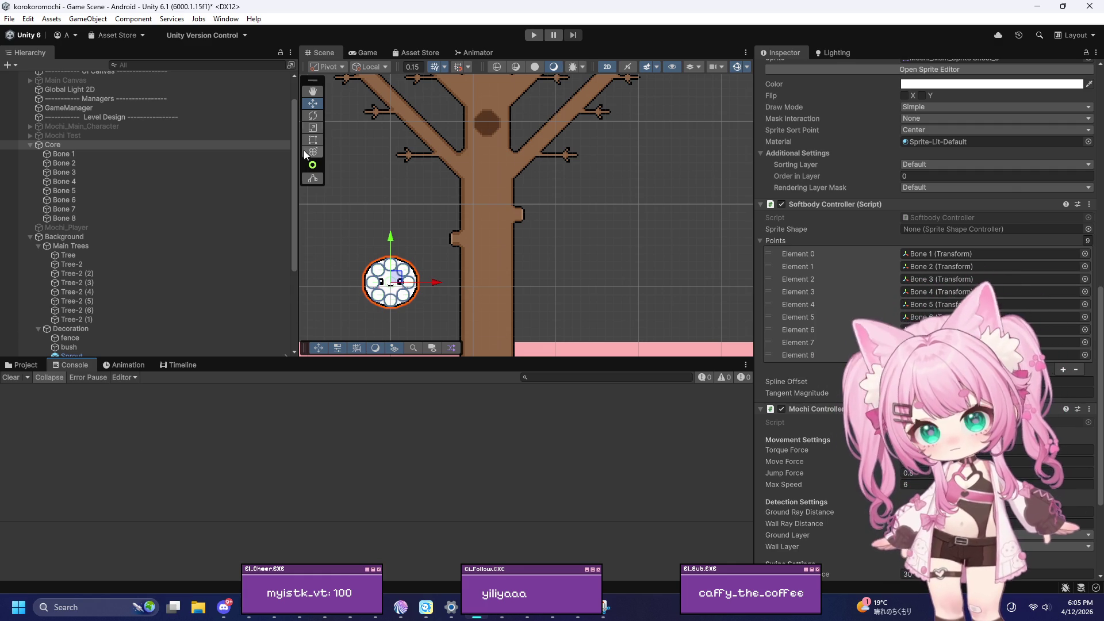
# Open Core's mochi sprite in the Sprite Editor from the Inspector
pyautogui.scroll(6, 1023, 171)
pyautogui.scroll(1, 1023, 171)
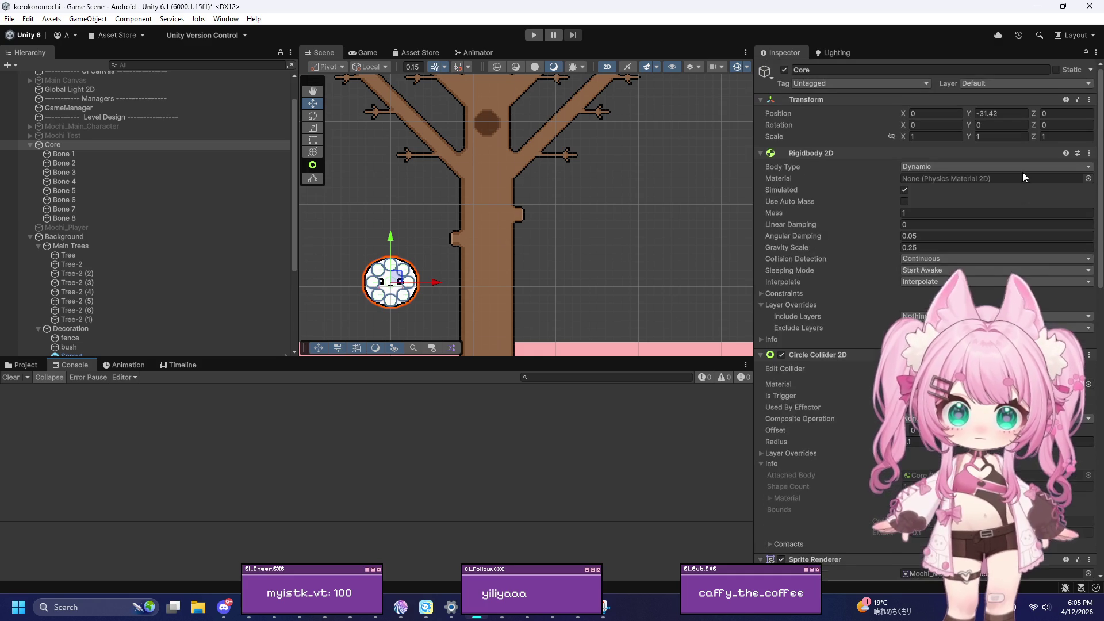
pyautogui.scroll(1, 986, 209)
pyautogui.scroll(-1, 978, 230)
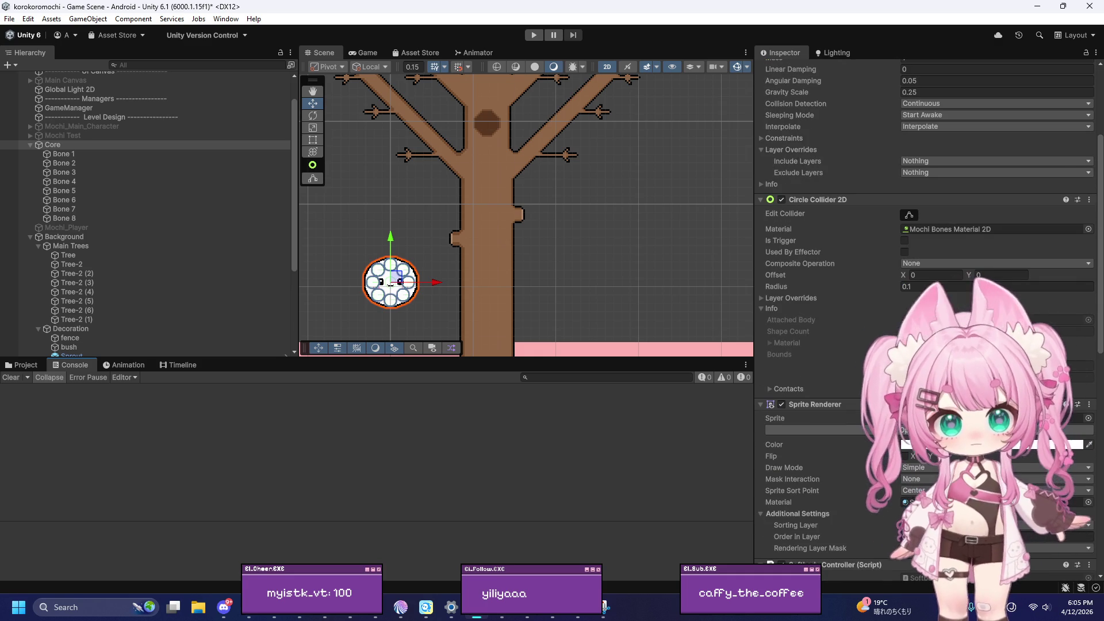
pyautogui.click(805, 430)
pyautogui.scroll(3, 523, 220)
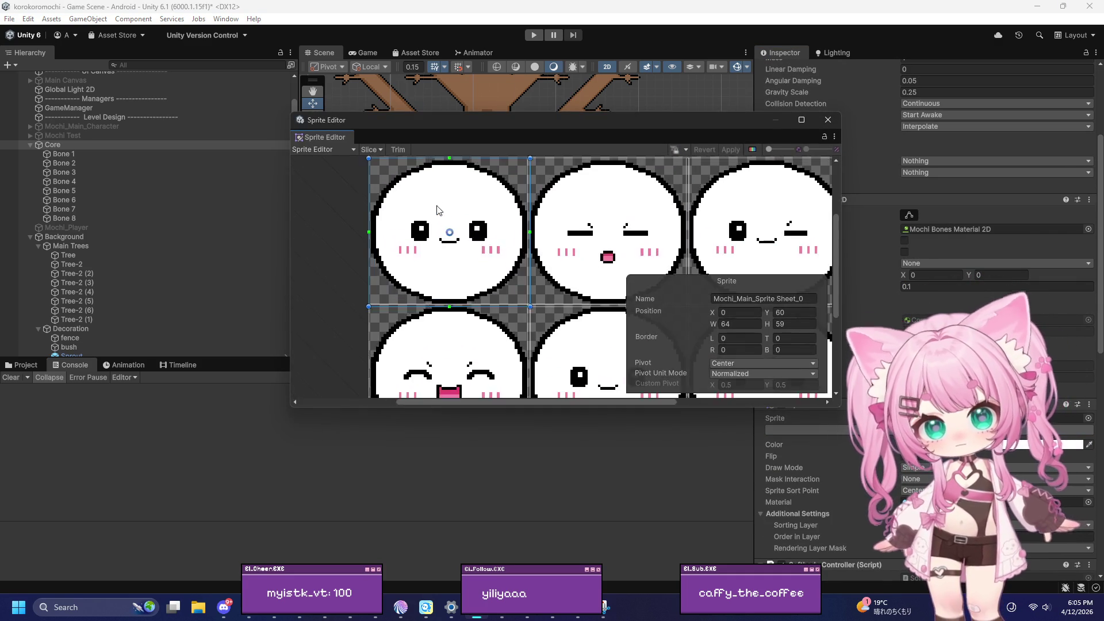
# Switch the Sprite Editor module to the Skinning Editor
pyautogui.click(330, 150)
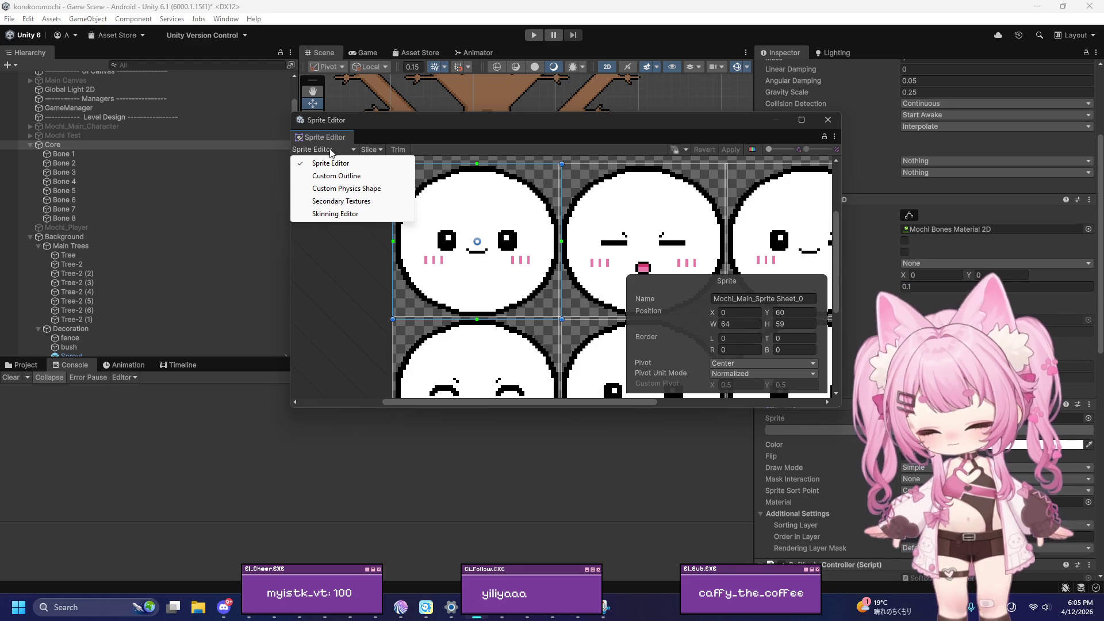
pyautogui.click(345, 223)
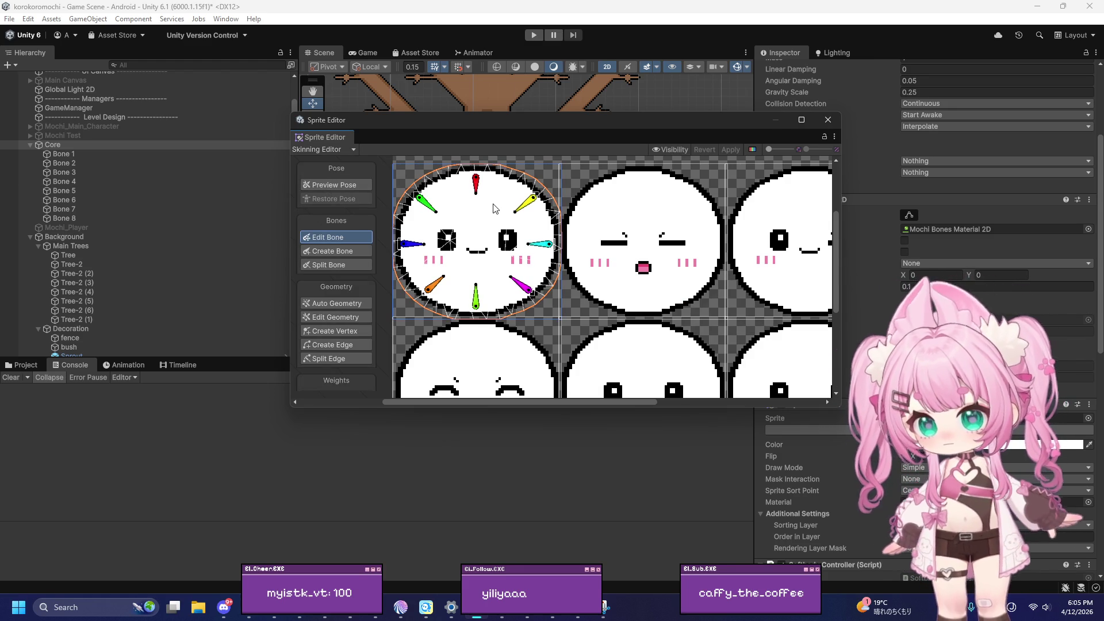
pyautogui.scroll(3, 401, 193)
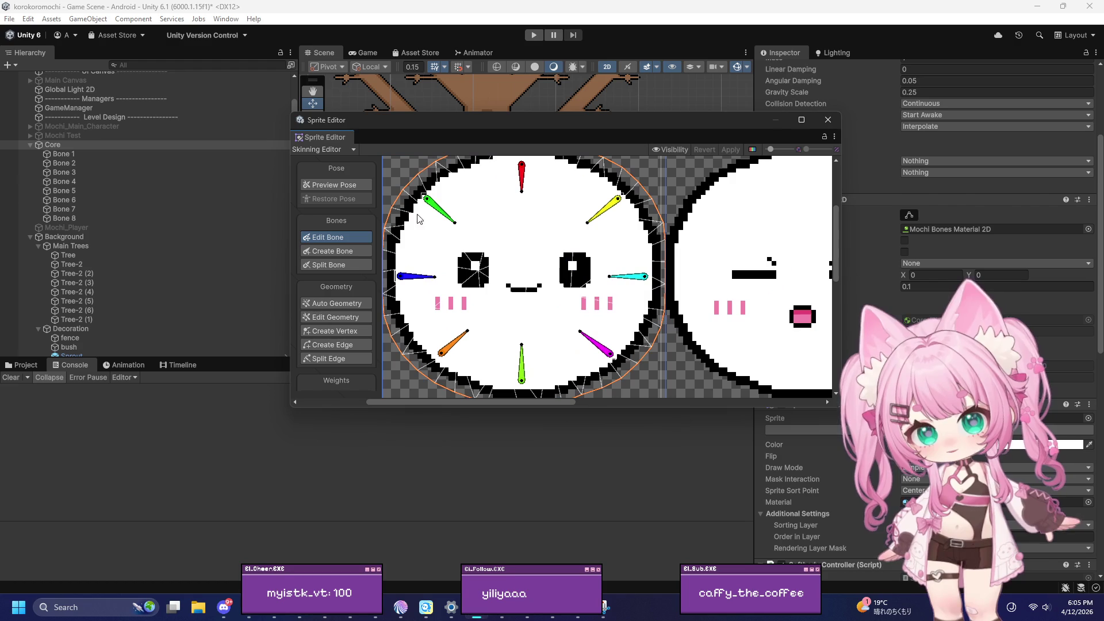
# Delete all eight coloured bones on the first mochi face
pyautogui.click(436, 209)
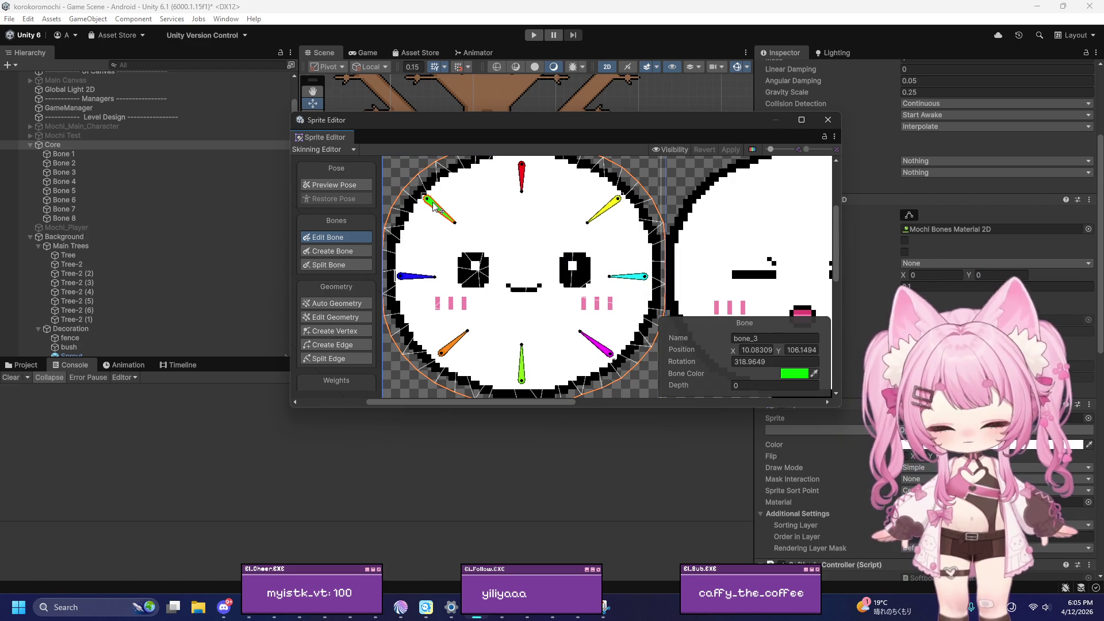
pyautogui.press('Delete')
pyautogui.click(522, 176)
pyautogui.press('Delete')
pyautogui.click(602, 210)
pyautogui.press('Delete')
pyautogui.click(626, 277)
pyautogui.press('Delete')
pyautogui.click(596, 343)
pyautogui.press('Delete')
pyautogui.click(522, 362)
pyautogui.press('Delete')
pyautogui.click(452, 343)
pyautogui.press('Delete')
pyautogui.click(416, 277)
pyautogui.press('Delete')
# Delete the cyan, magenta, green, orange and blue bones on the top-middle face sprite
pyautogui.scroll(-3, 420, 284)
pyautogui.scroll(2, 601, 235)
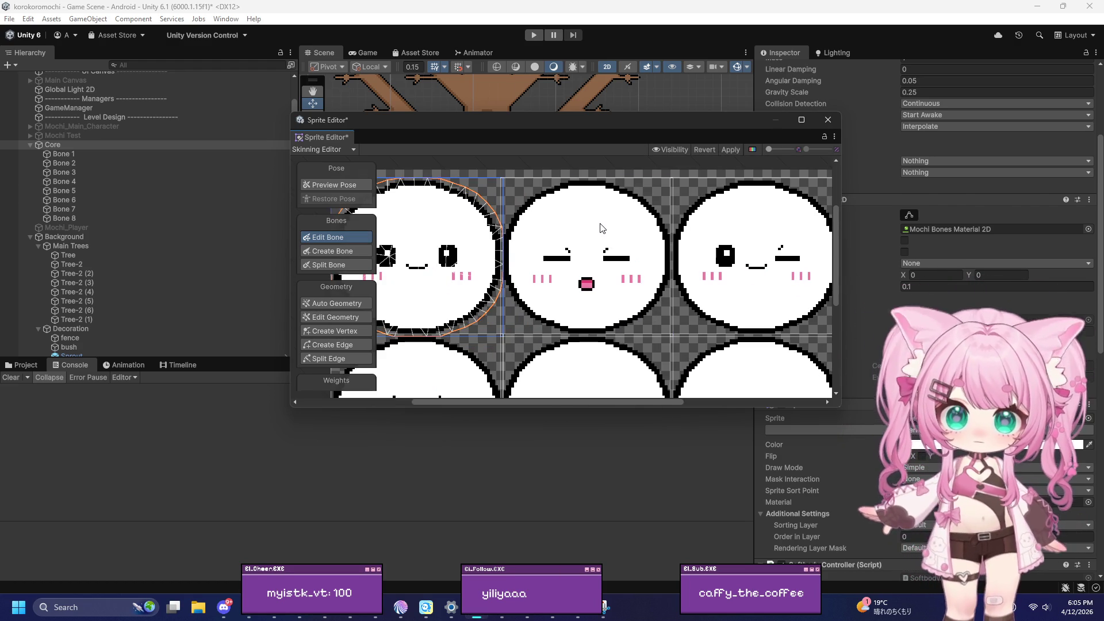
pyautogui.click(599, 227)
pyautogui.click(654, 259)
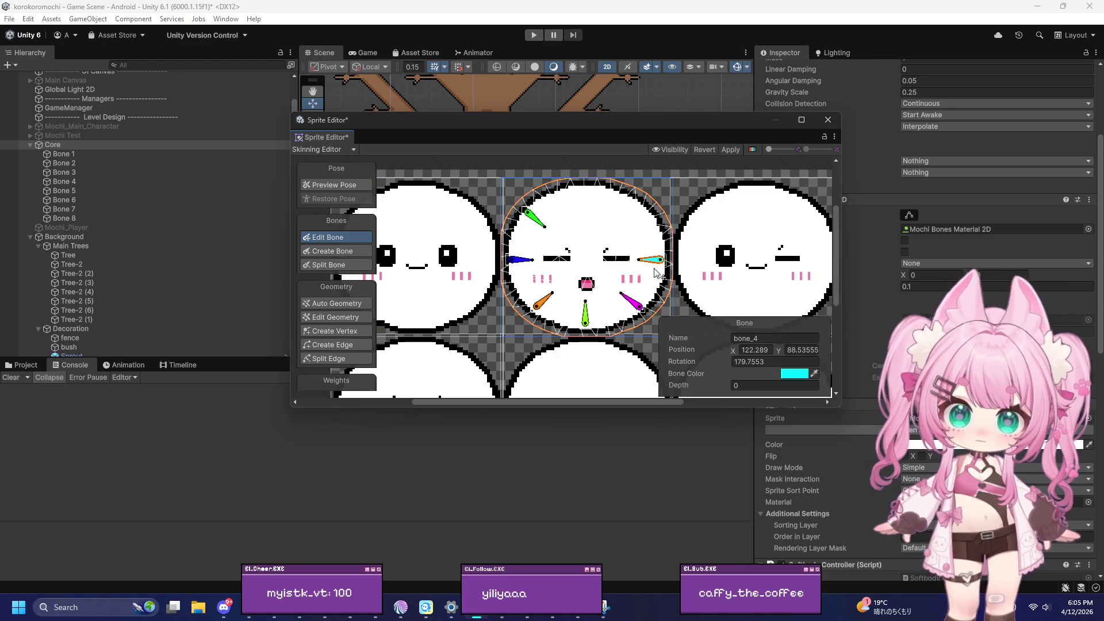
pyautogui.press('Delete')
pyautogui.click(632, 300)
pyautogui.press('Delete')
pyautogui.click(586, 314)
pyautogui.press('Delete')
pyautogui.click(545, 302)
pyautogui.press('Delete')
pyautogui.click(520, 259)
pyautogui.press('Delete')
pyautogui.click(534, 222)
# Delete the green, blue, orange, magenta and cyan bones on the top-right face sprite
pyautogui.press('Delete')
pyautogui.click(715, 224)
pyautogui.click(705, 219)
pyautogui.press('Delete')
pyautogui.click(692, 260)
pyautogui.press('Delete')
pyautogui.click(712, 300)
pyautogui.press('Delete')
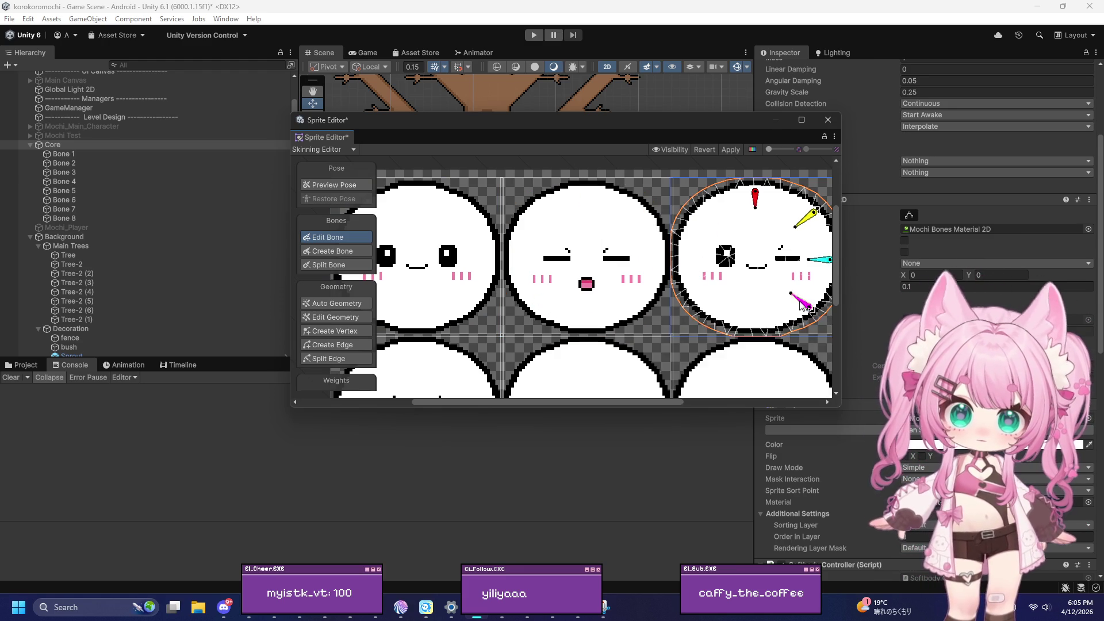
pyautogui.press('Delete')
pyautogui.click(820, 259)
pyautogui.press('Delete')
pyautogui.click(805, 219)
pyautogui.press('Delete')
pyautogui.click(755, 199)
pyautogui.press('Delete')
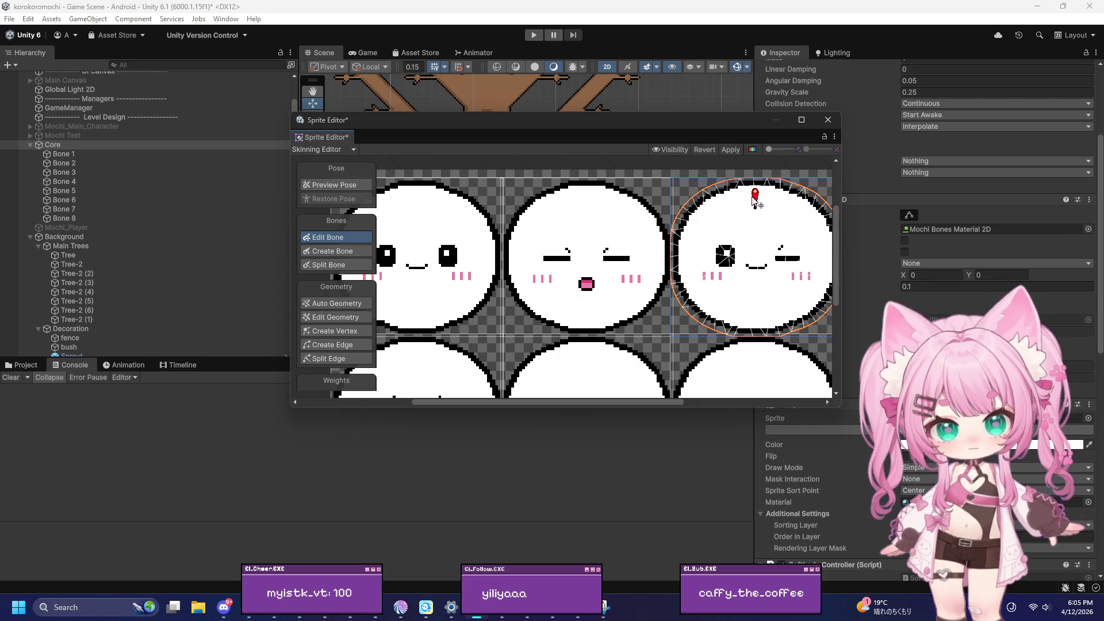
# Delete the green, red, yellow and cyan bones on the laughing bottom-left face
pyautogui.scroll(-2, 777, 209)
pyautogui.scroll(2, 632, 310)
pyautogui.click(460, 299)
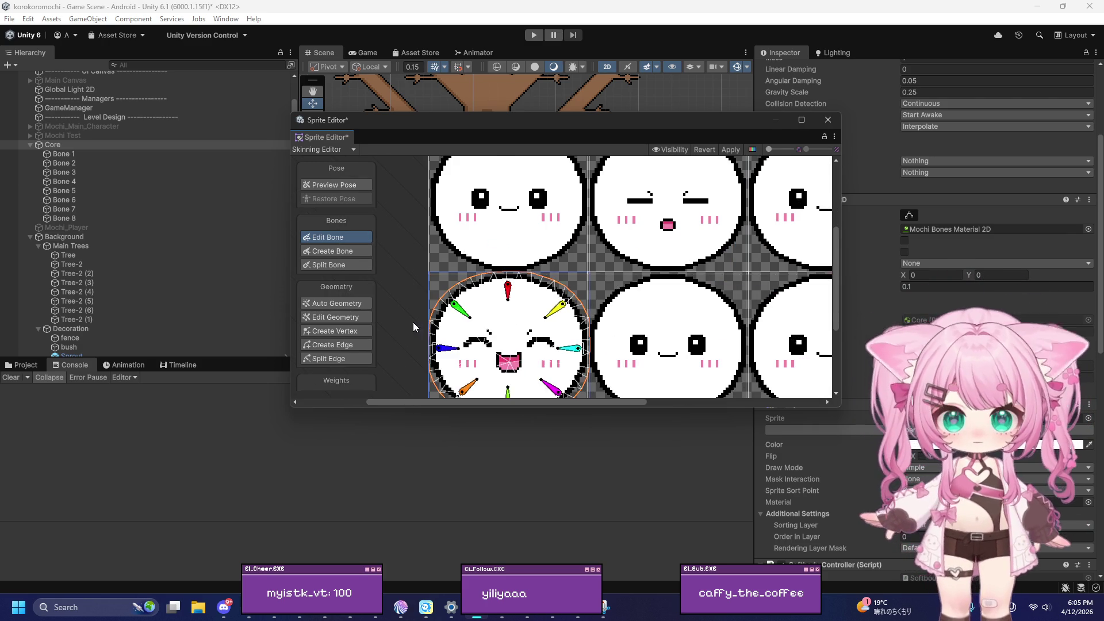
pyautogui.scroll(2, 467, 303)
pyautogui.click(467, 303)
pyautogui.press('Delete')
pyautogui.click(536, 282)
pyautogui.press('Delete')
pyautogui.click(595, 308)
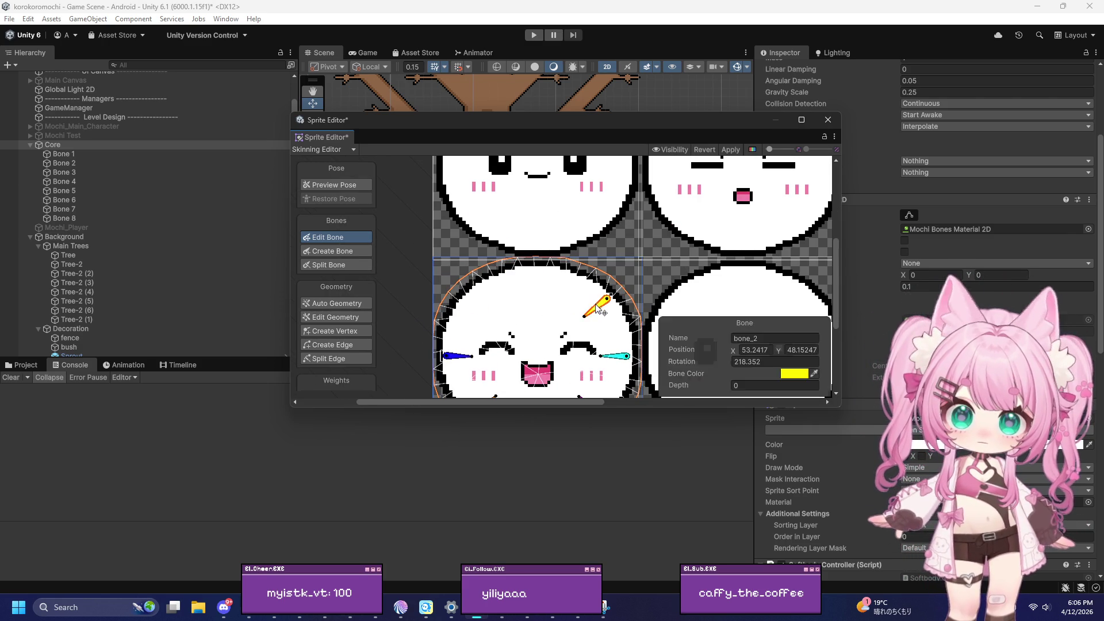
pyautogui.press('Delete')
pyautogui.click(626, 361)
pyautogui.press('Delete')
# Delete the remaining lower bones on the laughing bottom-left face
pyautogui.scroll(-3, 626, 361)
pyautogui.scroll(1, 575, 356)
pyautogui.click(584, 369)
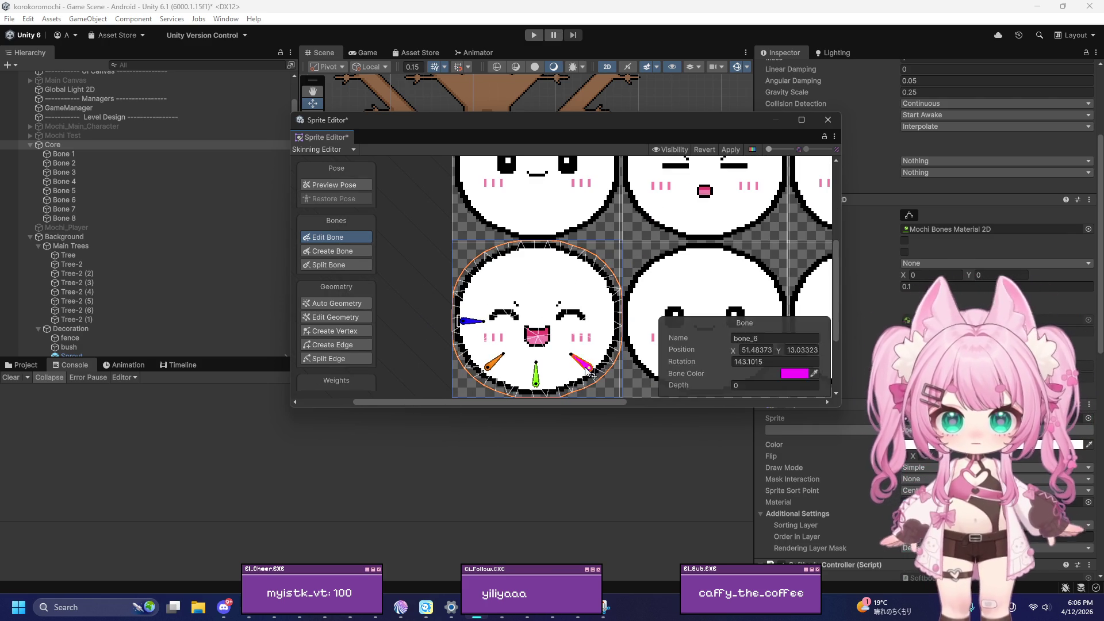
pyautogui.click(536, 376)
pyautogui.press('Delete')
pyautogui.click(494, 364)
pyautogui.press('Delete')
pyautogui.click(472, 320)
pyautogui.press('Delete')
pyautogui.scroll(-3, 468, 305)
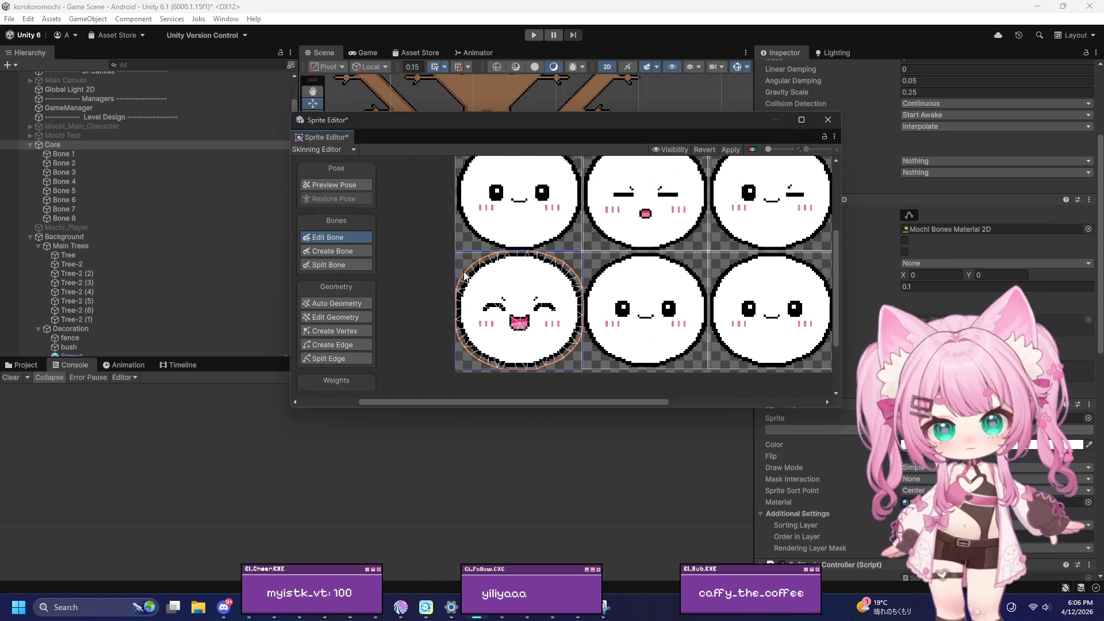
# Delete the cyan, yellow, red, green and blue bones on the bottom-middle face sprite
pyautogui.click(613, 283)
pyautogui.scroll(2, 624, 345)
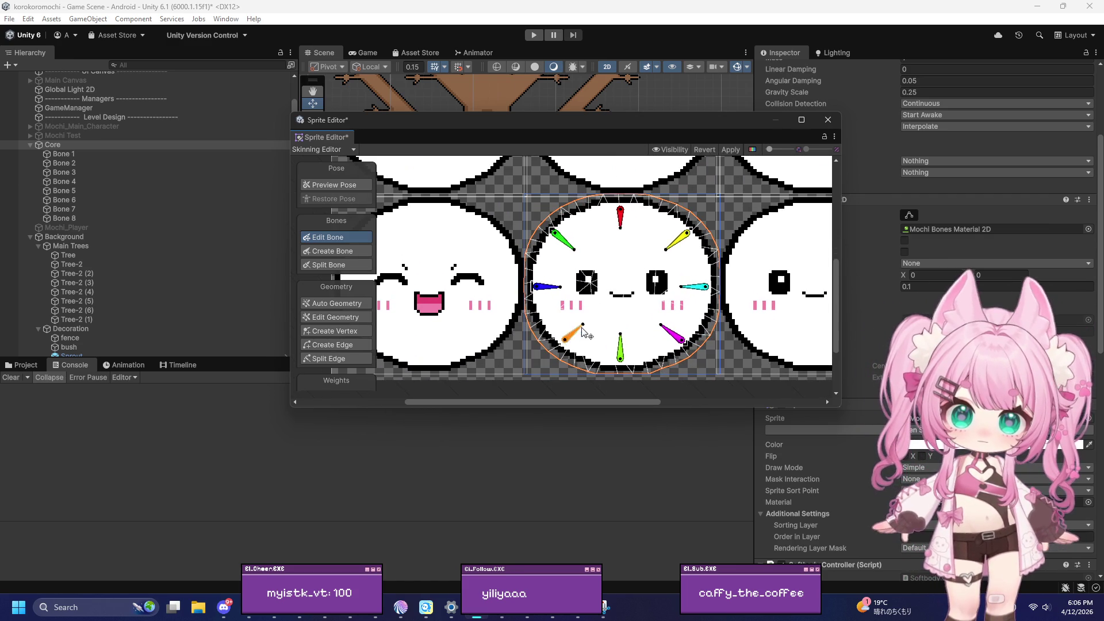
pyautogui.click(694, 291)
pyautogui.press('Delete')
pyautogui.click(677, 239)
pyautogui.press('Delete')
pyautogui.click(621, 218)
pyautogui.press('Delete')
pyautogui.click(564, 240)
pyautogui.press('Delete')
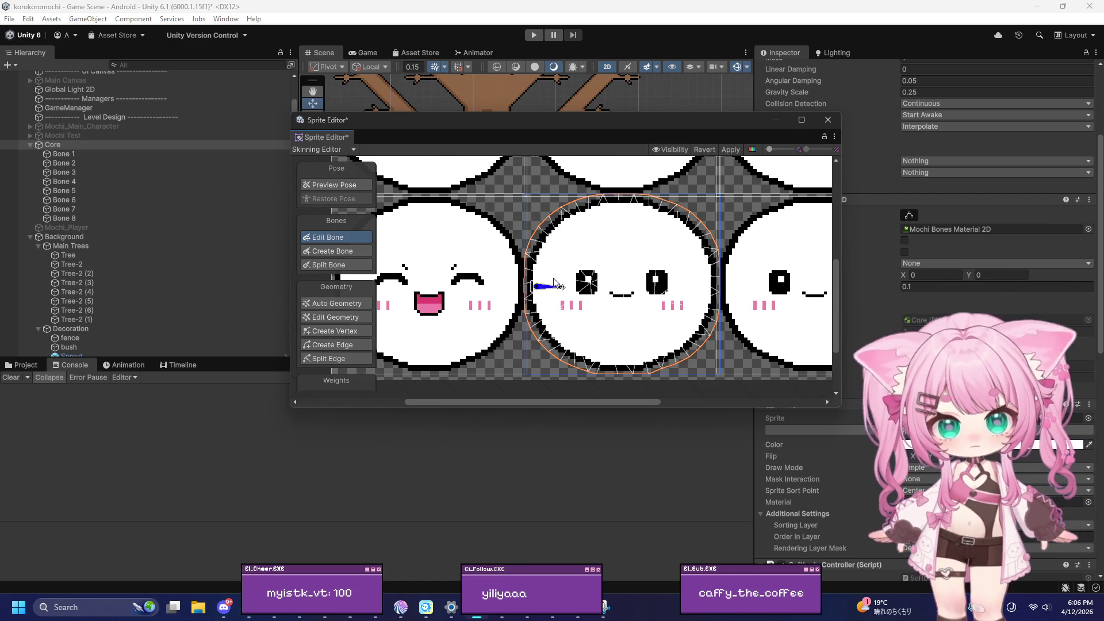
pyautogui.click(548, 286)
# Delete the green, blue, orange and bottom green bones on the bottom-right face sprite
pyautogui.scroll(-3, 575, 276)
pyautogui.scroll(3, 685, 271)
pyautogui.click(720, 268)
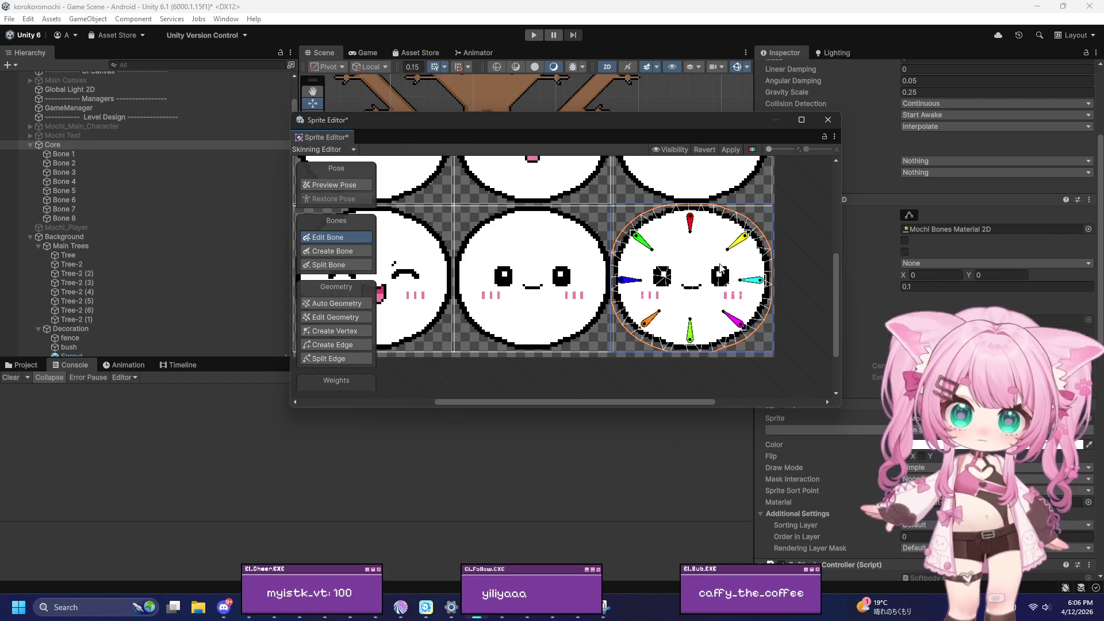
pyautogui.click(643, 242)
pyautogui.press('Delete')
pyautogui.click(629, 280)
pyautogui.press('Delete')
pyautogui.click(651, 317)
pyautogui.press('Delete')
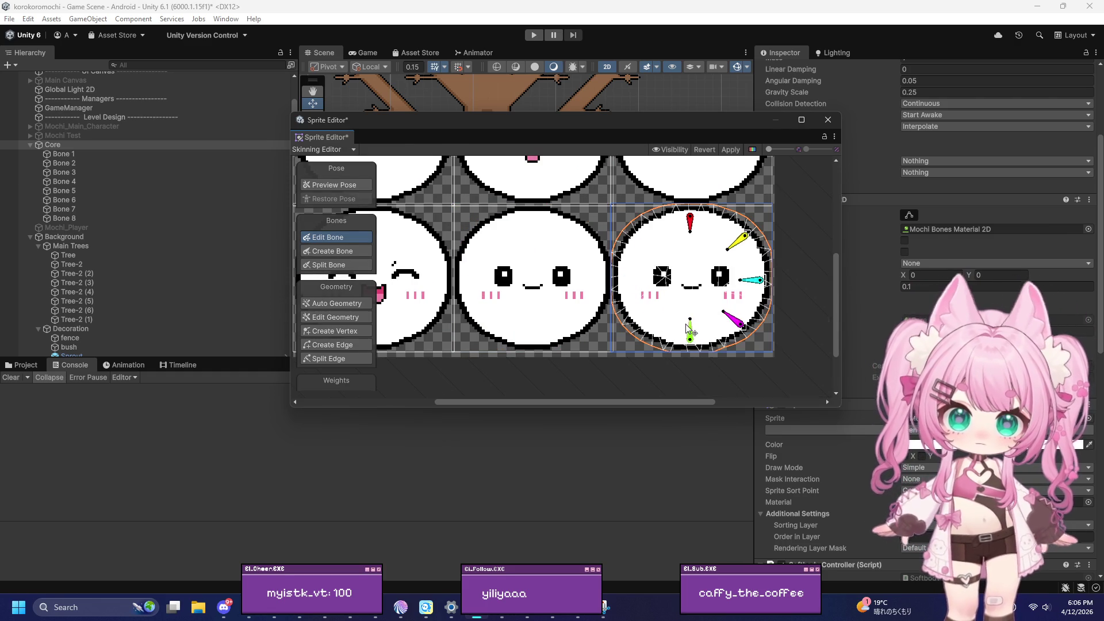
pyautogui.click(690, 331)
pyautogui.press('Delete')
# Delete the last cyan, yellow and red bones on the bottom-right face
pyautogui.click(751, 280)
pyautogui.press('Delete')
pyautogui.click(741, 241)
pyautogui.press('Delete')
pyautogui.click(690, 221)
pyautogui.press('Delete')
pyautogui.scroll(-2, 719, 255)
pyautogui.scroll(3, 501, 203)
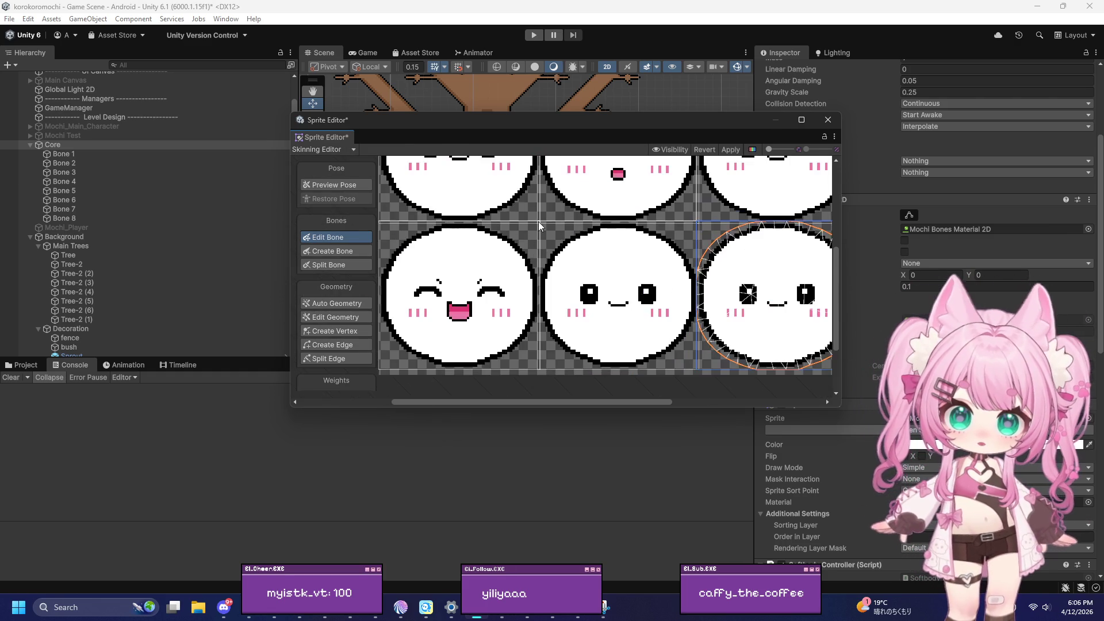
pyautogui.scroll(2, 501, 203)
pyautogui.scroll(-3, 501, 203)
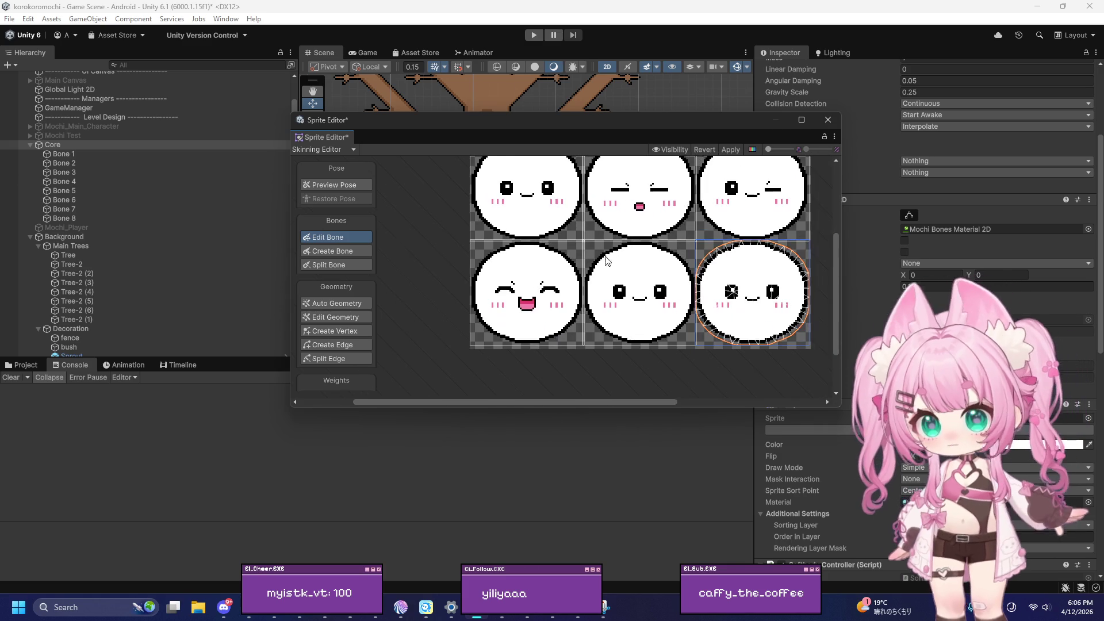
pyautogui.scroll(3, 539, 198)
pyautogui.scroll(2, 539, 198)
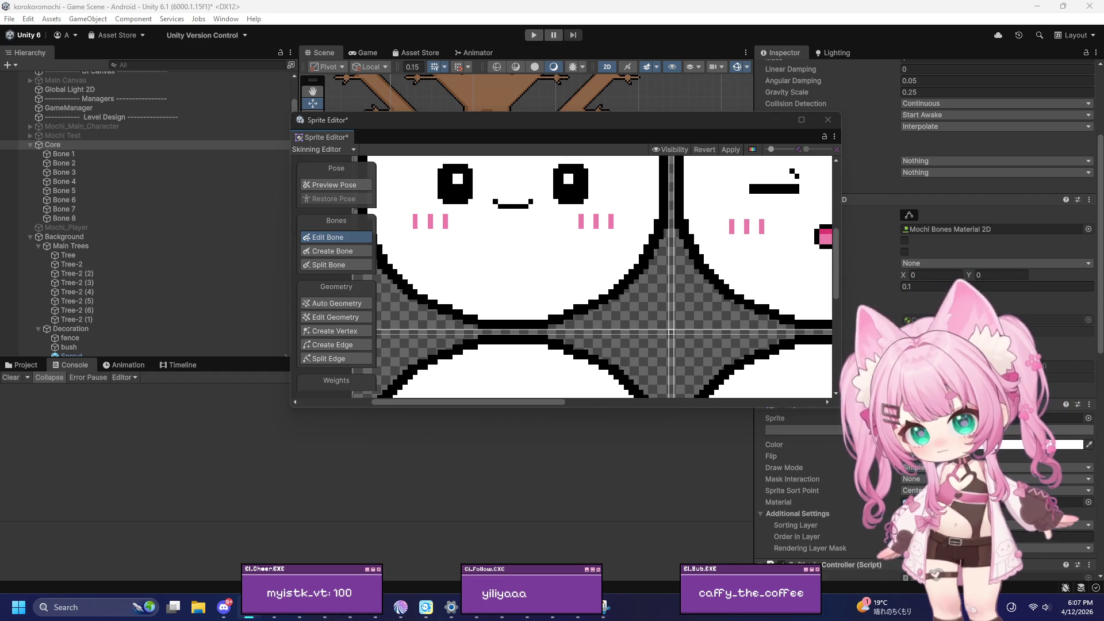
# Select the first mochi face sprite and activate the Create Vertex geometry tool
pyautogui.scroll(-5, 451, 277)
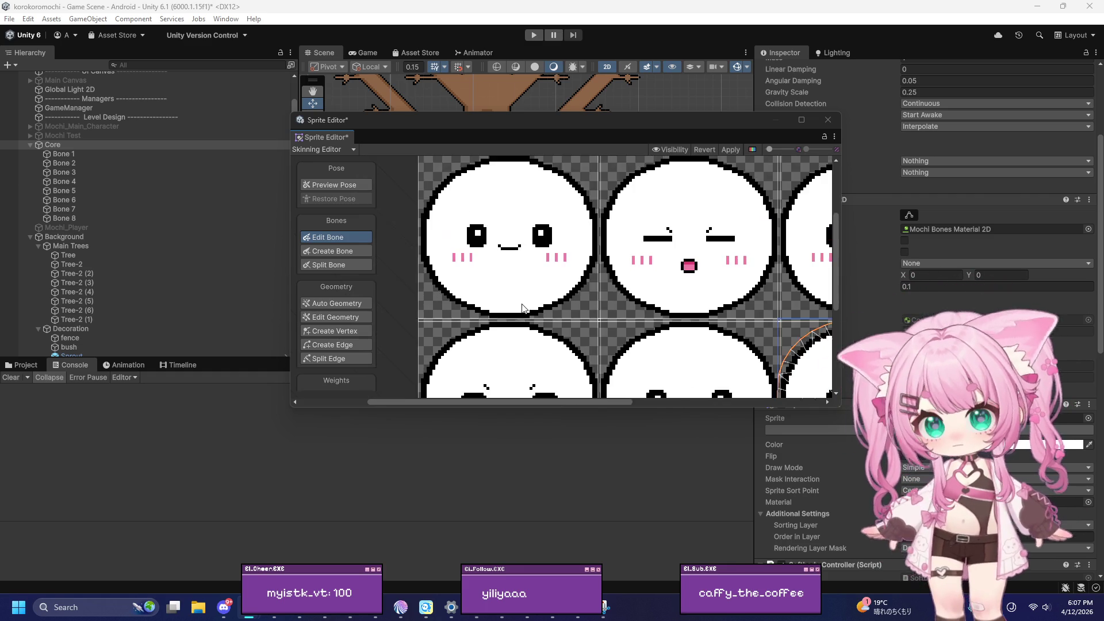
pyautogui.scroll(4, 602, 227)
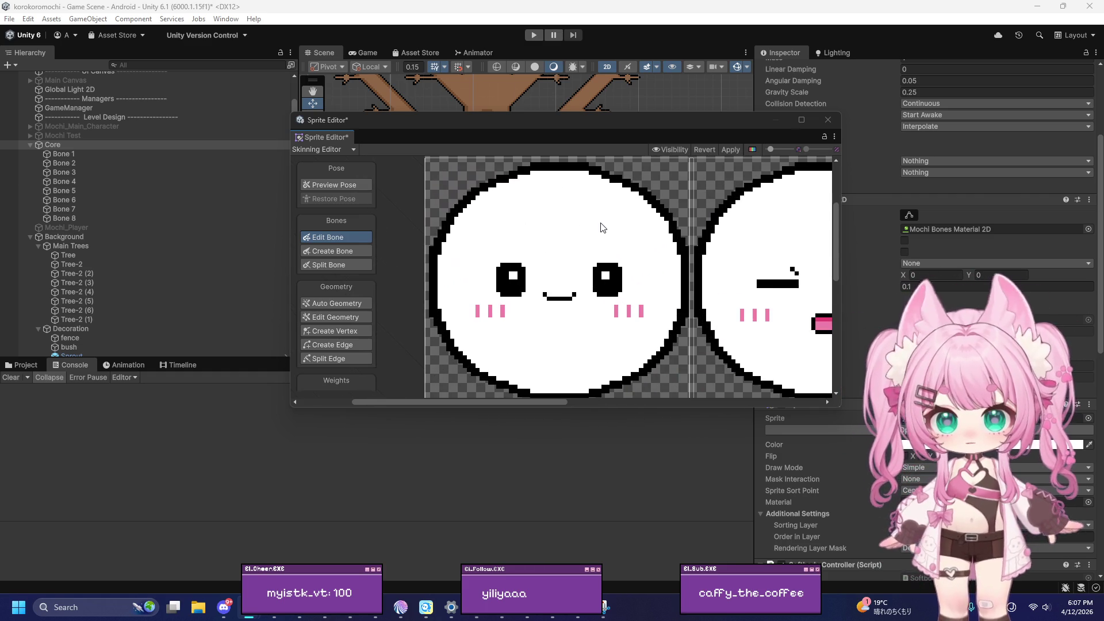
pyautogui.click(550, 224)
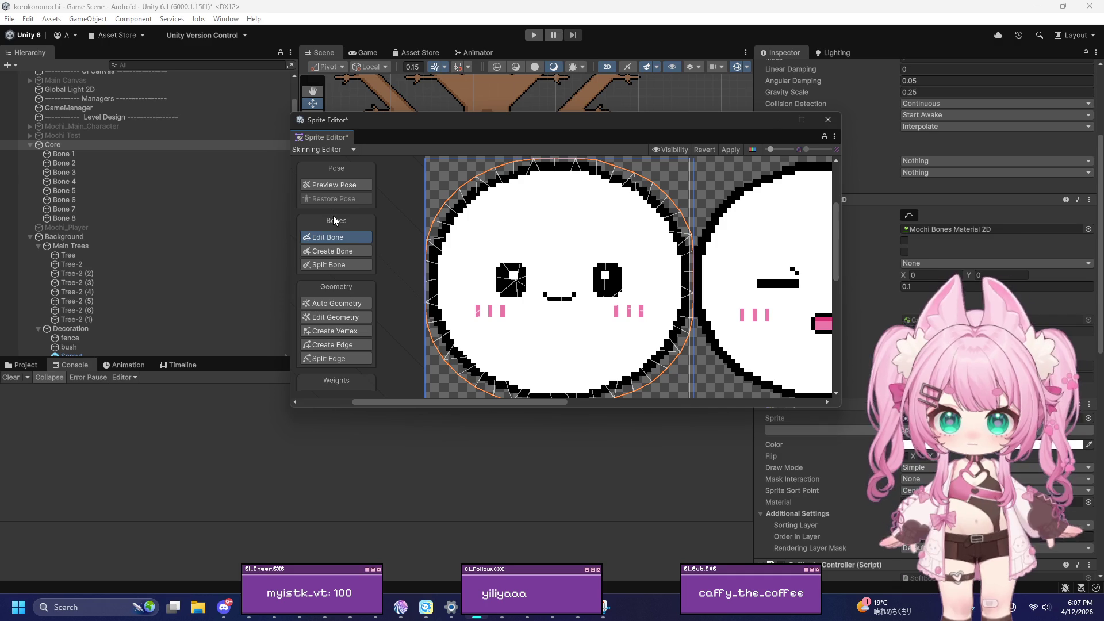
pyautogui.scroll(-1, 343, 204)
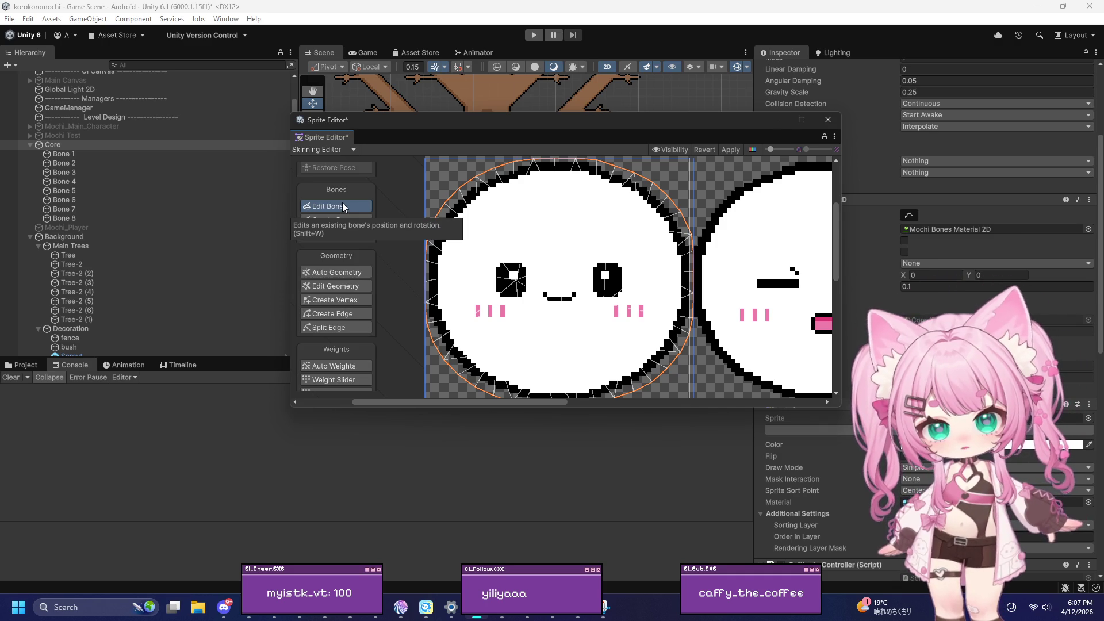
pyautogui.scroll(-1, 343, 203)
pyautogui.click(345, 269)
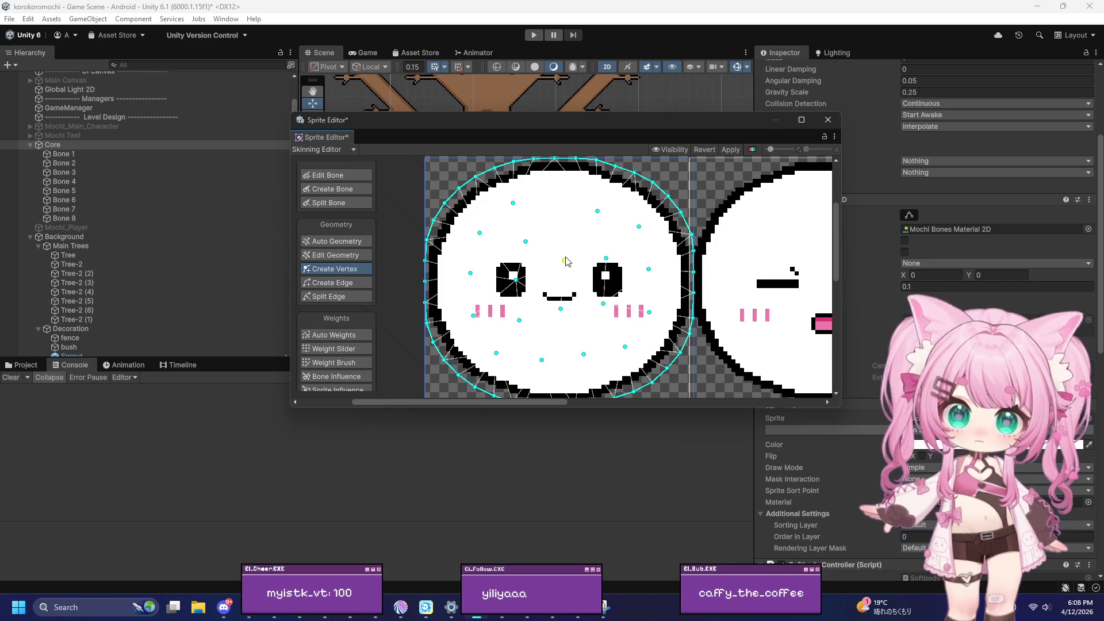
# Delete the interior vertices on the right and upper parts of the mochi face mesh
pyautogui.click(630, 342)
pyautogui.press('Delete')
pyautogui.click(649, 313)
pyautogui.press('Delete')
pyautogui.click(603, 304)
pyautogui.press('Delete')
pyautogui.press('Delete')
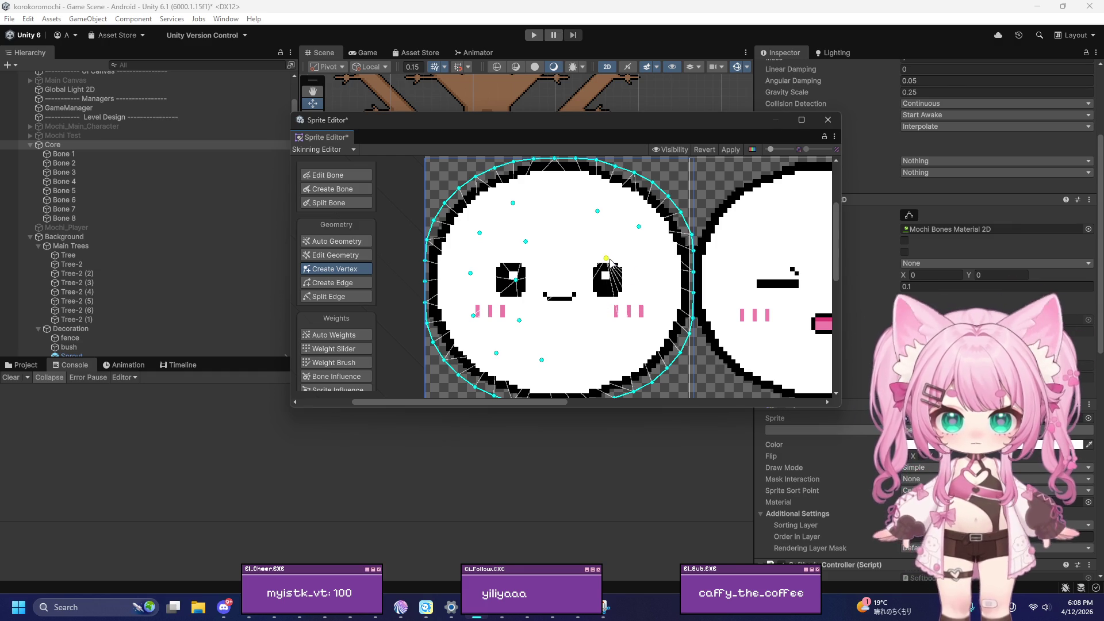
pyautogui.click(606, 259)
pyautogui.press('Delete')
pyautogui.click(639, 227)
pyautogui.press('Delete')
pyautogui.click(598, 211)
pyautogui.press('Delete')
pyautogui.click(513, 203)
# Delete the left-side, lower, left-eye and mouth-end interior vertices of the face mesh
pyautogui.press('Delete')
pyautogui.click(480, 233)
pyautogui.press('Delete')
pyautogui.click(476, 251)
pyautogui.press('Delete')
pyautogui.click(471, 273)
pyautogui.press('Delete')
pyautogui.click(474, 316)
pyautogui.press('Delete')
pyautogui.click(519, 320)
pyautogui.press('Delete')
pyautogui.click(496, 352)
pyautogui.press('Delete')
pyautogui.click(542, 360)
pyautogui.press('Delete')
pyautogui.click(526, 242)
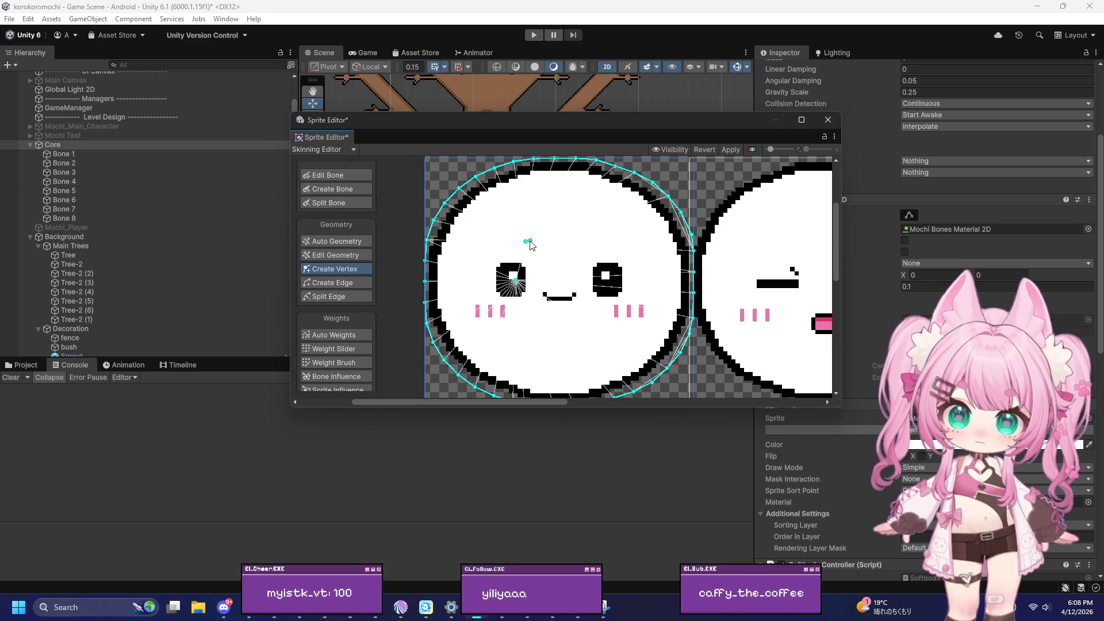
pyautogui.press('Delete')
pyautogui.scroll(-2, 552, 253)
pyautogui.click(526, 275)
pyautogui.press('Delete')
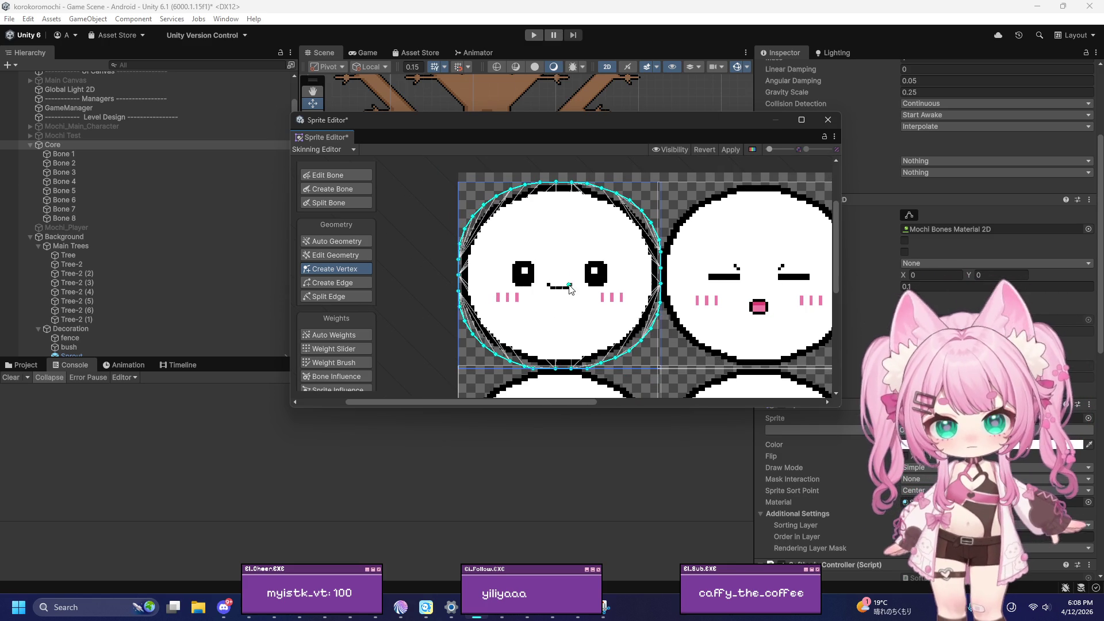
pyautogui.scroll(3, 573, 283)
pyautogui.click(574, 283)
pyautogui.press('Delete')
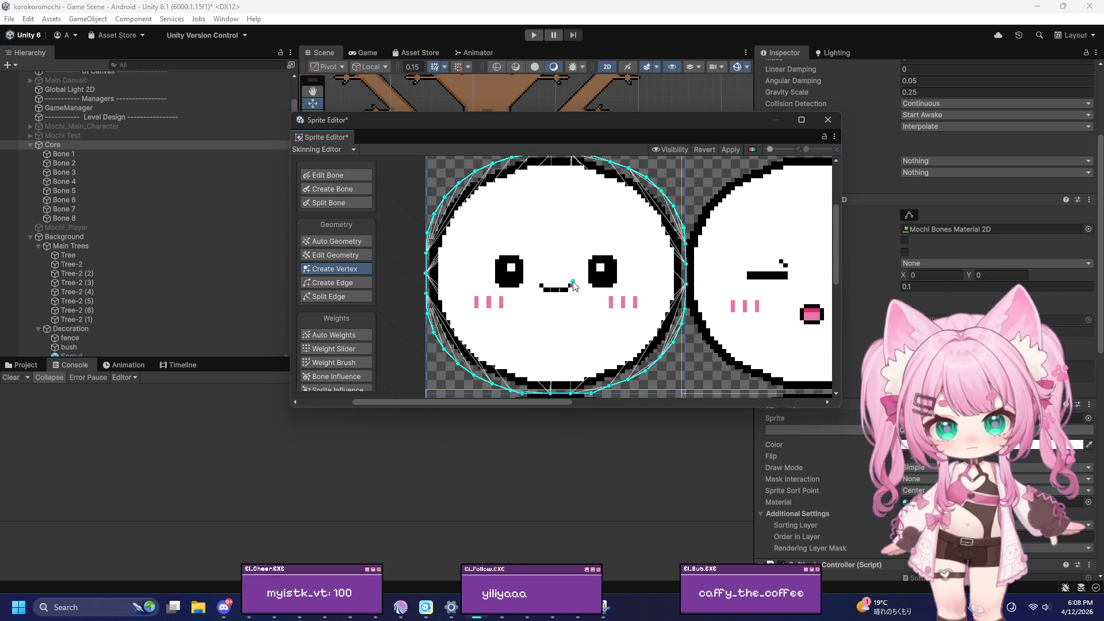
# Replace the face's top-edge vertex with a new one and apply the mesh changes
pyautogui.scroll(-2, 569, 259)
pyautogui.scroll(3, 572, 161)
pyautogui.click(564, 162)
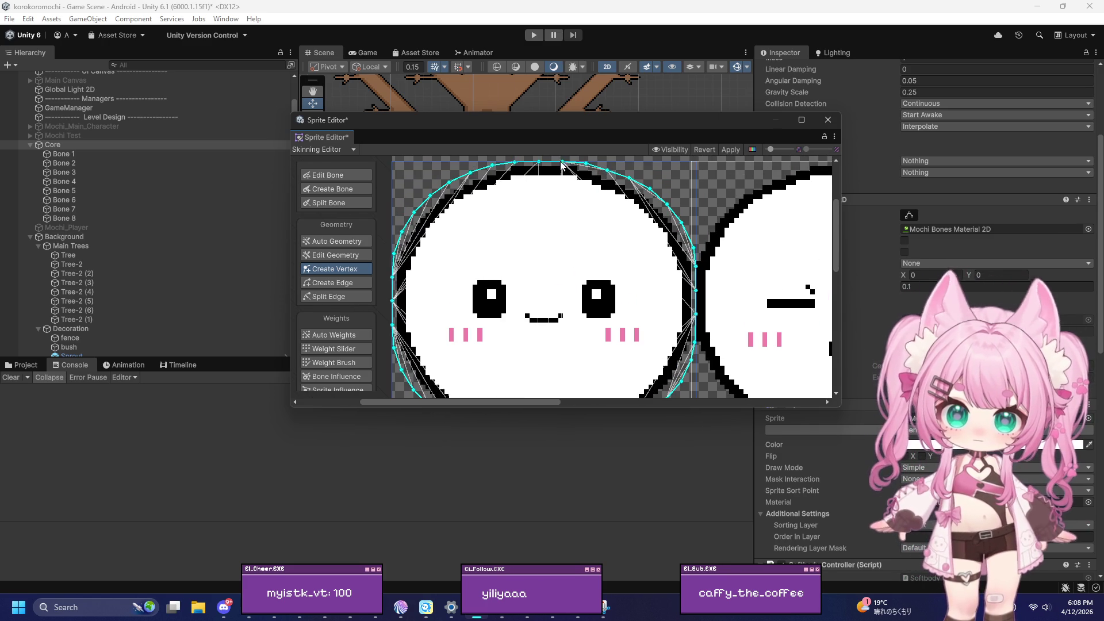
pyautogui.press('Delete')
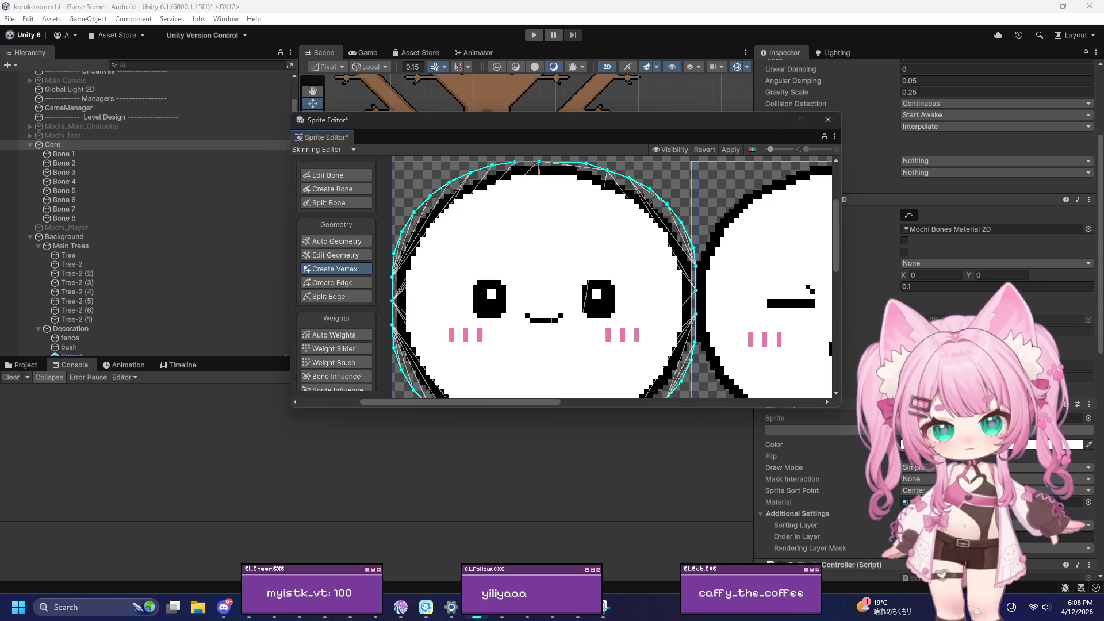
pyautogui.click(563, 161)
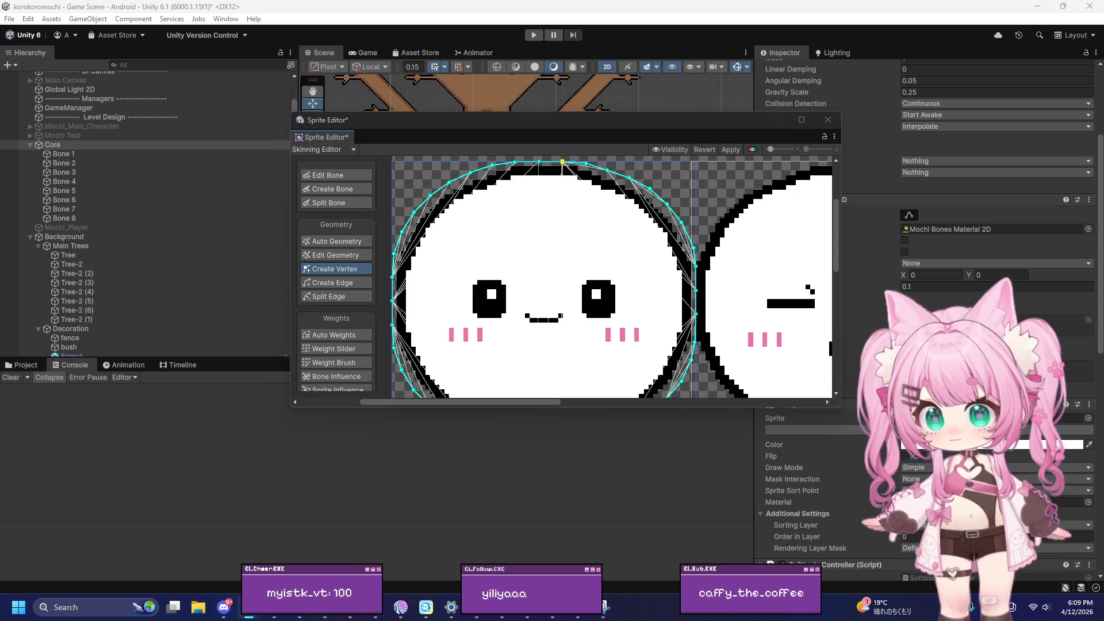
pyautogui.scroll(-3, 501, 375)
pyautogui.scroll(2, 500, 375)
pyautogui.scroll(5, 500, 375)
pyautogui.scroll(-2, 344, 371)
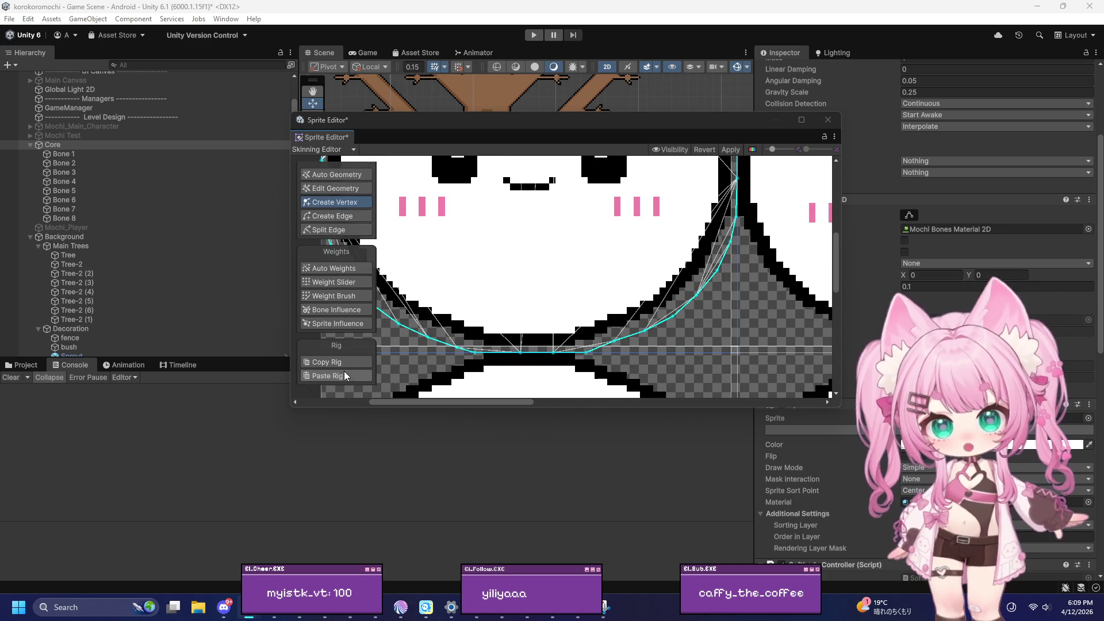
pyautogui.scroll(1, 336, 368)
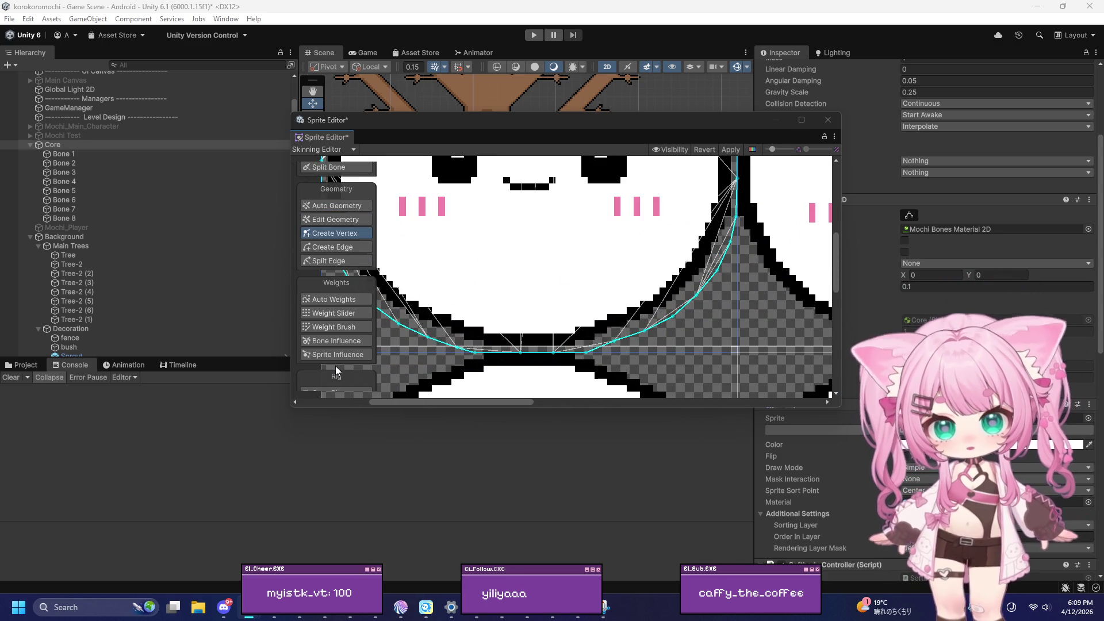
pyautogui.scroll(-3, 505, 348)
pyautogui.scroll(3, 702, 230)
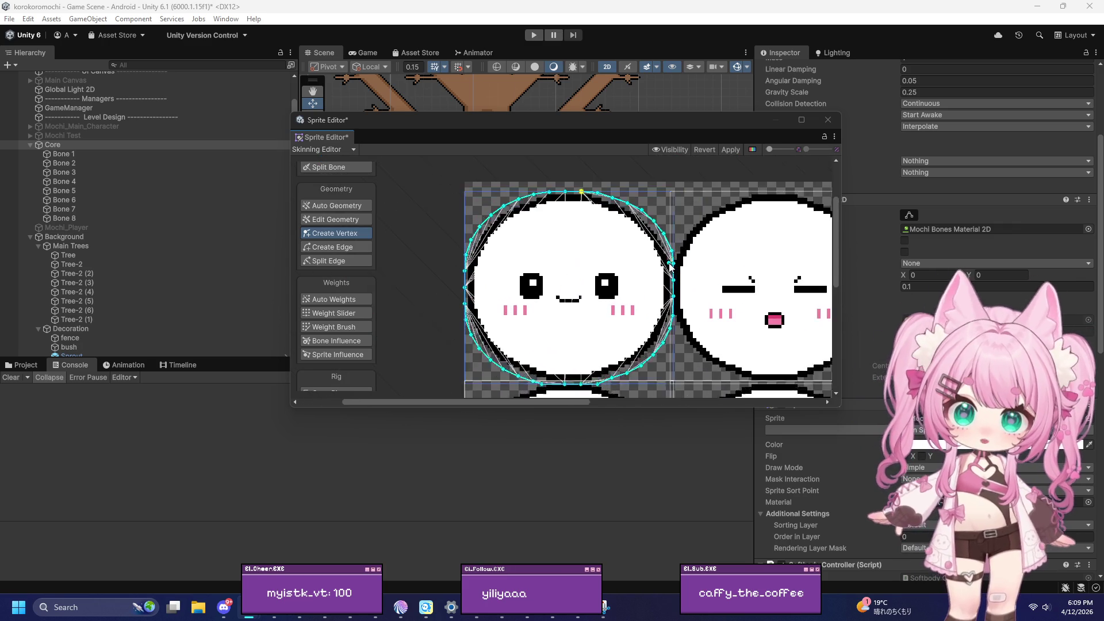
pyautogui.click(738, 151)
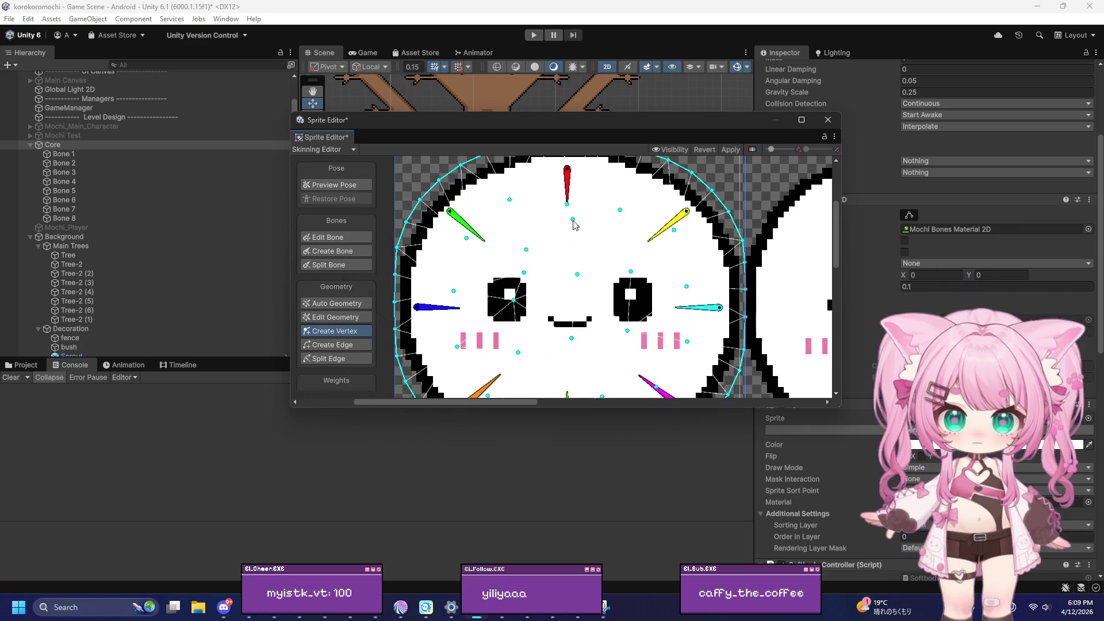
# Switch to Edit Bone and select the neighbouring sprite that has bones
pyautogui.scroll(-3, 553, 249)
pyautogui.scroll(4, 576, 325)
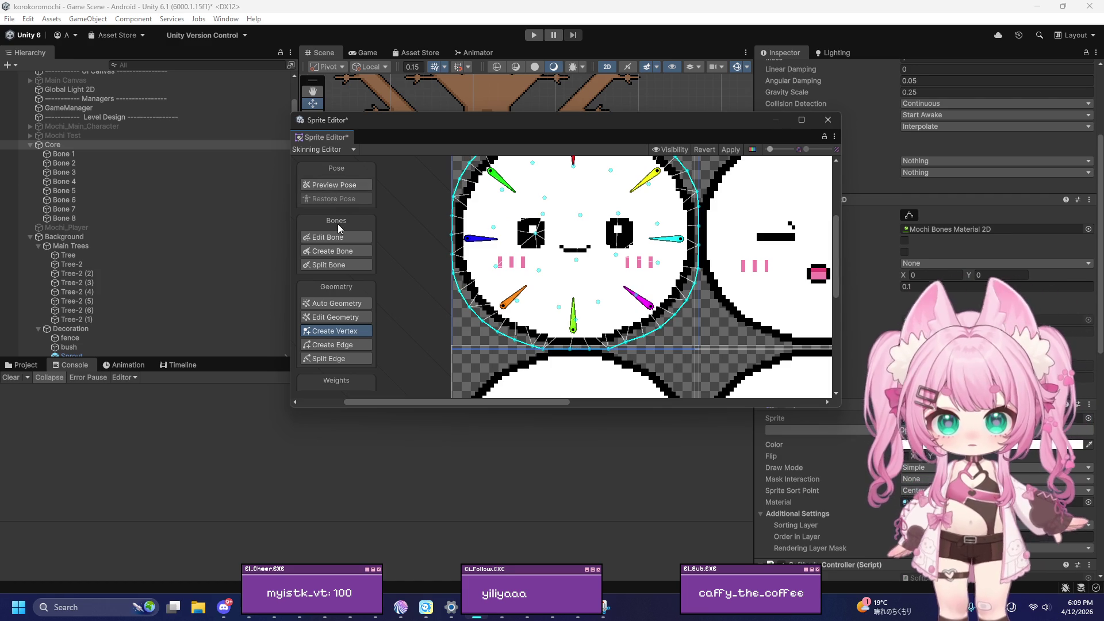
pyautogui.click(336, 251)
pyautogui.click(336, 237)
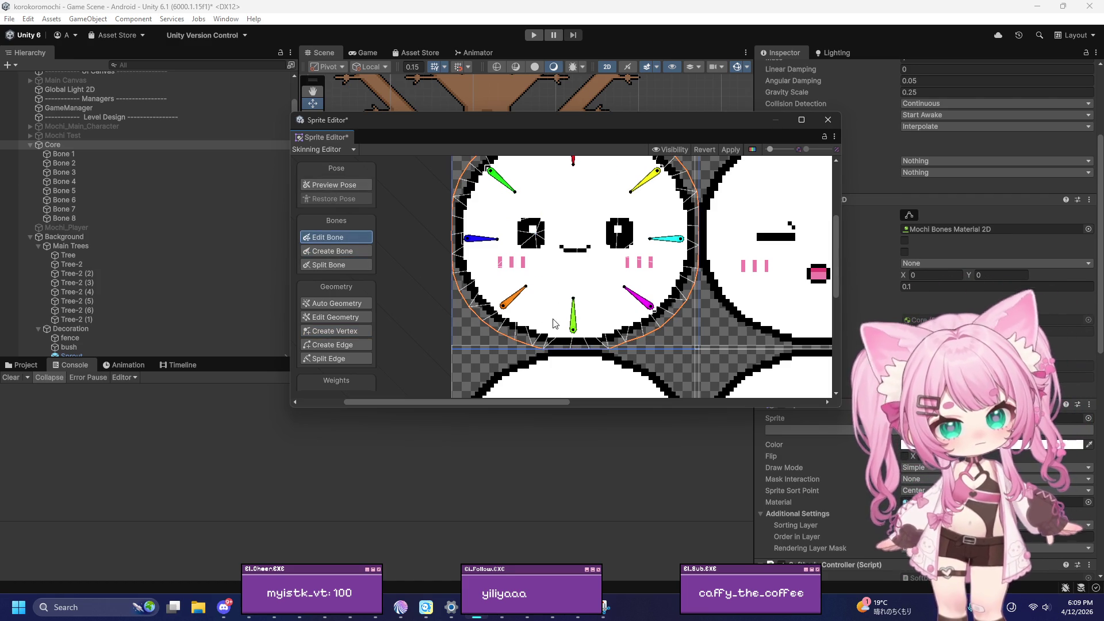
pyautogui.click(733, 282)
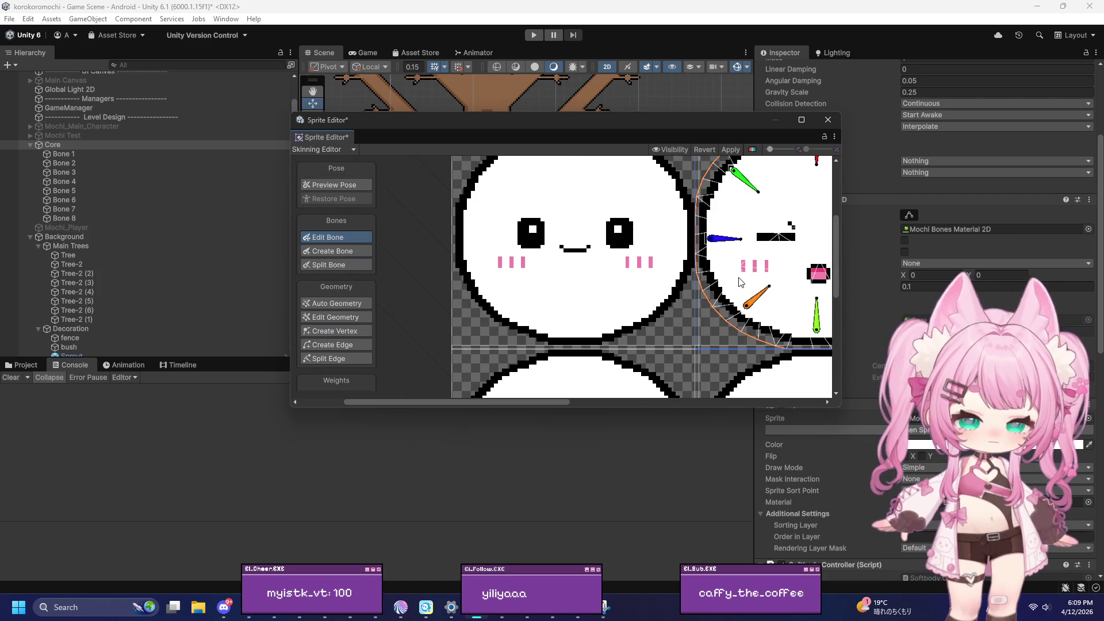
pyautogui.scroll(-3, 545, 279)
pyautogui.scroll(2, 541, 270)
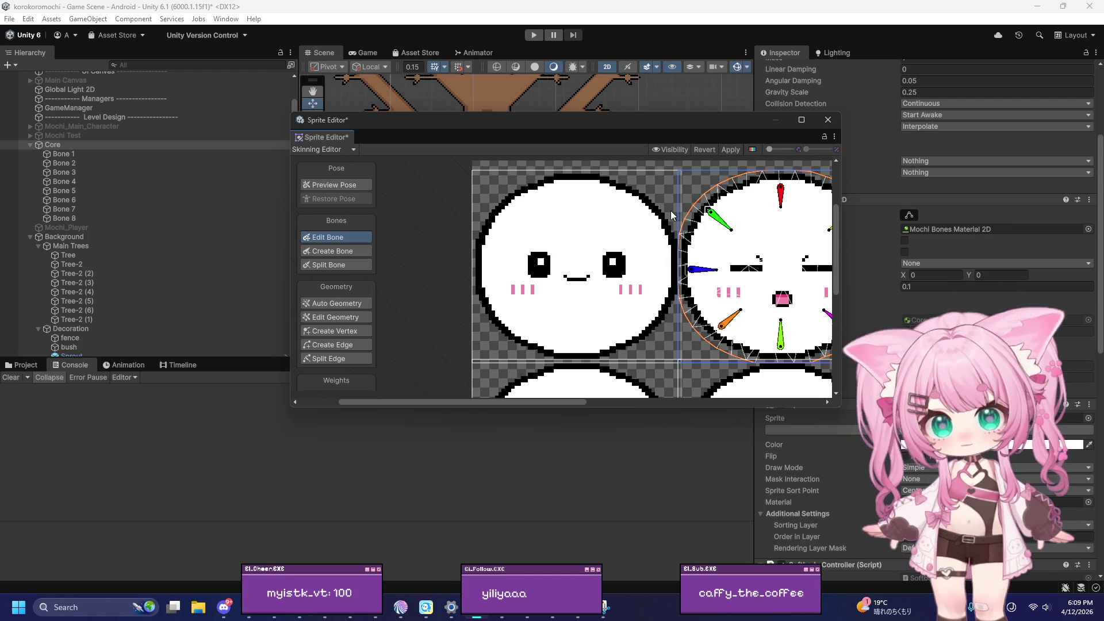
# Close the Sprite Editor discarding changes and open Assets/Sprites/Main Characters in the Project window
pyautogui.click(828, 124)
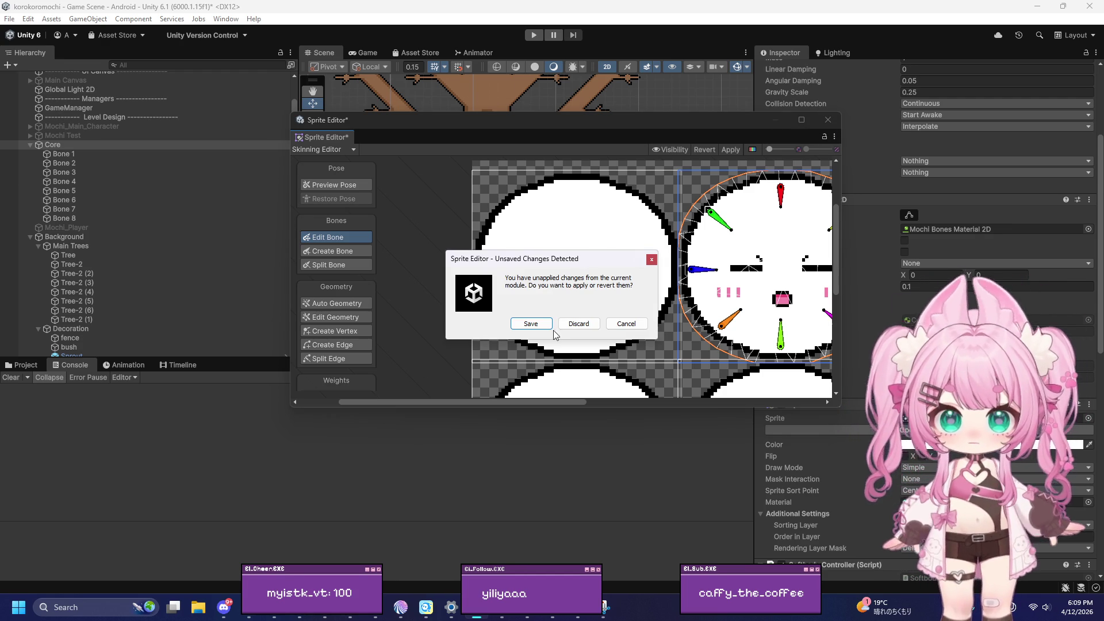
pyautogui.click(578, 324)
pyautogui.click(23, 365)
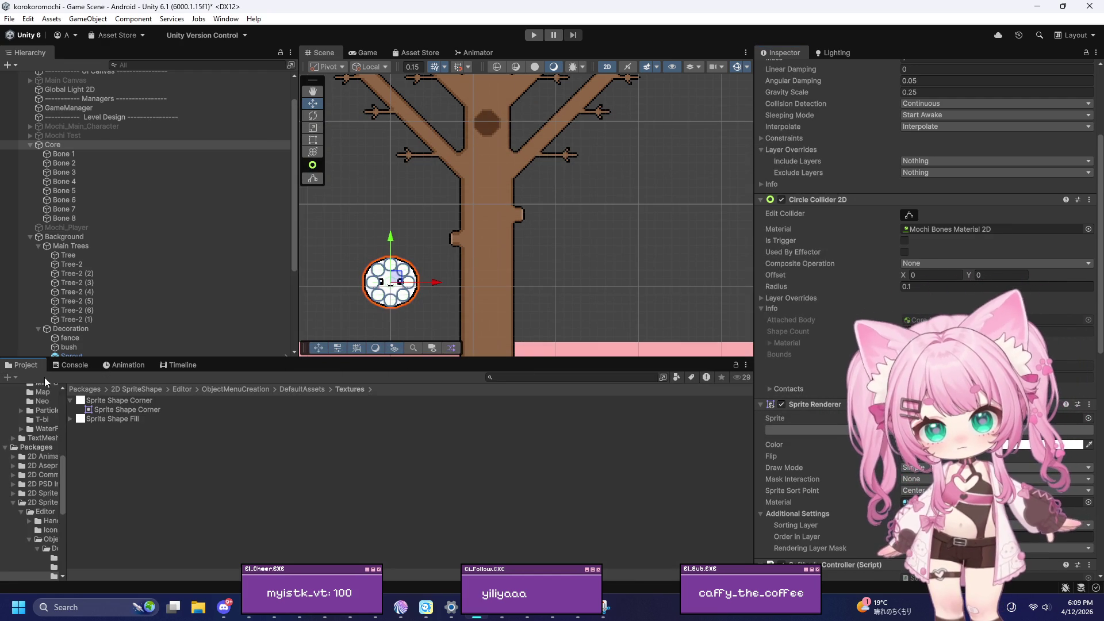
pyautogui.click(71, 401)
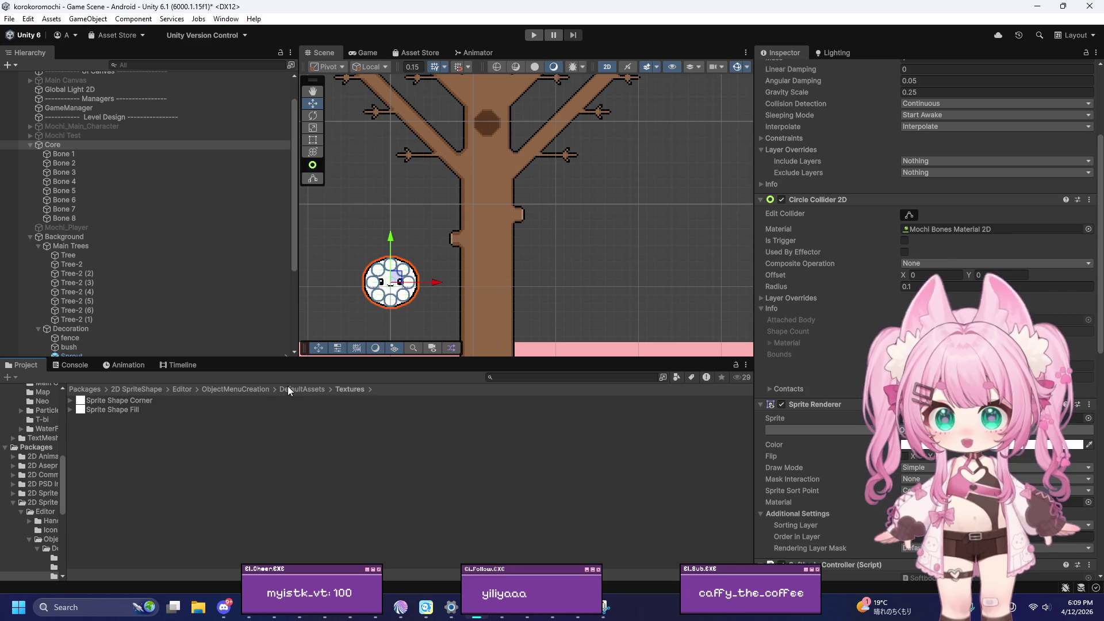
pyautogui.click(101, 366)
pyautogui.click(23, 365)
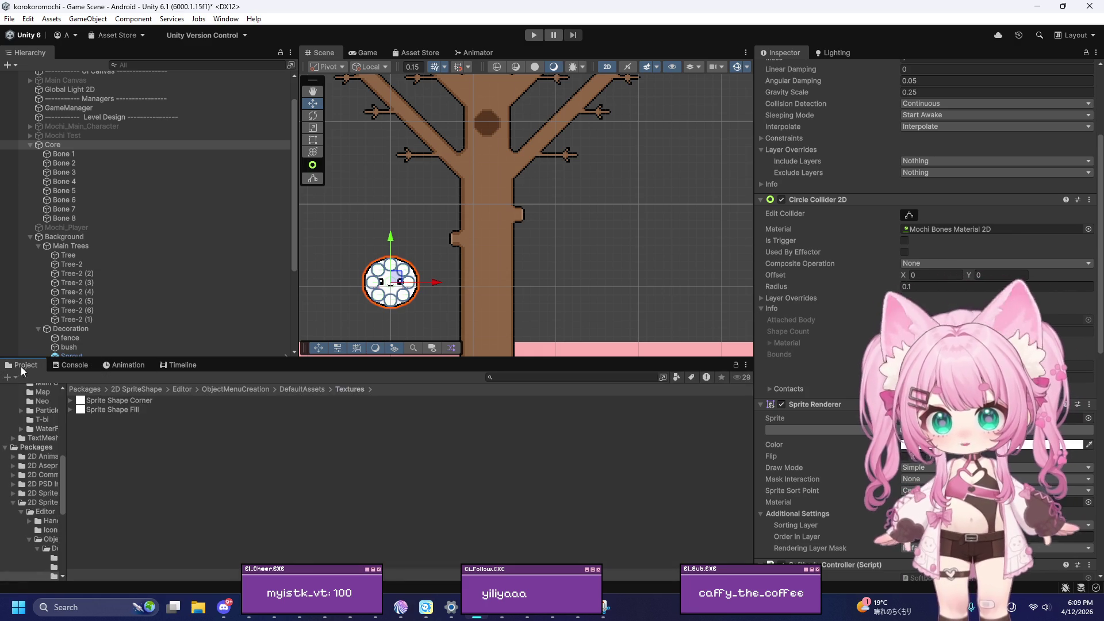
pyautogui.scroll(5, 35, 417)
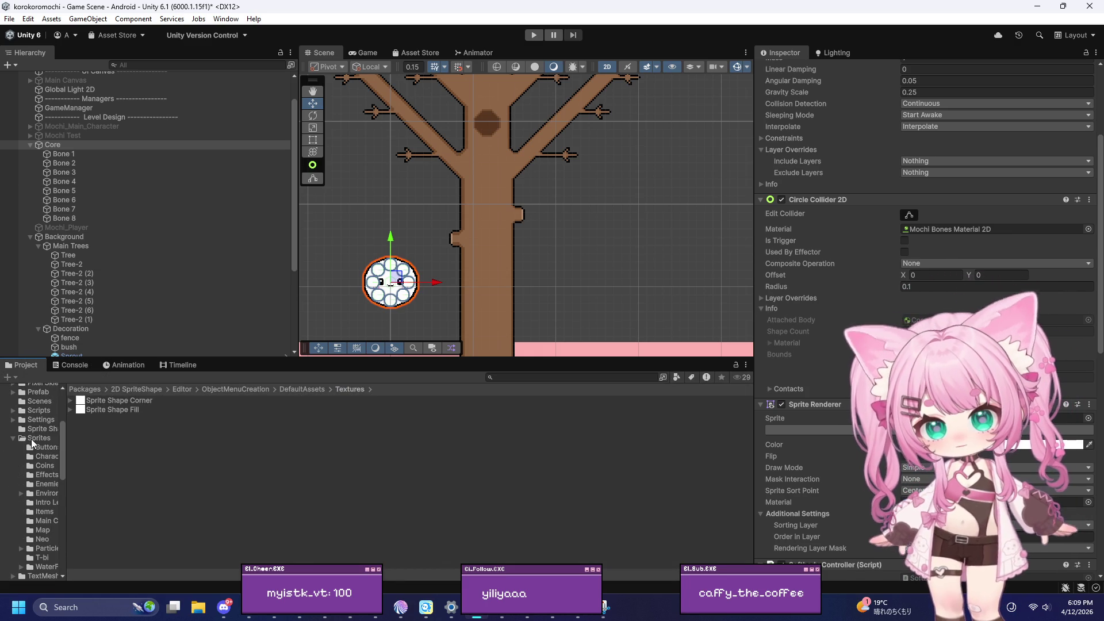
pyautogui.click(36, 440)
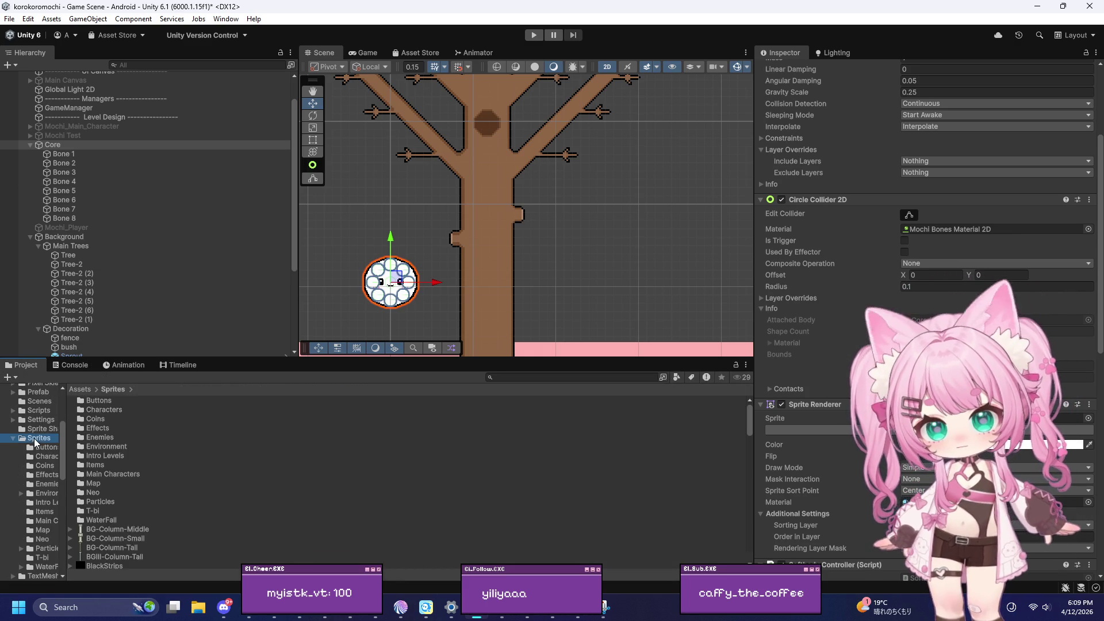
pyautogui.click(108, 448)
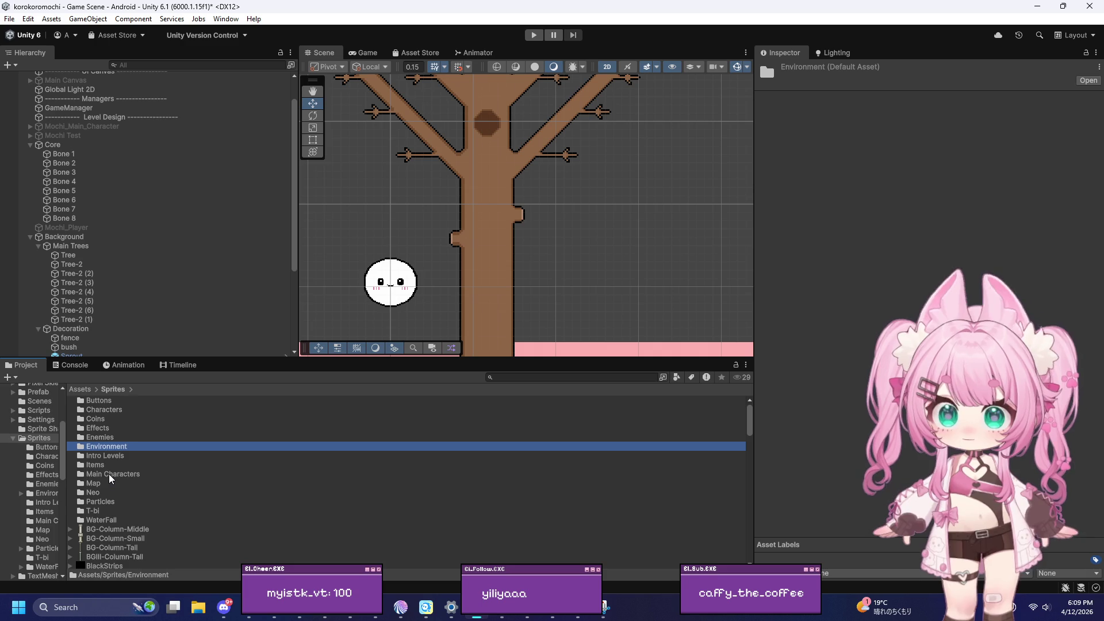
pyautogui.doubleClick(110, 476)
# Reveal Mochi_Main_Sprite Sheet in File Explorer and delete its .meta file
pyautogui.click(131, 448)
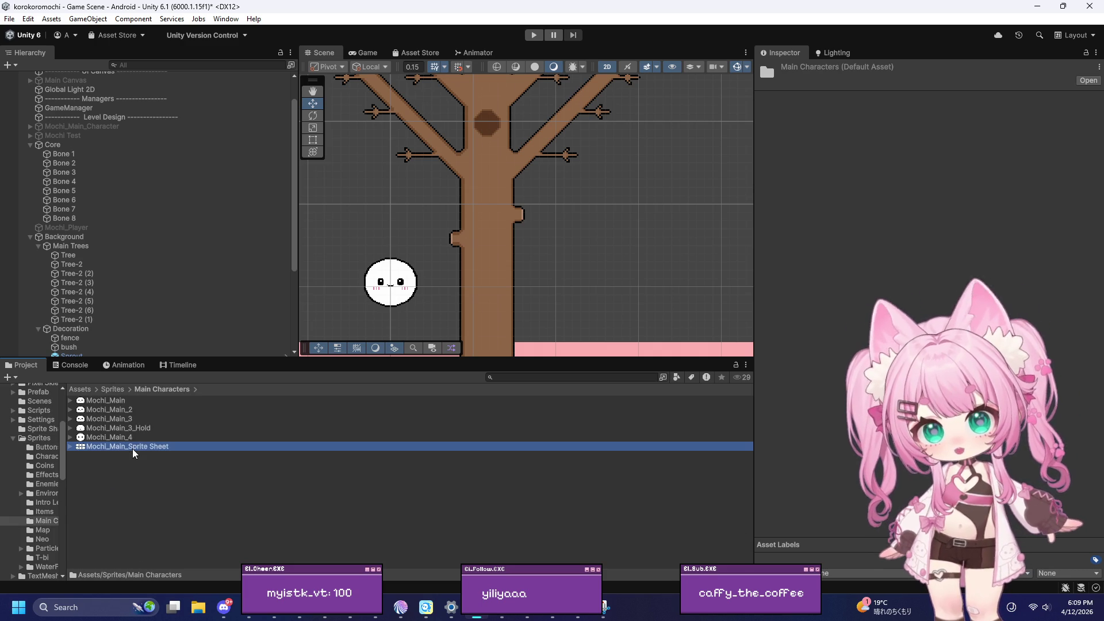
pyautogui.rightClick(148, 449)
pyautogui.click(191, 159)
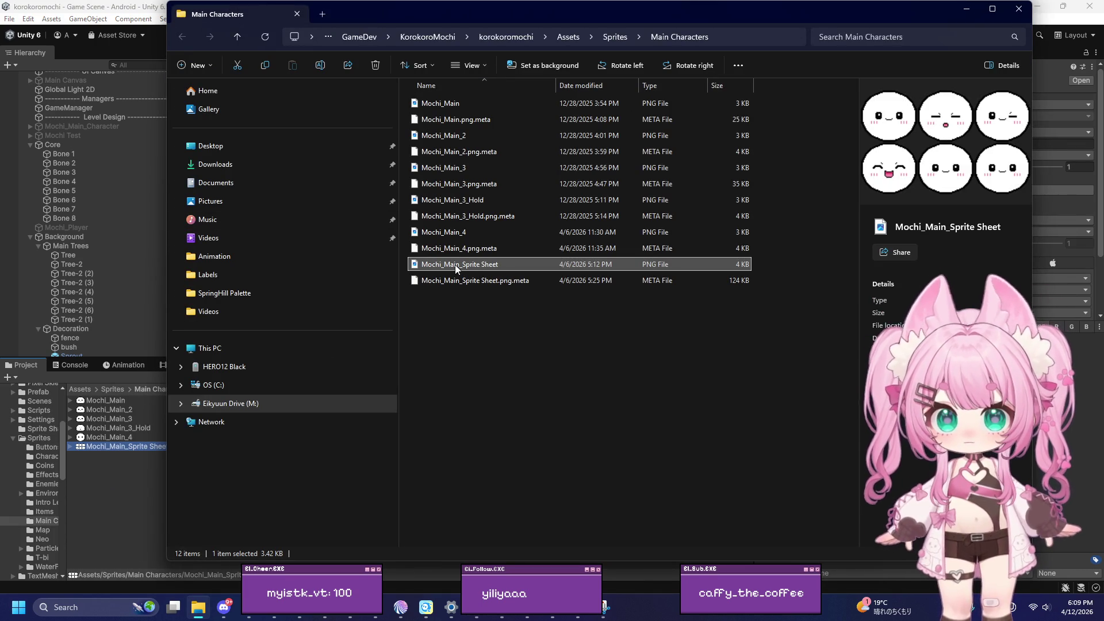
pyautogui.rightClick(455, 265)
pyautogui.click(425, 316)
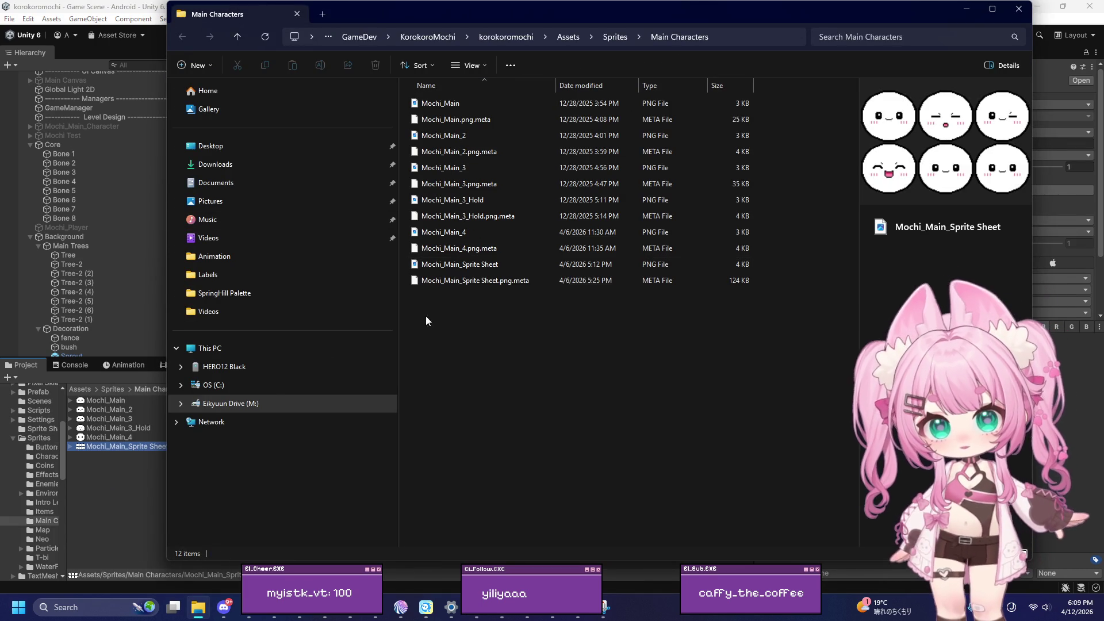
pyautogui.click(450, 285)
pyautogui.press('Delete')
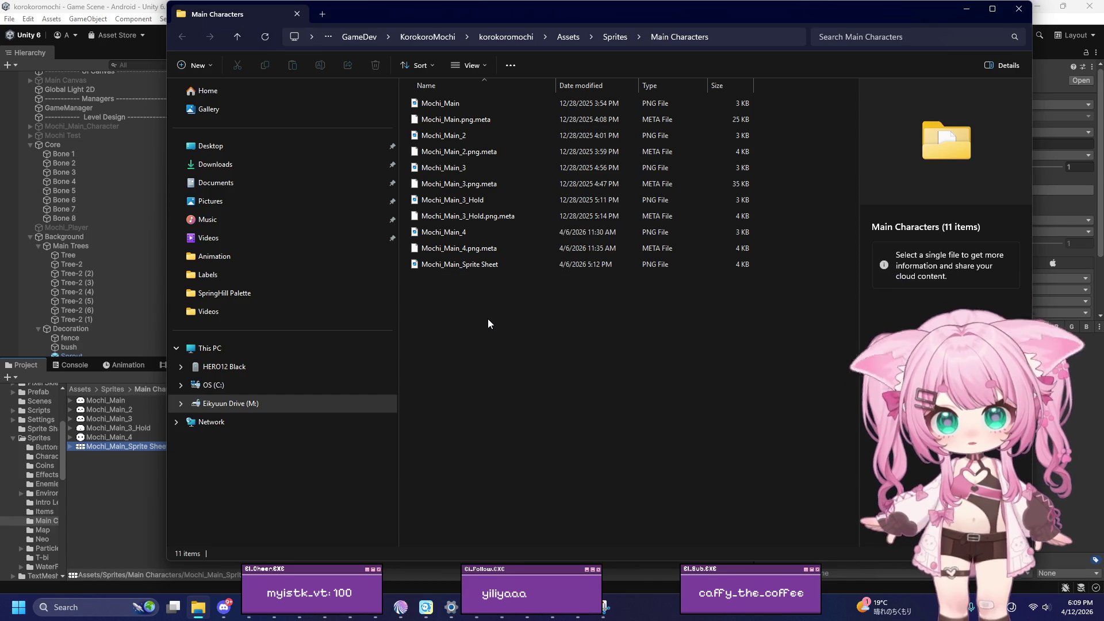
# Back in Unity, select Mochi_Main_Sprite Sheet and keep its Sprite Mode as Multiple
pyautogui.click(959, 14)
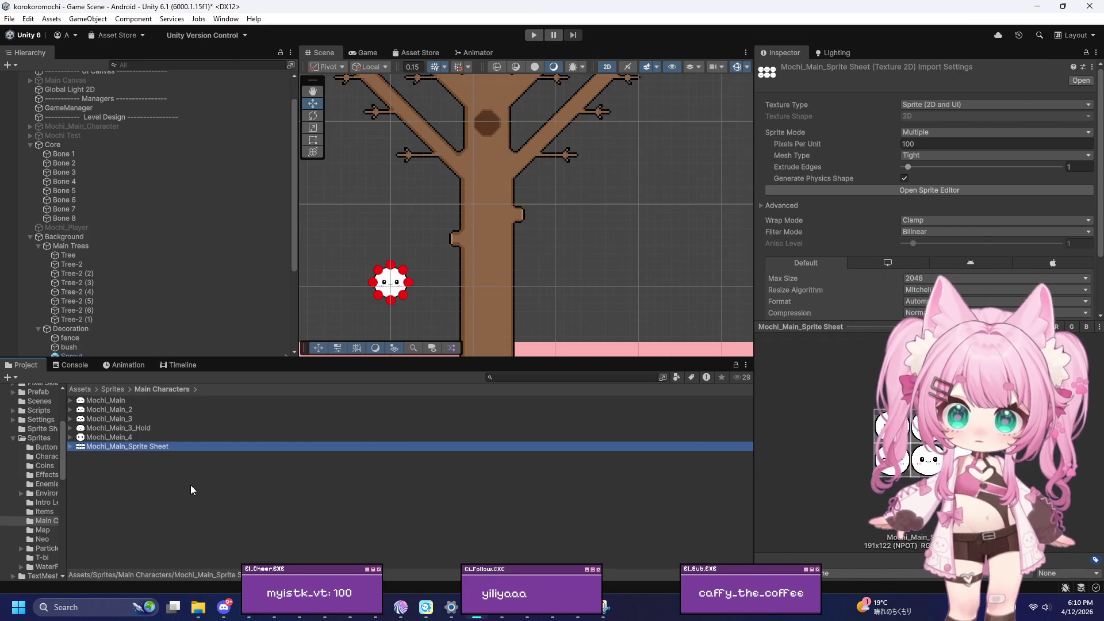
pyautogui.click(184, 487)
pyautogui.scroll(5, 326, 291)
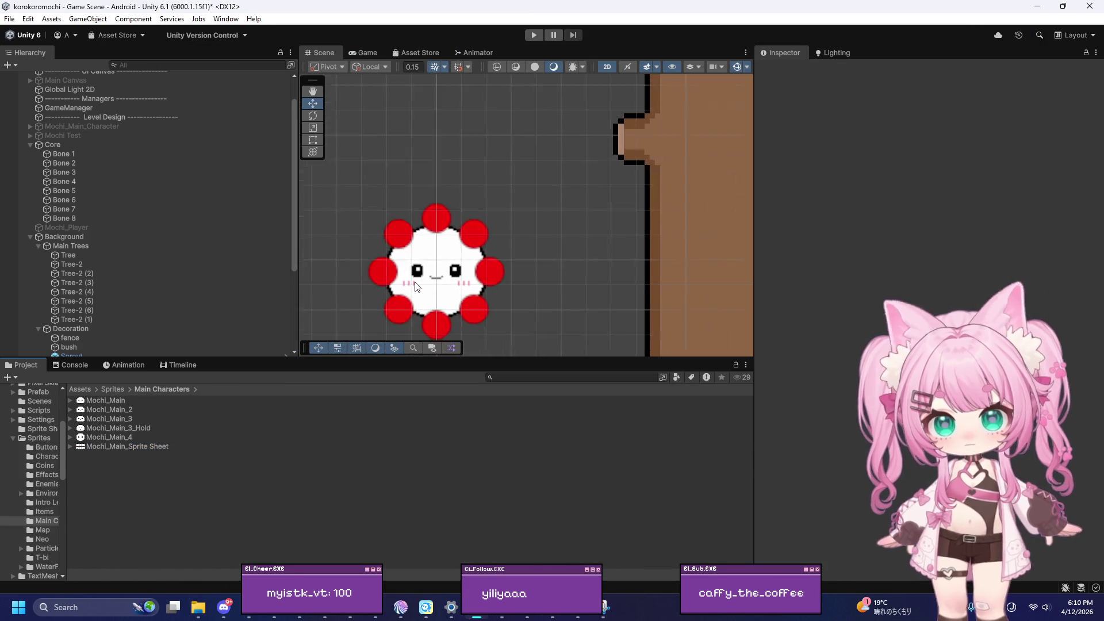
pyautogui.click(107, 446)
pyautogui.click(937, 132)
pyautogui.click(865, 131)
# Set Pixels Per Unit to 64 and Filter Mode to Point (no filter), then apply
pyautogui.click(944, 144)
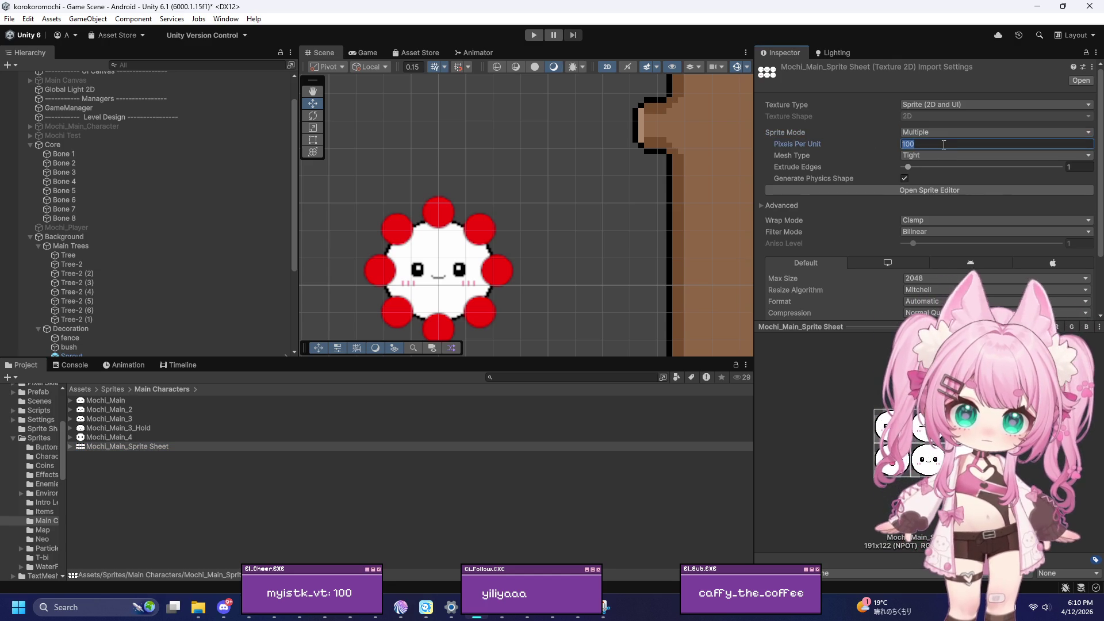
pyautogui.write('64')
pyautogui.click(949, 233)
pyautogui.click(937, 245)
pyautogui.scroll(-3, 985, 268)
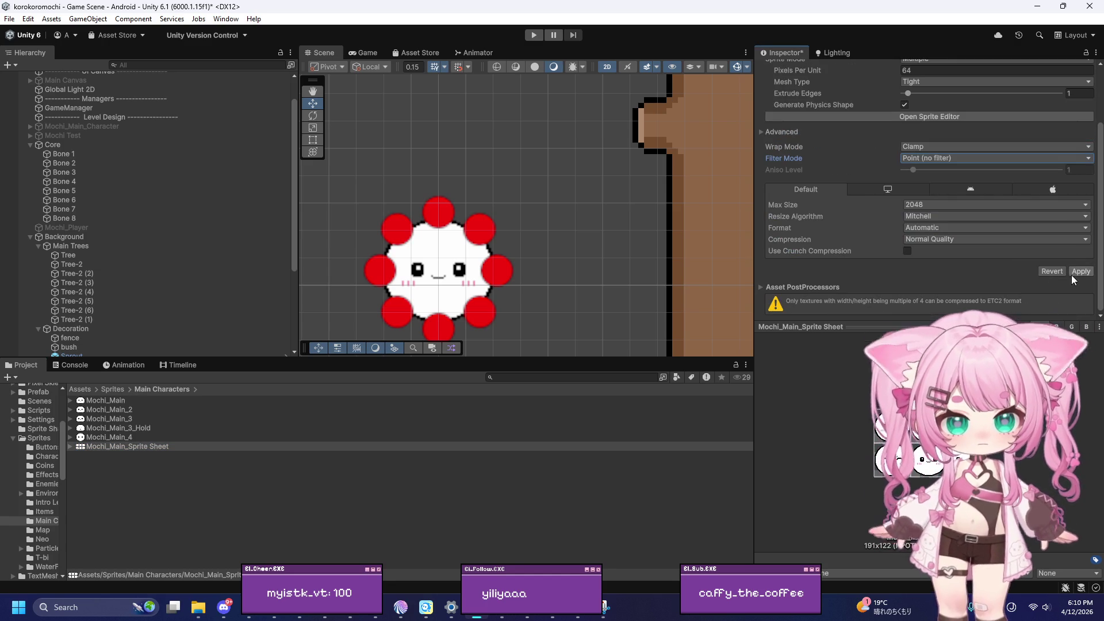
pyautogui.click(1081, 272)
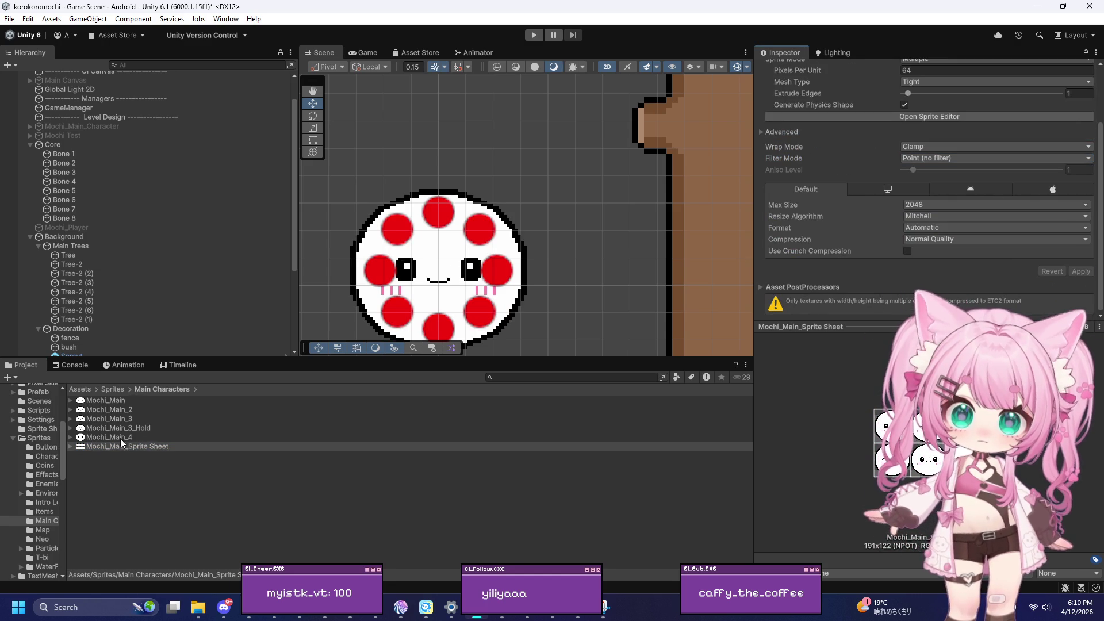
pyautogui.click(869, 117)
# Switch the Sprite Editor into Skinning Editor mode
pyautogui.scroll(3, 407, 274)
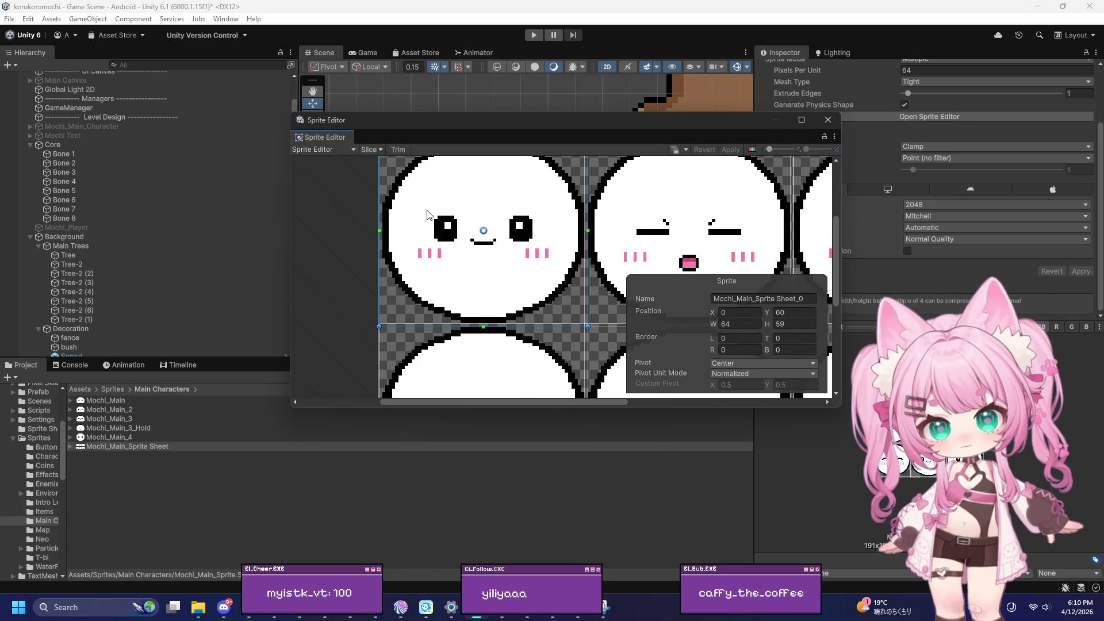
pyautogui.click(322, 149)
pyautogui.click(335, 213)
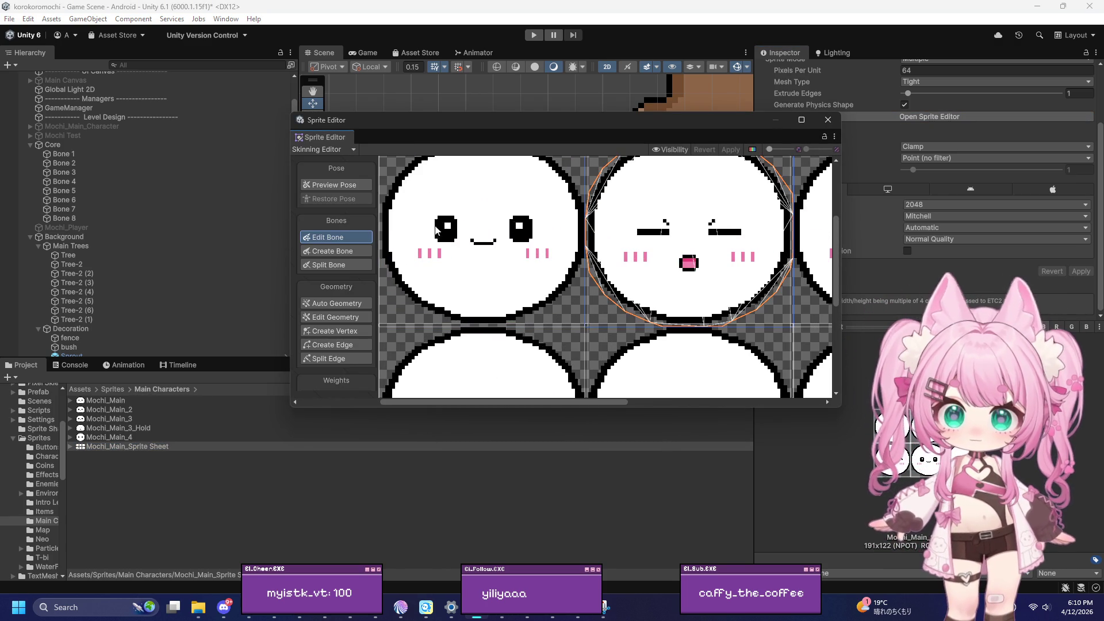
pyautogui.scroll(-2, 460, 230)
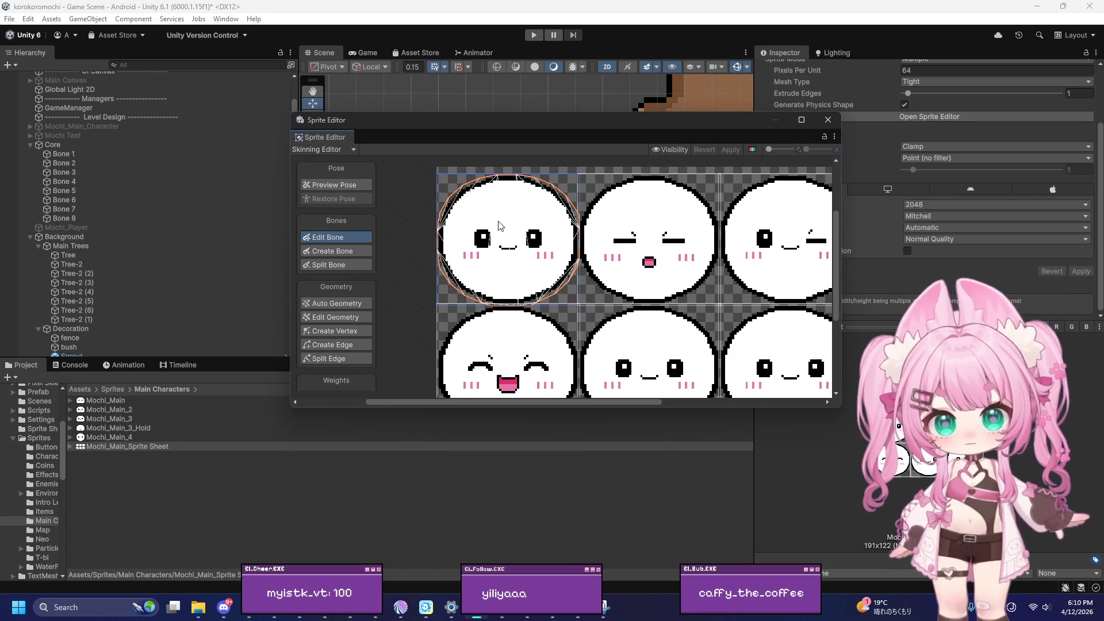
pyautogui.scroll(3, 505, 209)
# Add a mesh vertex inside the first Mochi face with Create Vertex
pyautogui.click(334, 331)
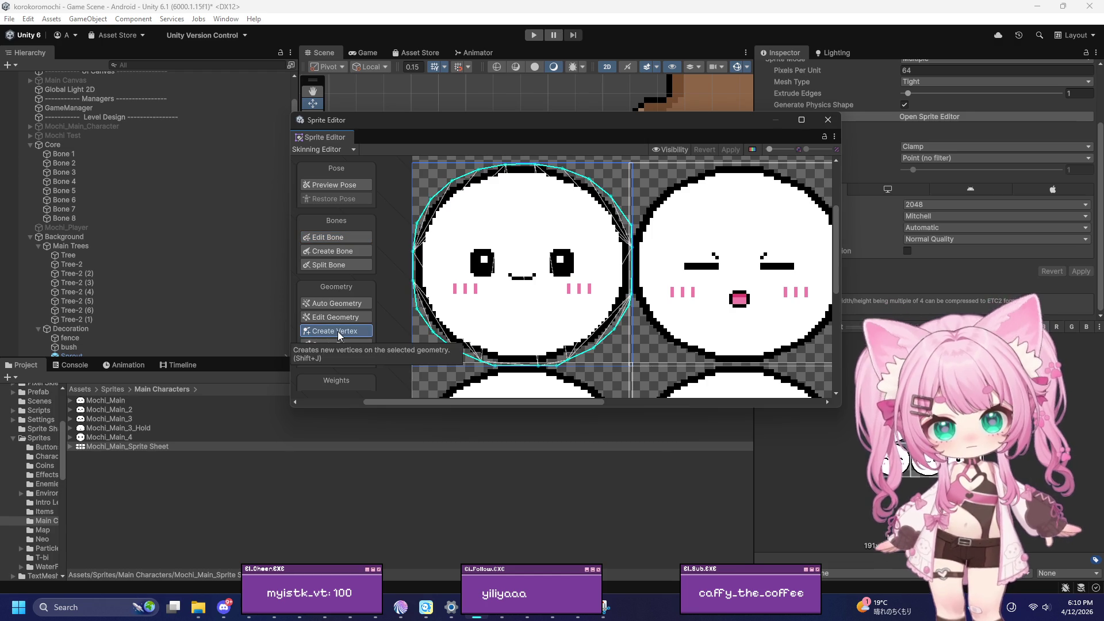
pyautogui.scroll(3, 490, 172)
pyautogui.scroll(-3, 490, 172)
pyautogui.click(515, 223)
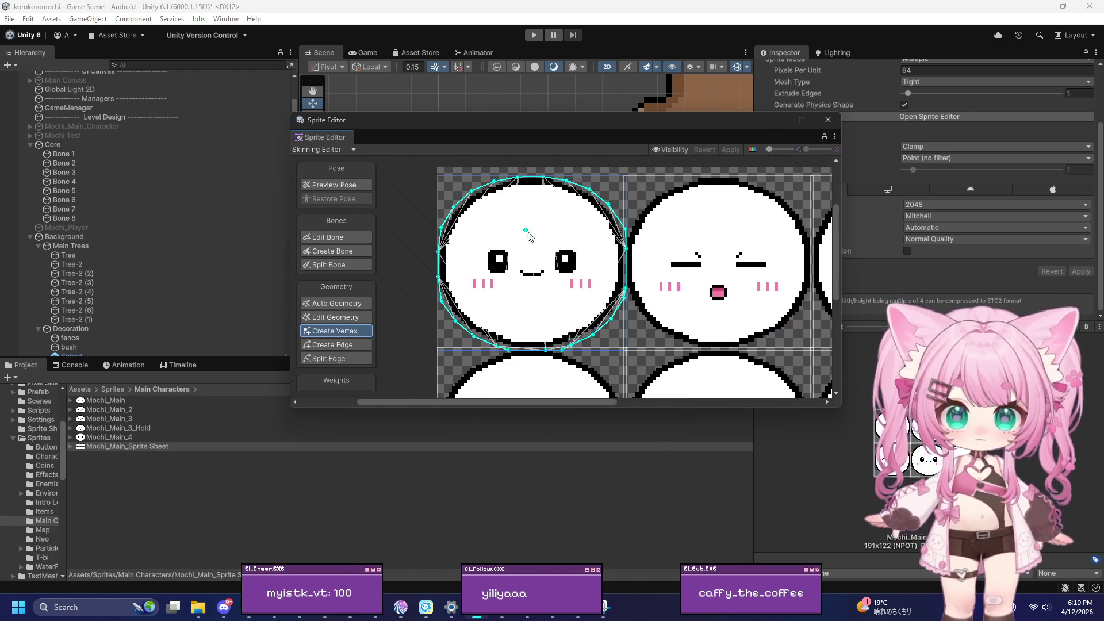
pyautogui.scroll(1, 539, 242)
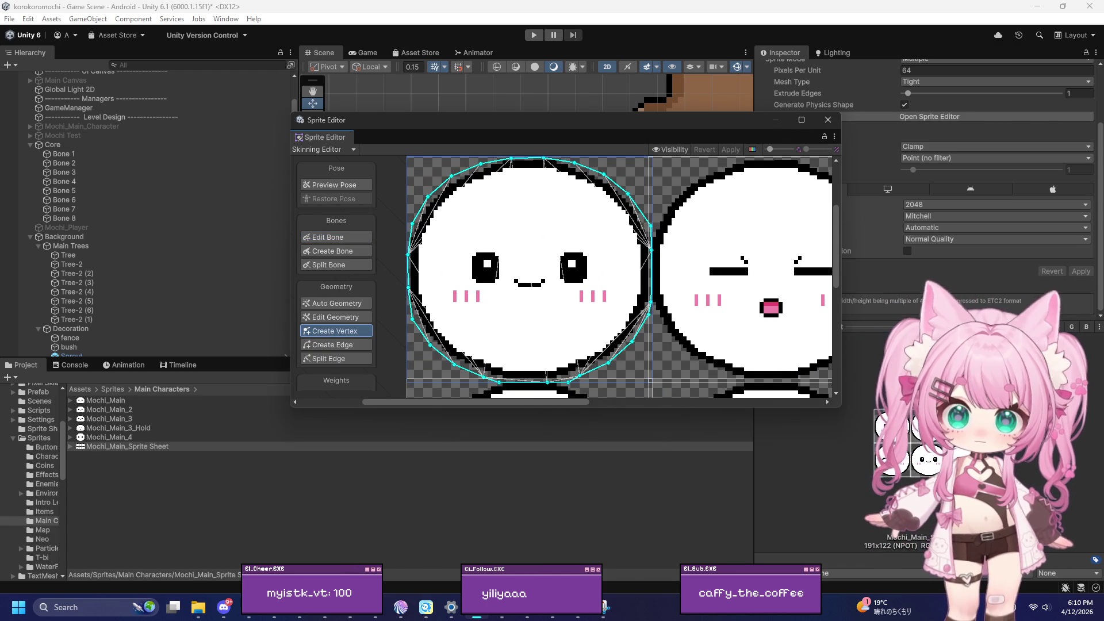
pyautogui.click(249, 608)
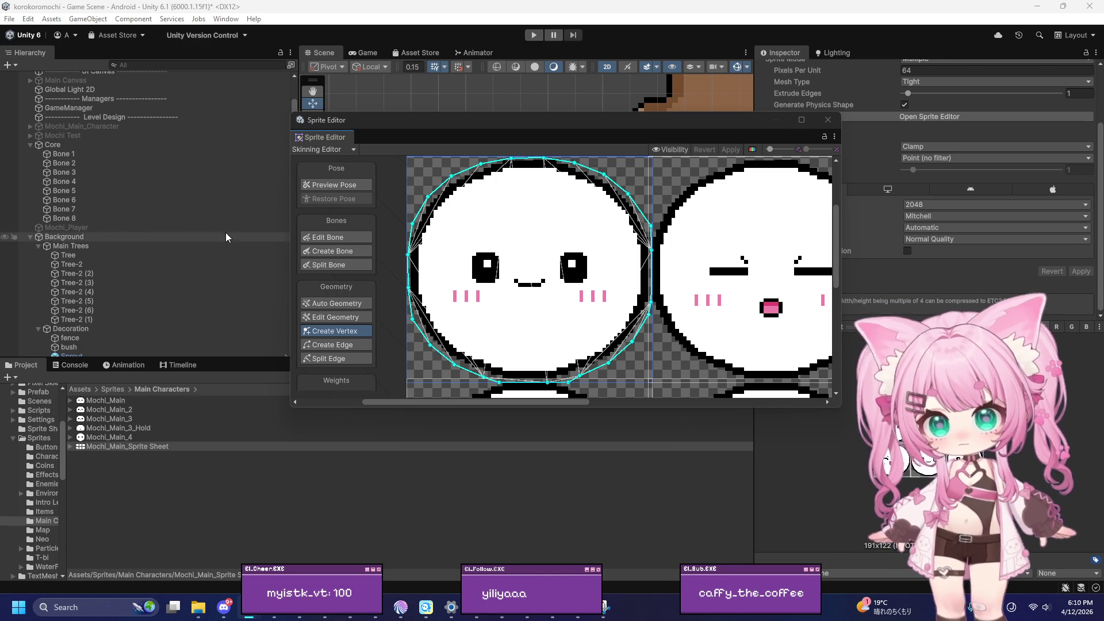
pyautogui.click(348, 239)
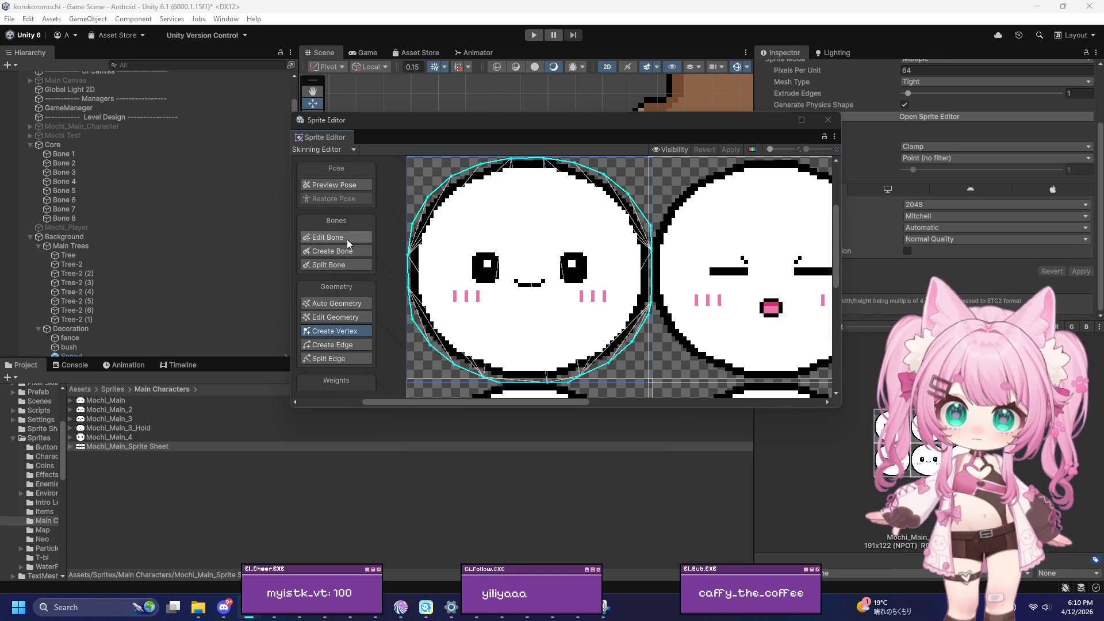
pyautogui.click(334, 332)
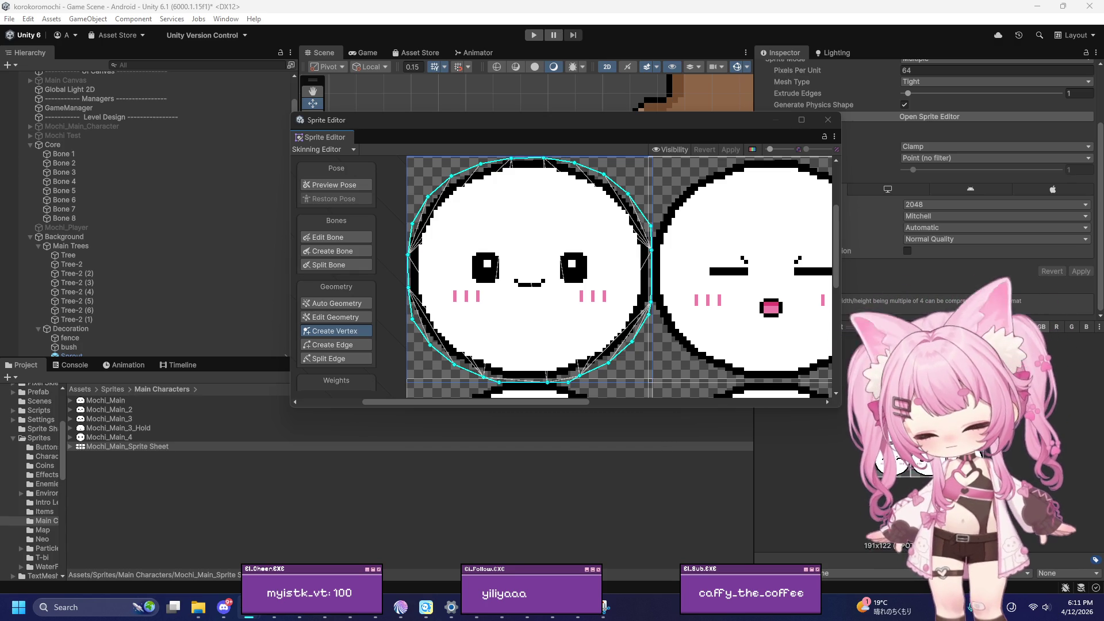
# Search Windows for 'sni' to find Snipping Tool
pyautogui.write('sni')
pyautogui.press('Escape')
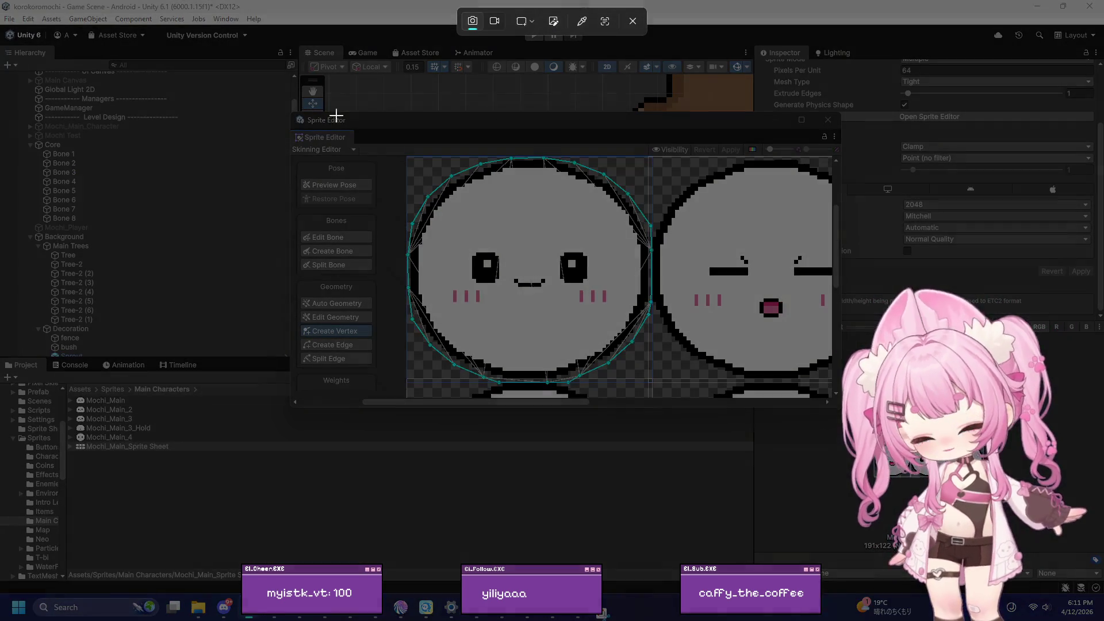
# Capture a rectangular snip around the Mochi sprite and its mesh outline
pyautogui.moveTo(400, 147)
pyautogui.mouseDown()
pyautogui.moveTo(673, 391)
pyautogui.moveTo(828, 397)
pyautogui.moveTo(846, 388)
pyautogui.moveTo(840, 401)
pyautogui.mouseUp()
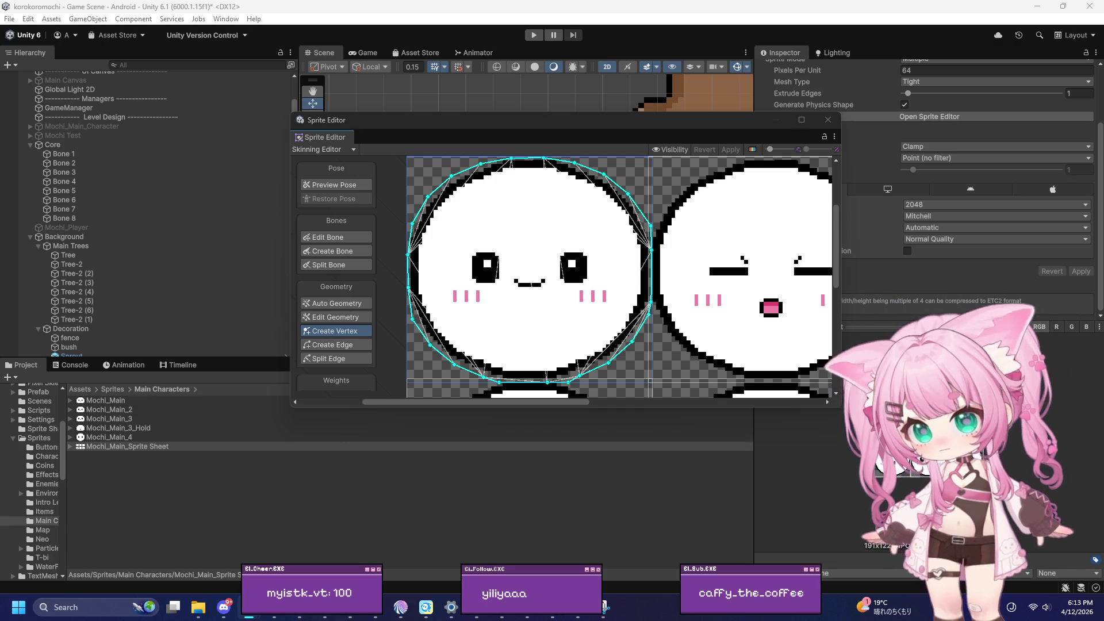
# Delete five top and upper-right outline vertices, then undo the last deletion
pyautogui.click(512, 160)
pyautogui.press('Delete')
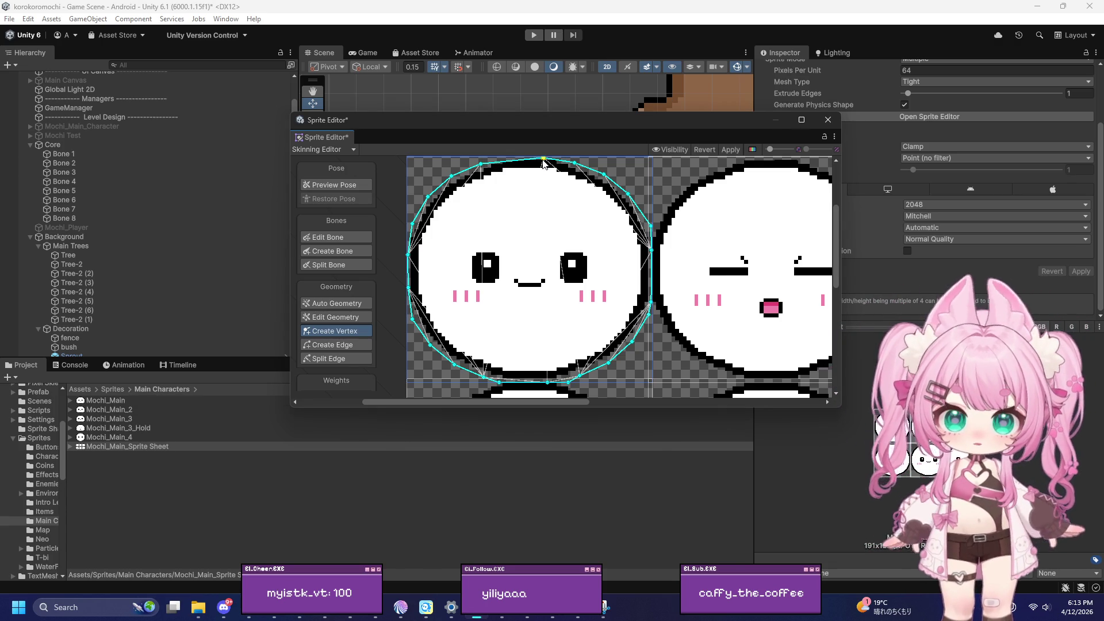
pyautogui.click(543, 158)
pyautogui.press('Delete')
pyautogui.click(574, 164)
pyautogui.press('Delete')
pyautogui.click(604, 173)
pyautogui.press('Delete')
pyautogui.click(629, 194)
pyautogui.press('Delete')
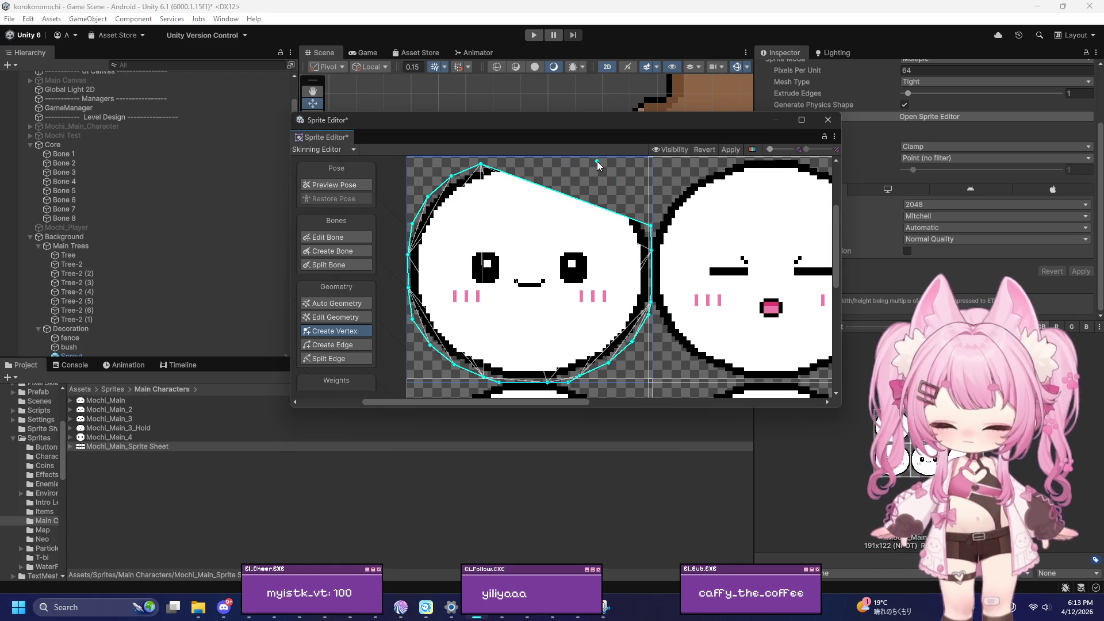
pyautogui.hotkey('ctrl', 'z')
pyautogui.hotkey('ctrl', 'z')
pyautogui.hotkey('ctrl', 'z')
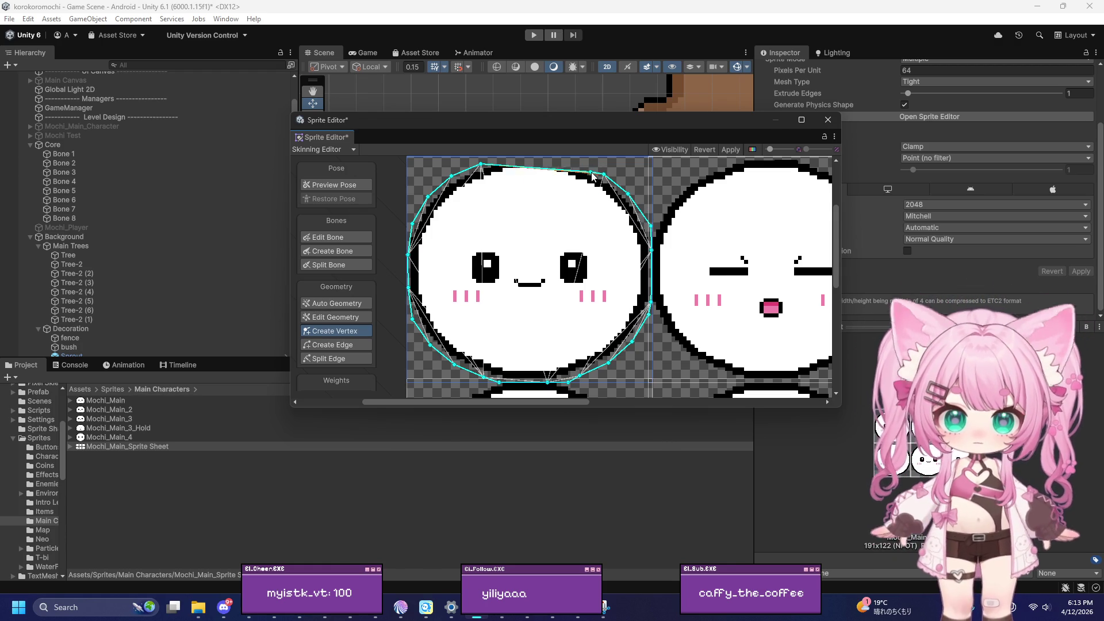
# Add two new top-edge vertices, nudge one right, and remove two others along the top
pyautogui.click(543, 158)
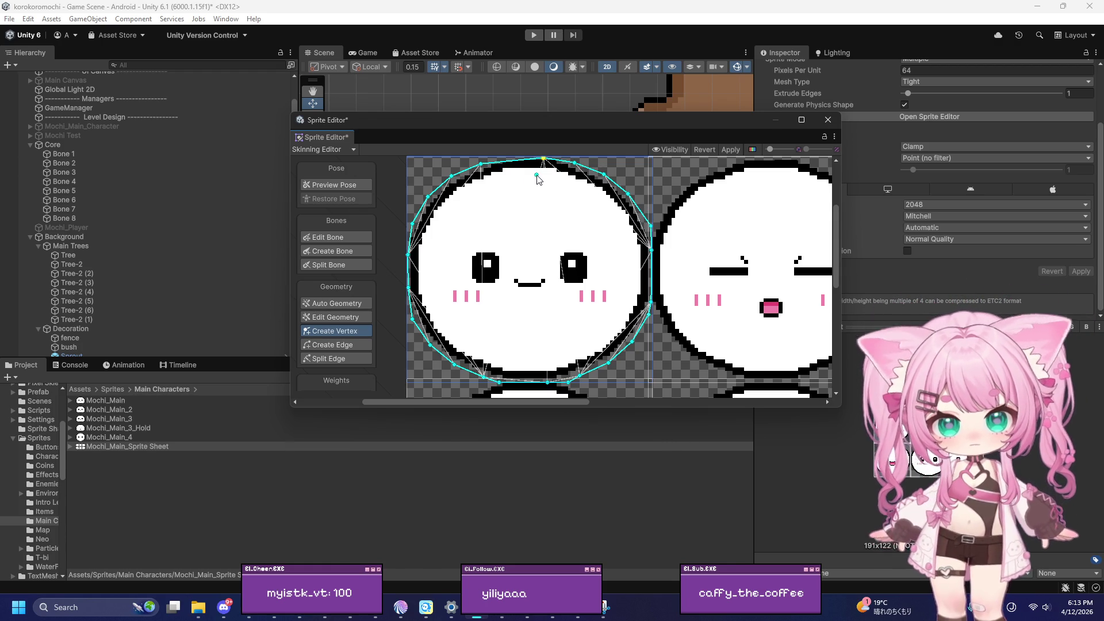
pyautogui.click(511, 159)
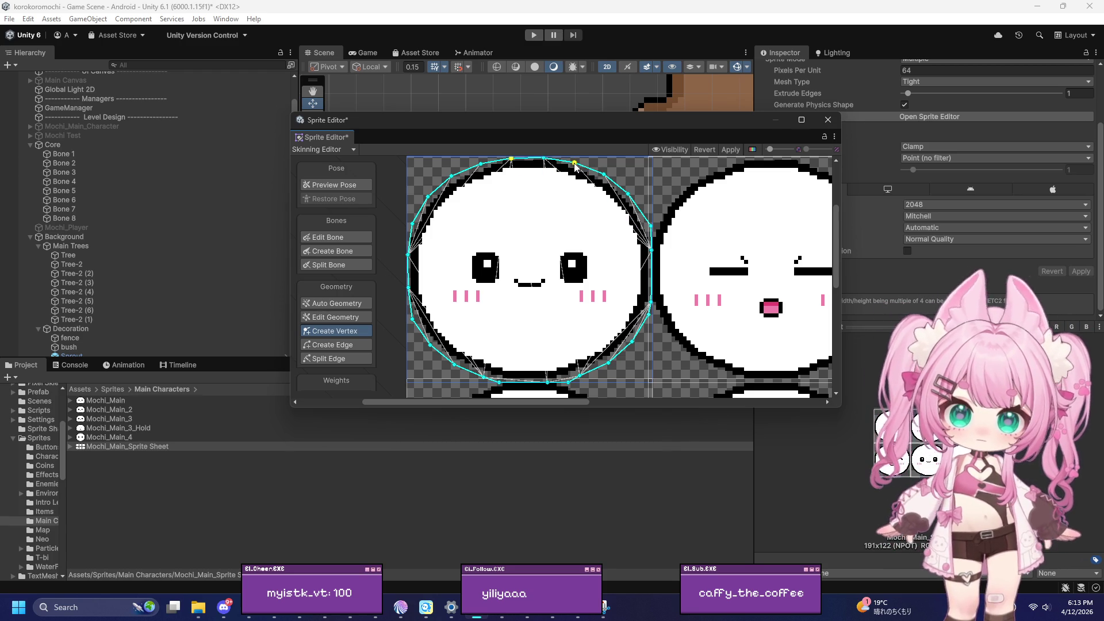
pyautogui.moveTo(512, 159); pyautogui.dragTo(526, 157)
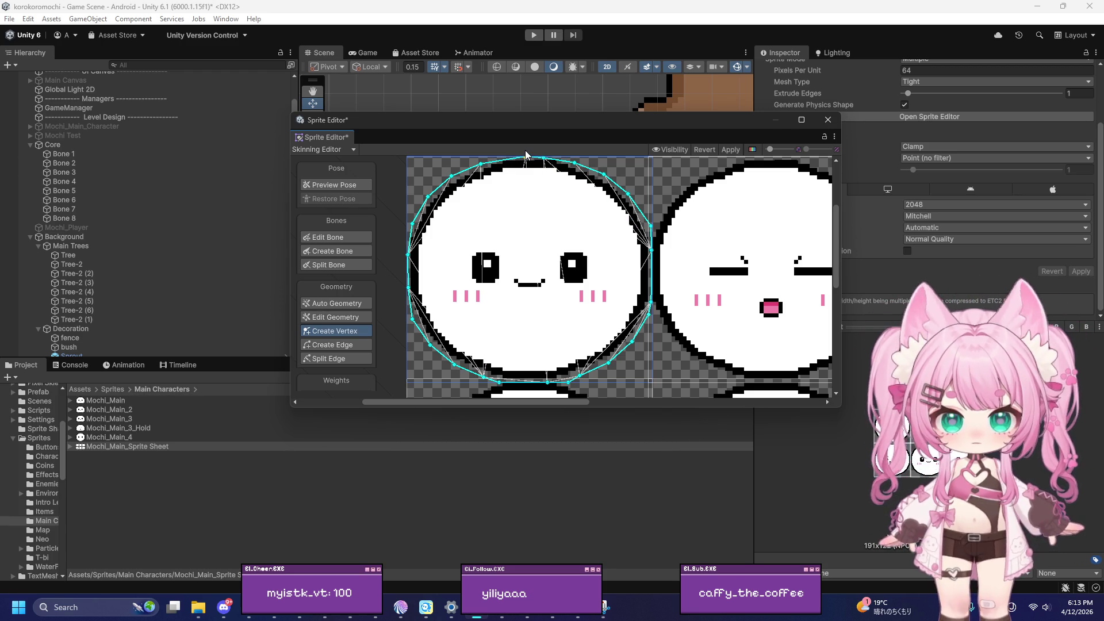
pyautogui.click(545, 161)
pyautogui.press('Delete')
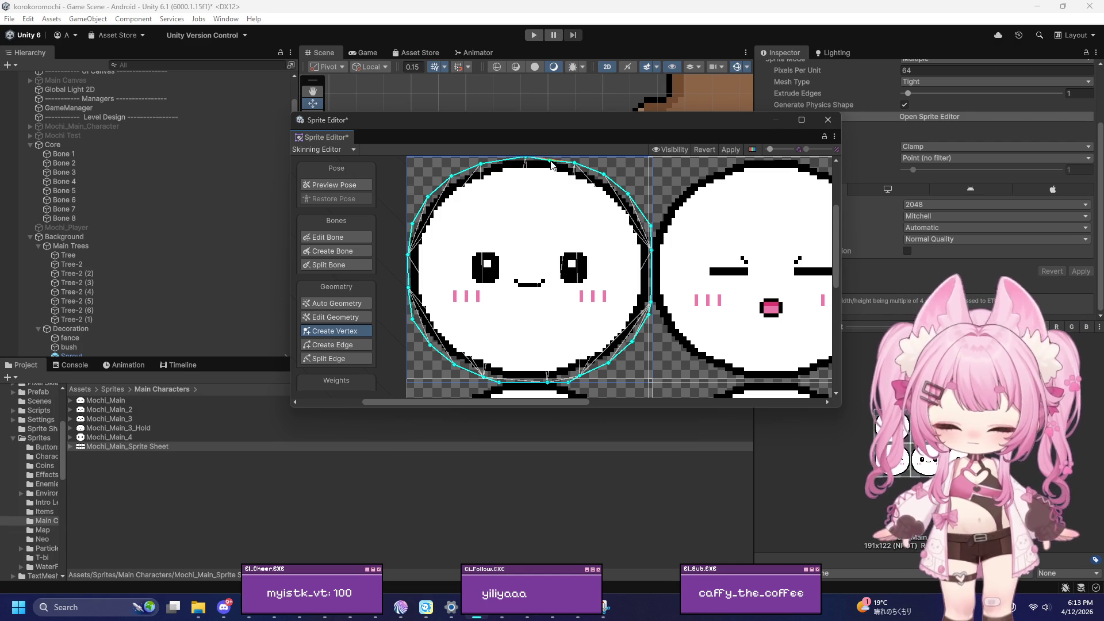
pyautogui.click(575, 164)
pyautogui.press('Delete')
# Remove the upper-right vertices, pull the top-right vertex outward, and delete the top-left vertex
pyautogui.click(629, 195)
pyautogui.press('Delete')
pyautogui.click(651, 251)
pyautogui.click(652, 226)
pyautogui.press('Delete')
pyautogui.click(653, 251)
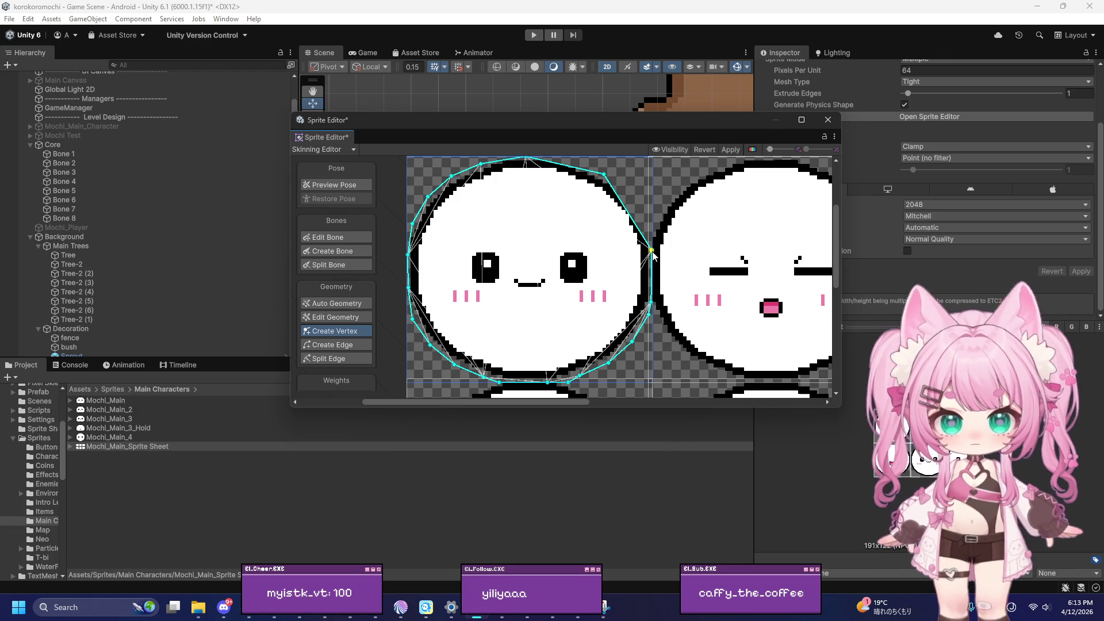
pyautogui.moveTo(605, 175); pyautogui.dragTo(626, 177)
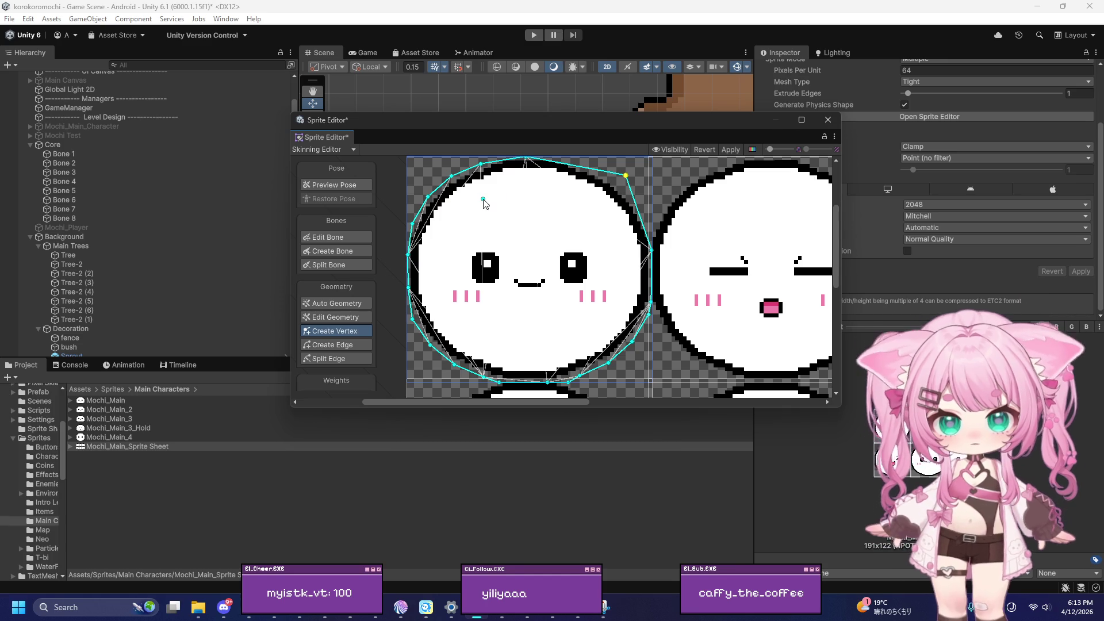
pyautogui.click(481, 164)
pyautogui.press('Delete')
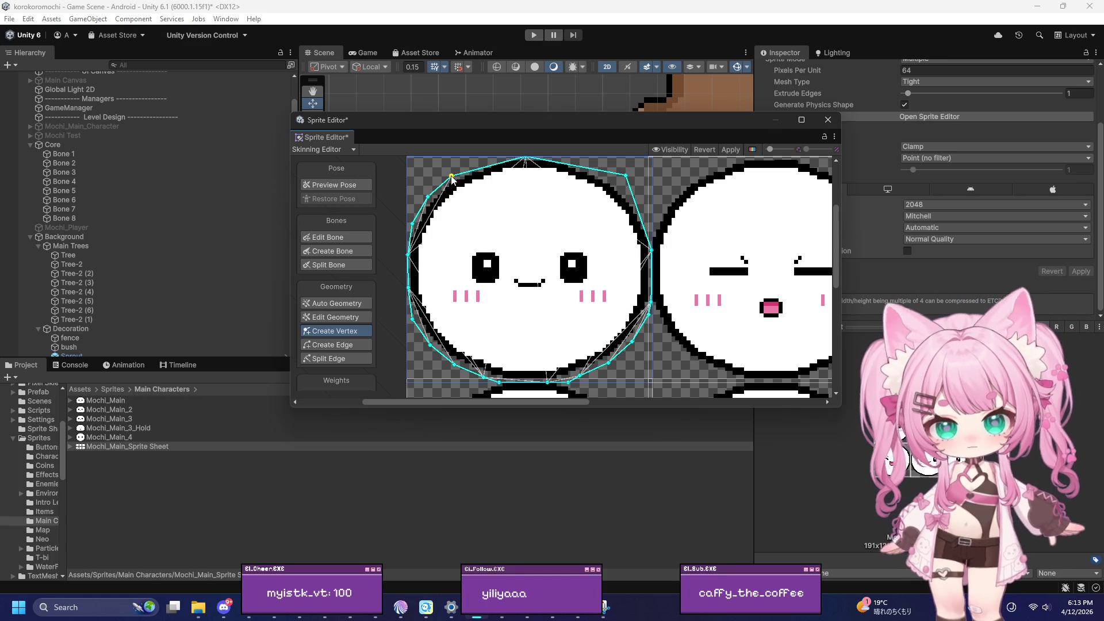
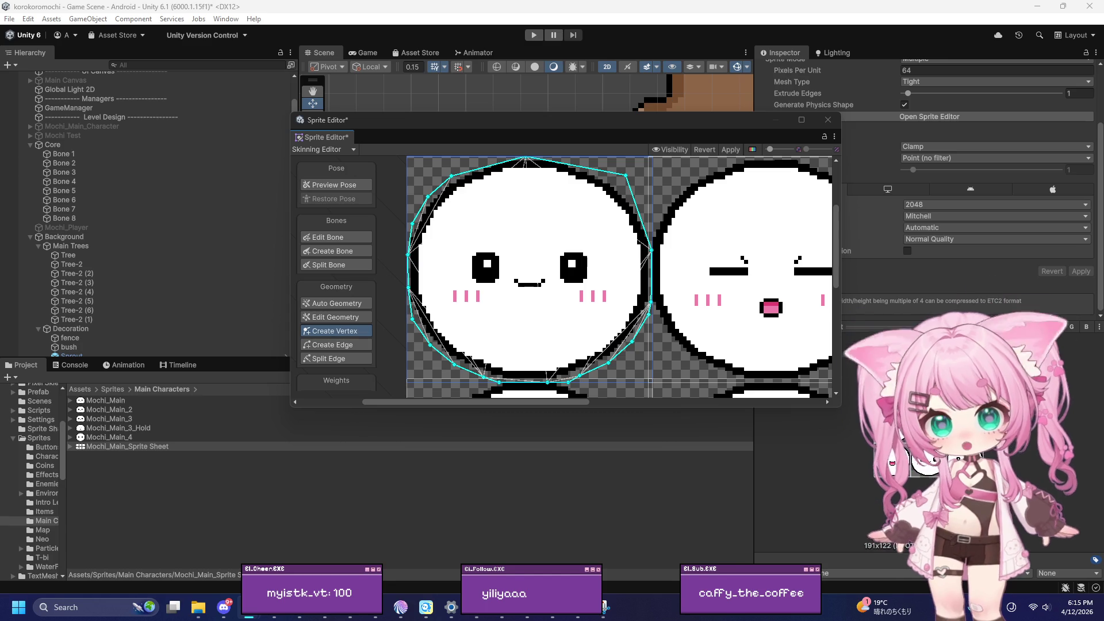
# Add outline vertices along the mochi's top and right edges, undoing the misplaced ones
pyautogui.click(457, 260)
pyautogui.click(545, 241)
pyautogui.hotkey('ctrl', 'z')
pyautogui.hotkey('ctrl', 'z')
pyautogui.click(614, 212)
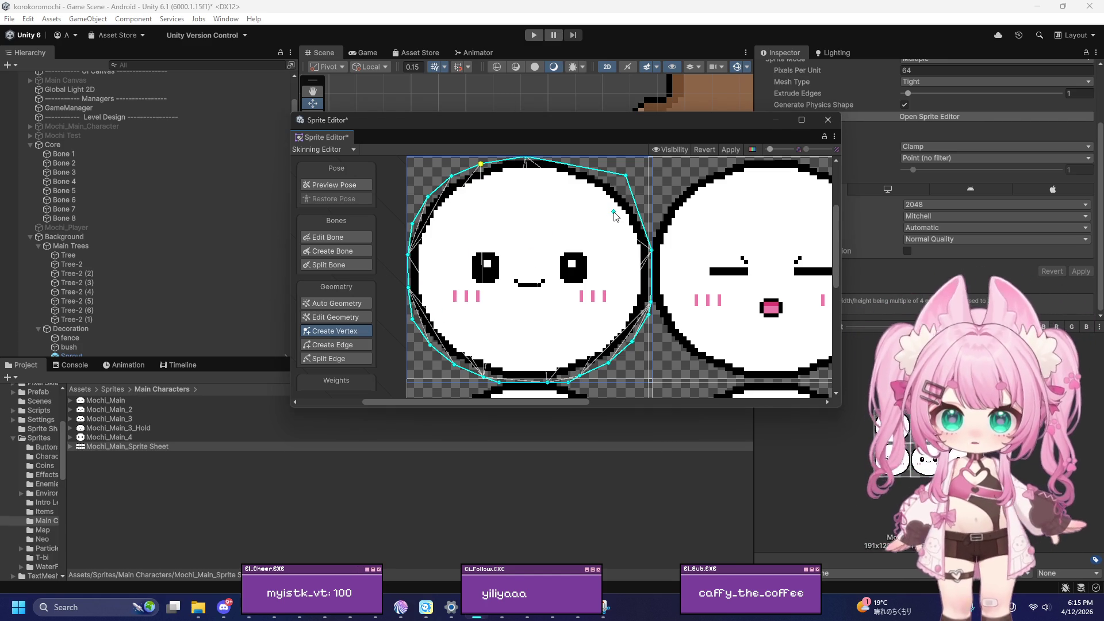
pyautogui.click(650, 226)
pyautogui.click(633, 244)
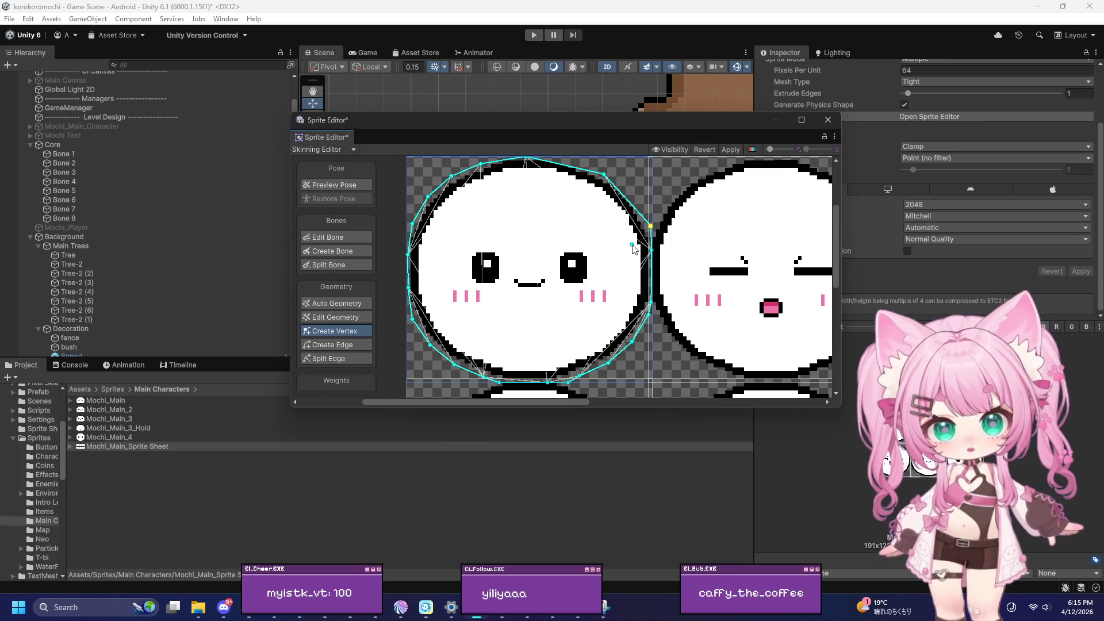
pyautogui.hotkey('ctrl', 'z')
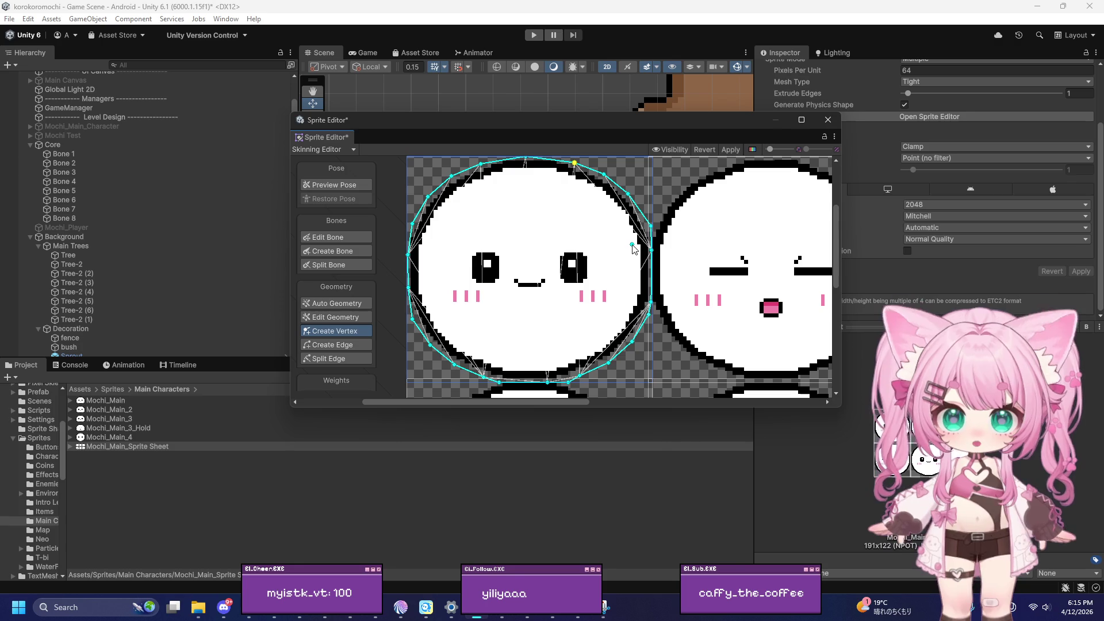
pyautogui.hotkey('ctrl', 'z')
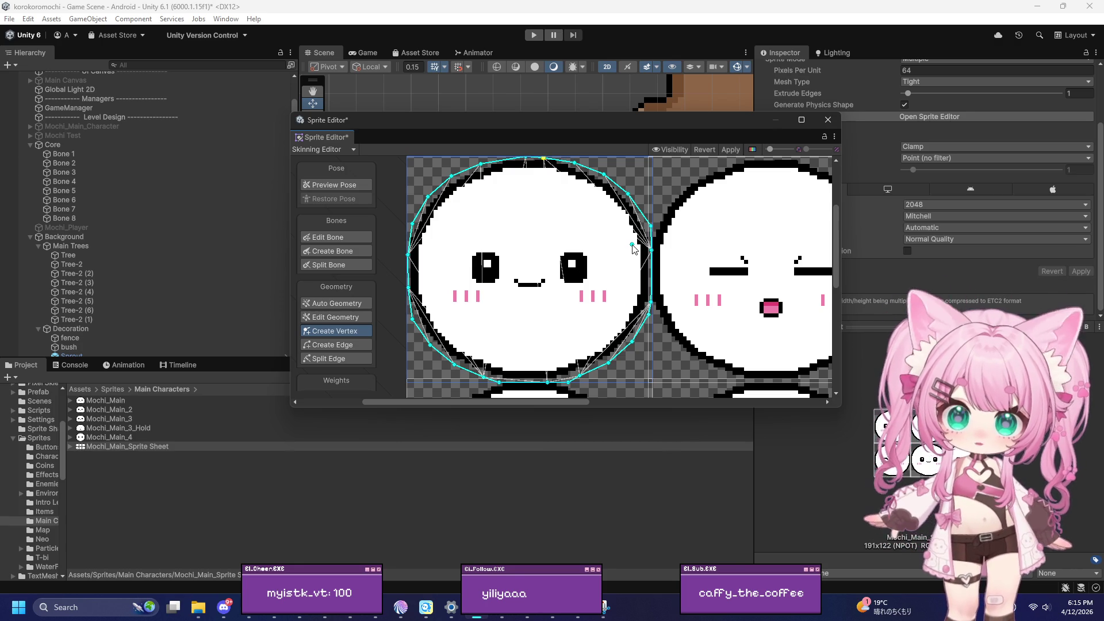
pyautogui.hotkey('ctrl', 'z')
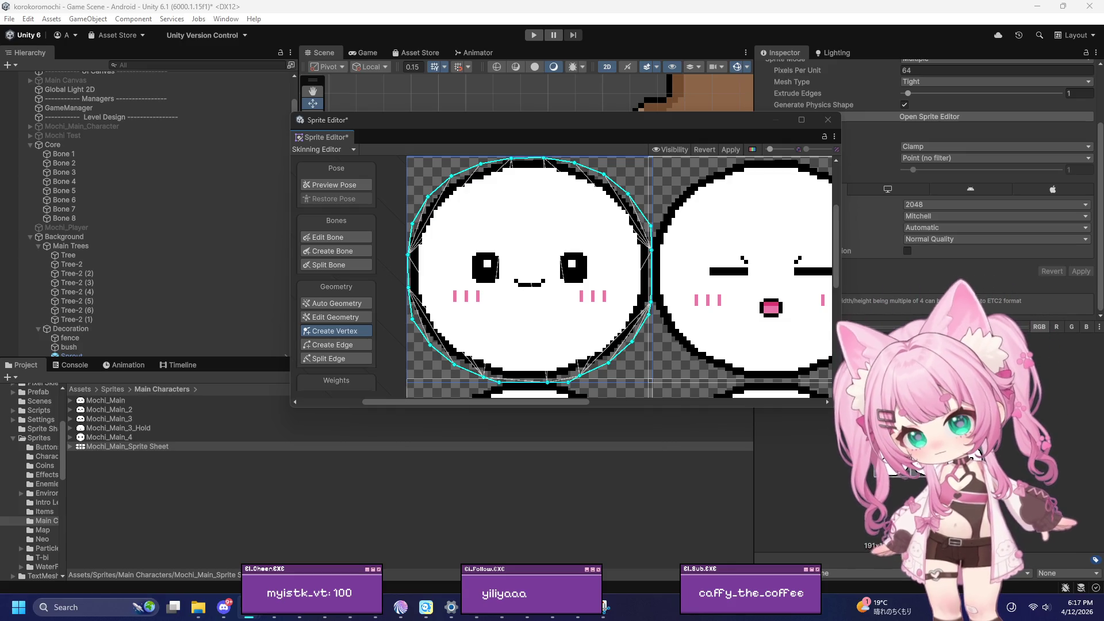
# Create separate short bones at the top, bottom, right and left of the mochi's rim
pyautogui.click(339, 238)
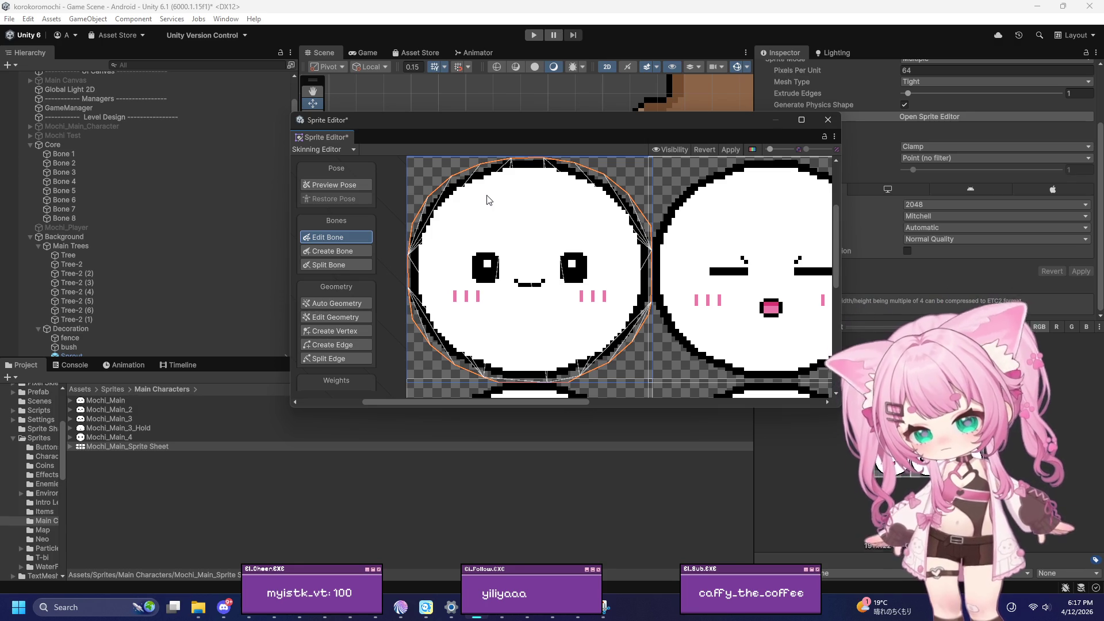
pyautogui.click(333, 256)
pyautogui.click(525, 175)
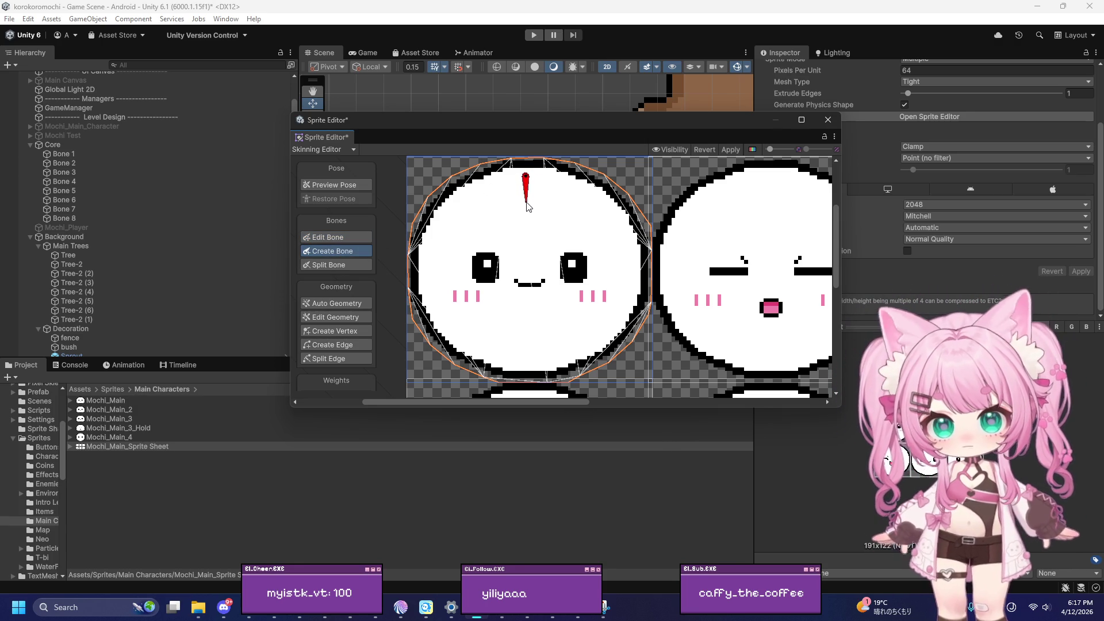
pyautogui.click(525, 202)
pyautogui.press('Escape')
pyautogui.click(529, 365)
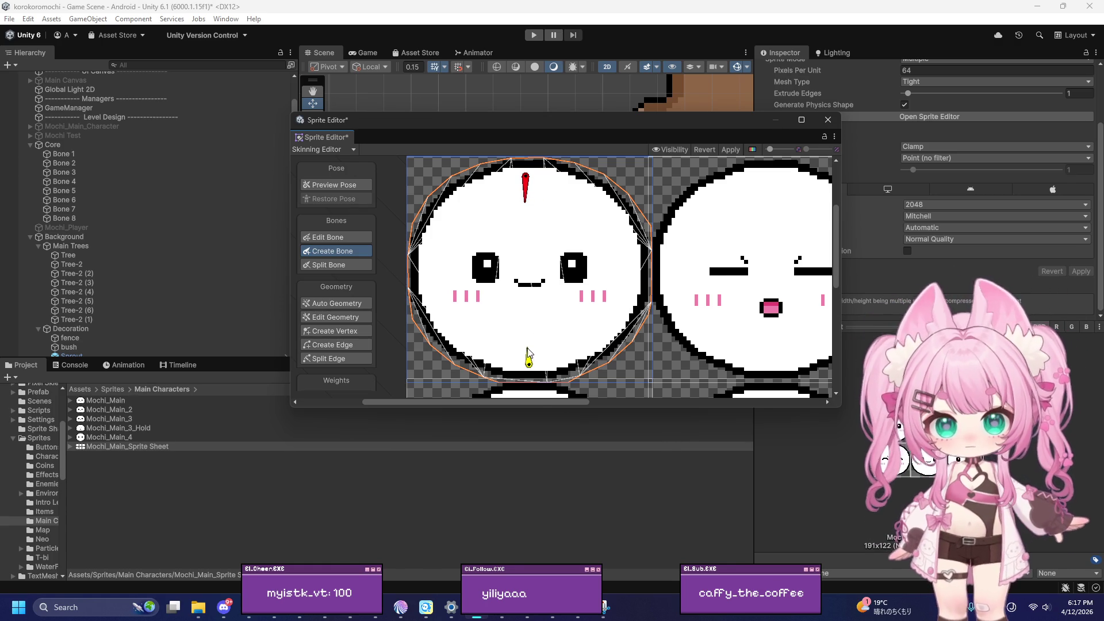
pyautogui.click(529, 339)
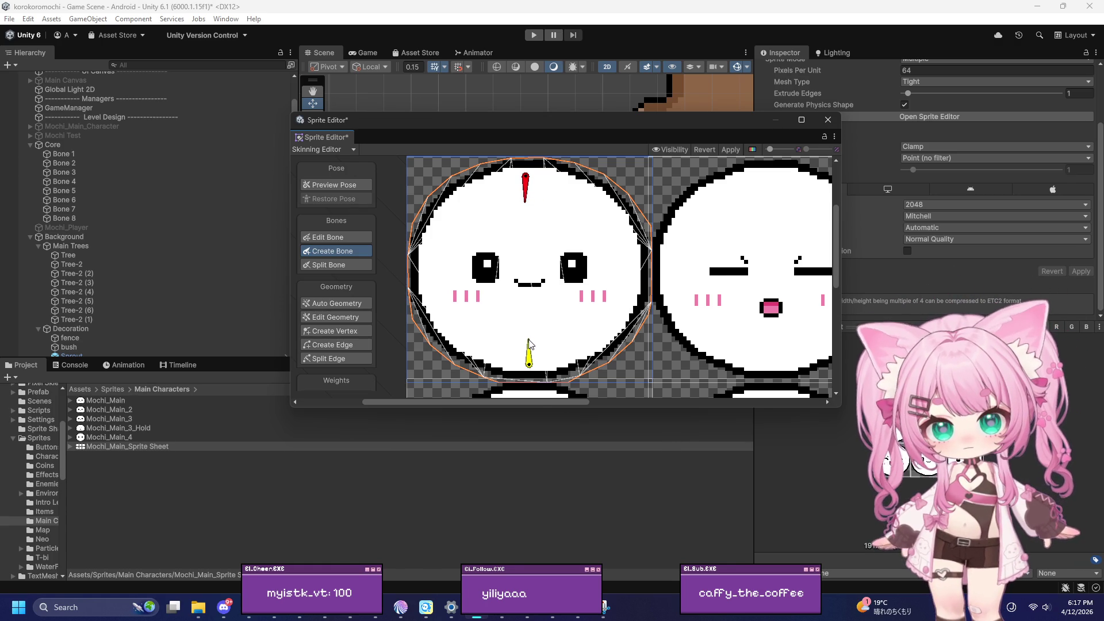
pyautogui.click(631, 269)
pyautogui.click(604, 272)
pyautogui.press('Escape')
pyautogui.click(425, 274)
pyautogui.click(454, 275)
pyautogui.press('Escape')
# Add upper-right, upper-left, lower-left and lower-right rim bones plus one centre bone
pyautogui.click(592, 198)
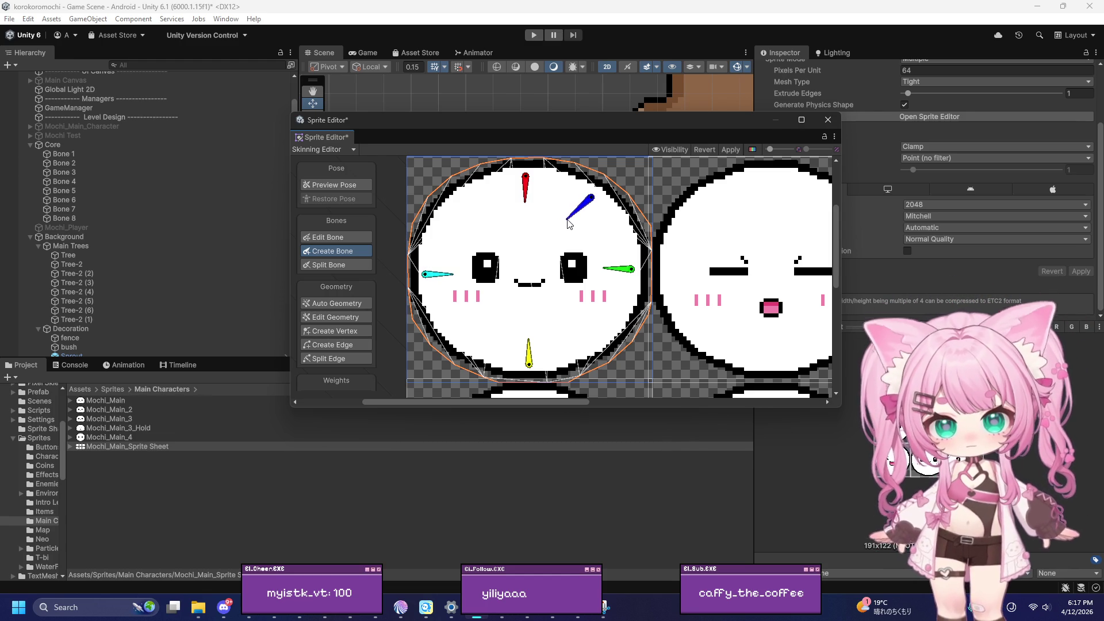
pyautogui.click(568, 218)
pyautogui.press('Escape')
pyautogui.click(446, 210)
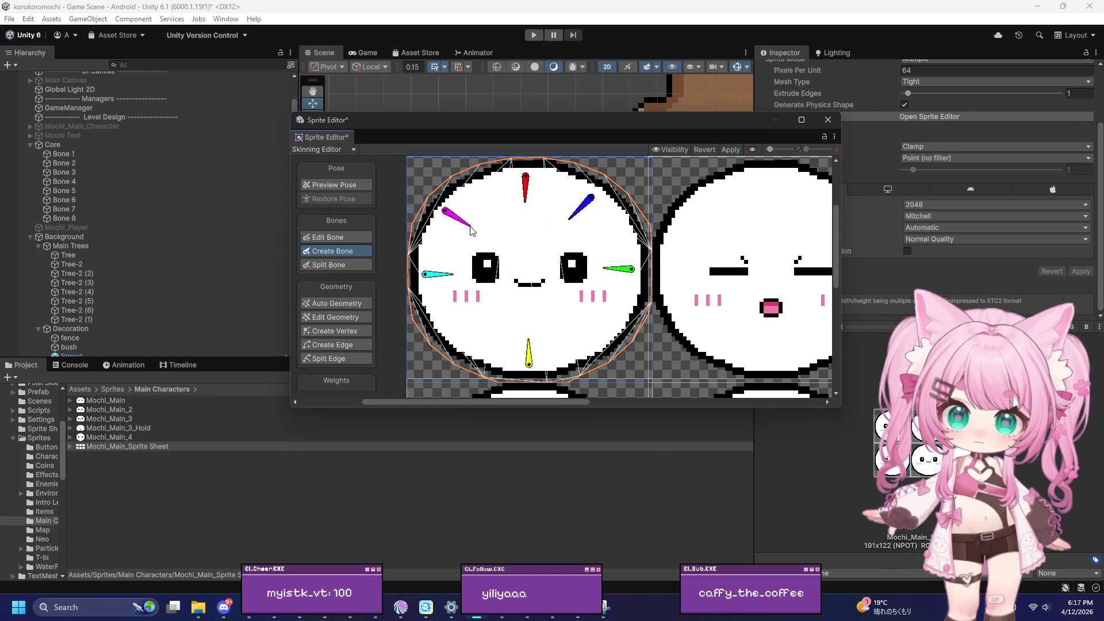
pyautogui.click(467, 224)
pyautogui.press('Escape')
pyautogui.click(466, 345)
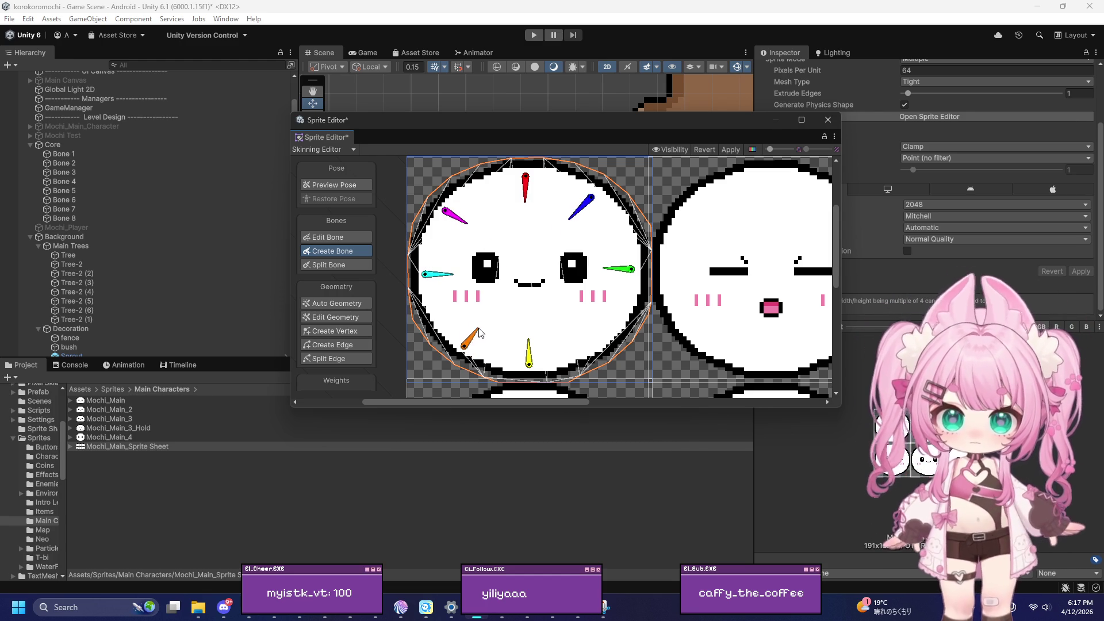
pyautogui.click(483, 326)
pyautogui.press('Escape')
pyautogui.click(594, 340)
pyautogui.click(570, 323)
pyautogui.press('Escape')
pyautogui.click(528, 280)
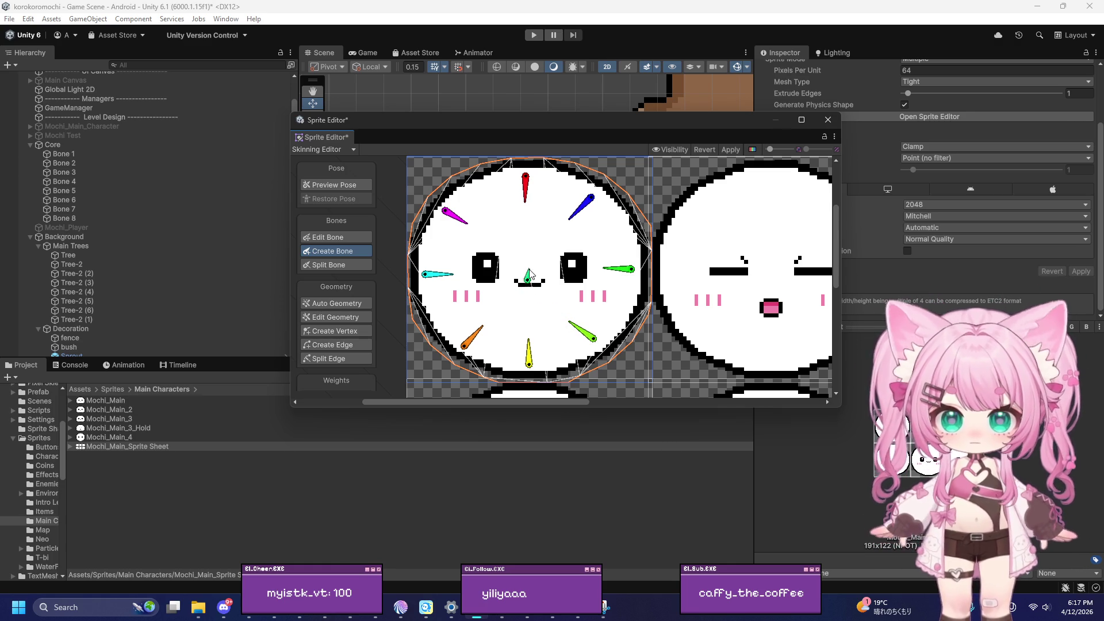
pyautogui.click(529, 266)
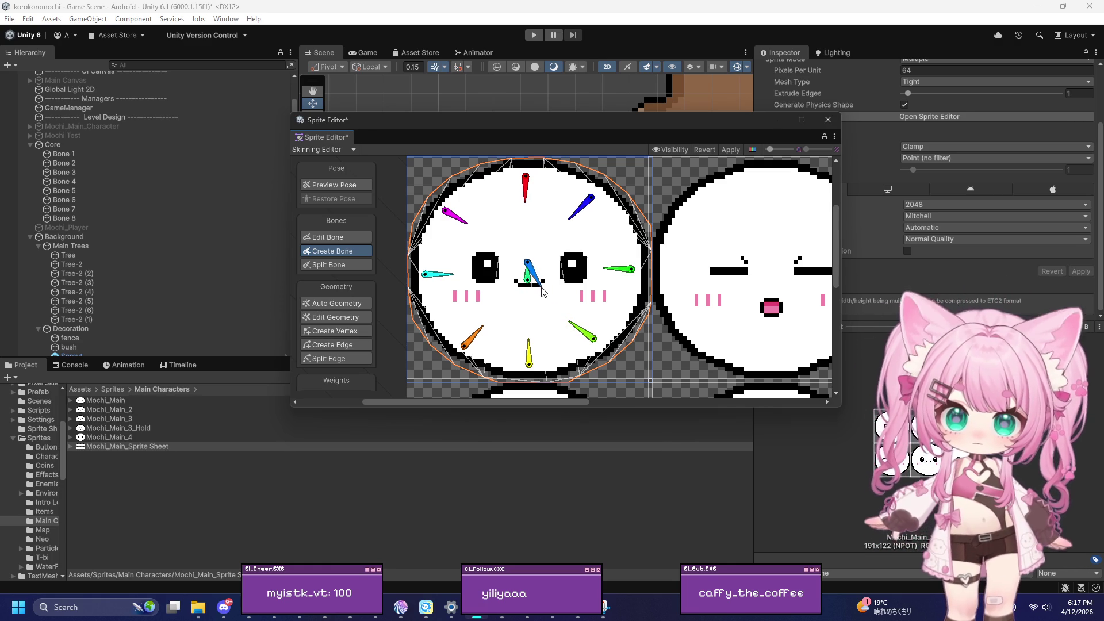
pyautogui.press('Escape')
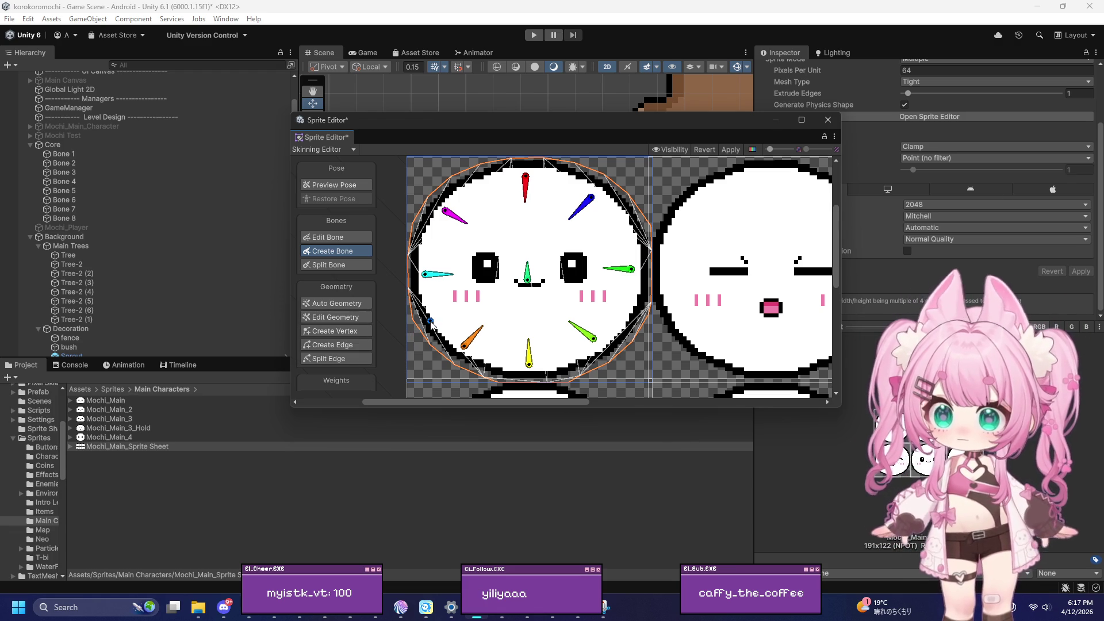
pyautogui.scroll(-1, 329, 295)
# Generate automatic bone weights for the mochi sprite's mesh
pyautogui.scroll(-2, 328, 291)
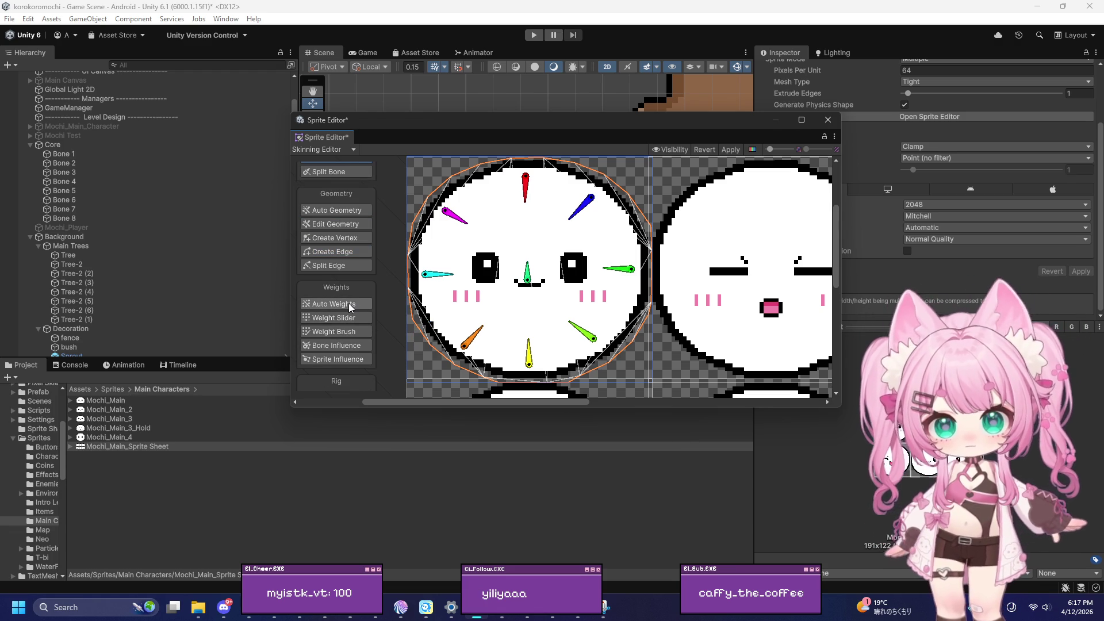
pyautogui.click(348, 303)
pyautogui.click(688, 382)
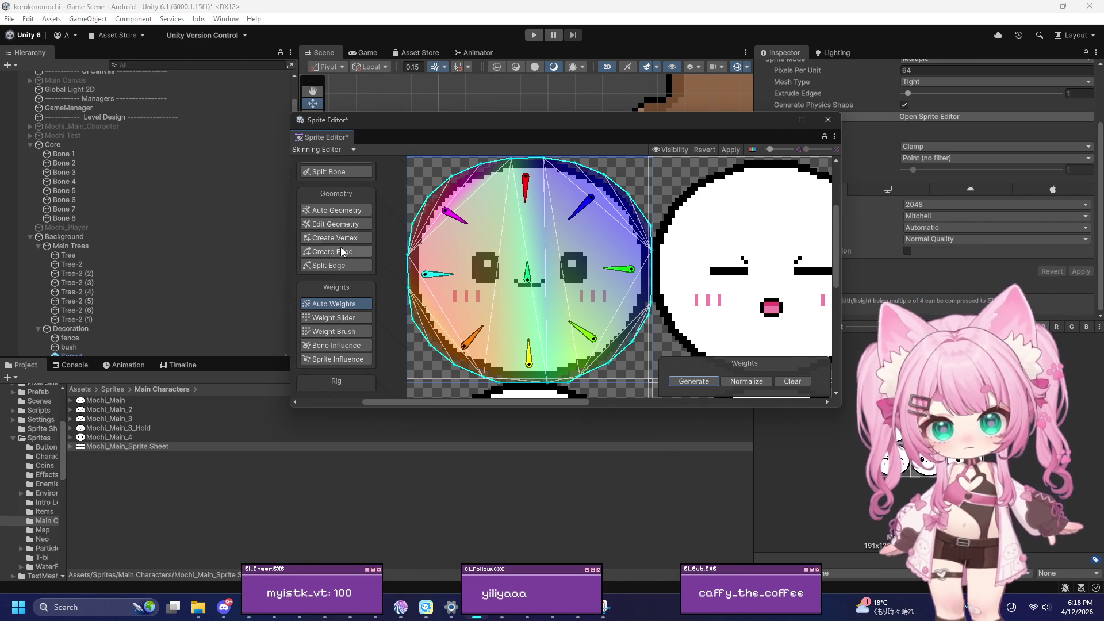
# Regenerate the mesh for the selected sprite, then close the Sprite Editor and apply the changes
pyautogui.click(351, 211)
pyautogui.click(720, 381)
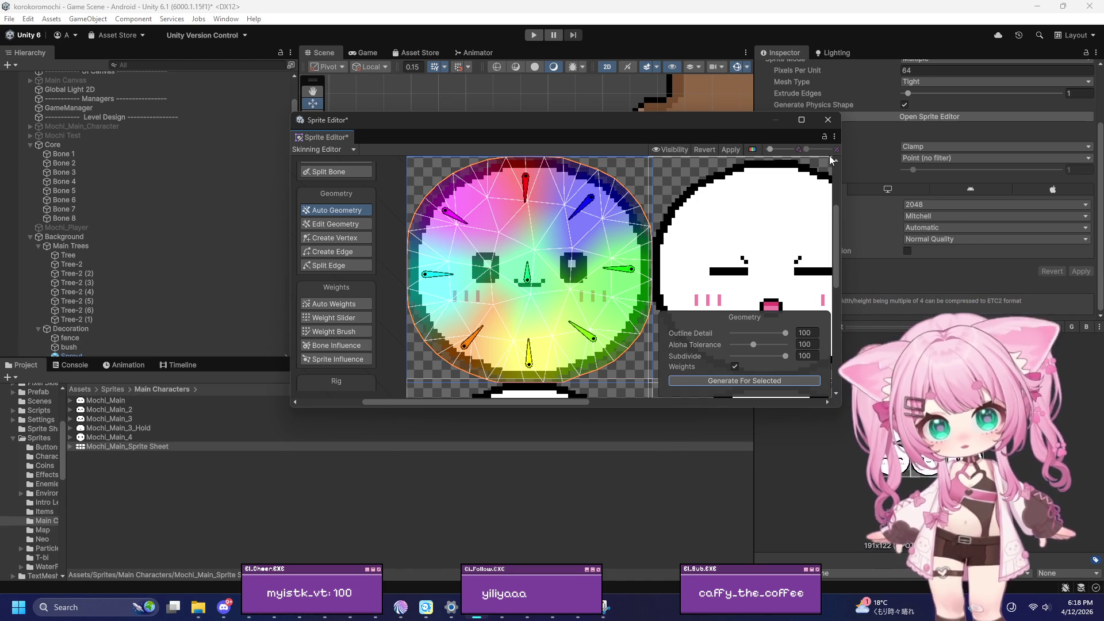
pyautogui.click(829, 120)
pyautogui.click(538, 327)
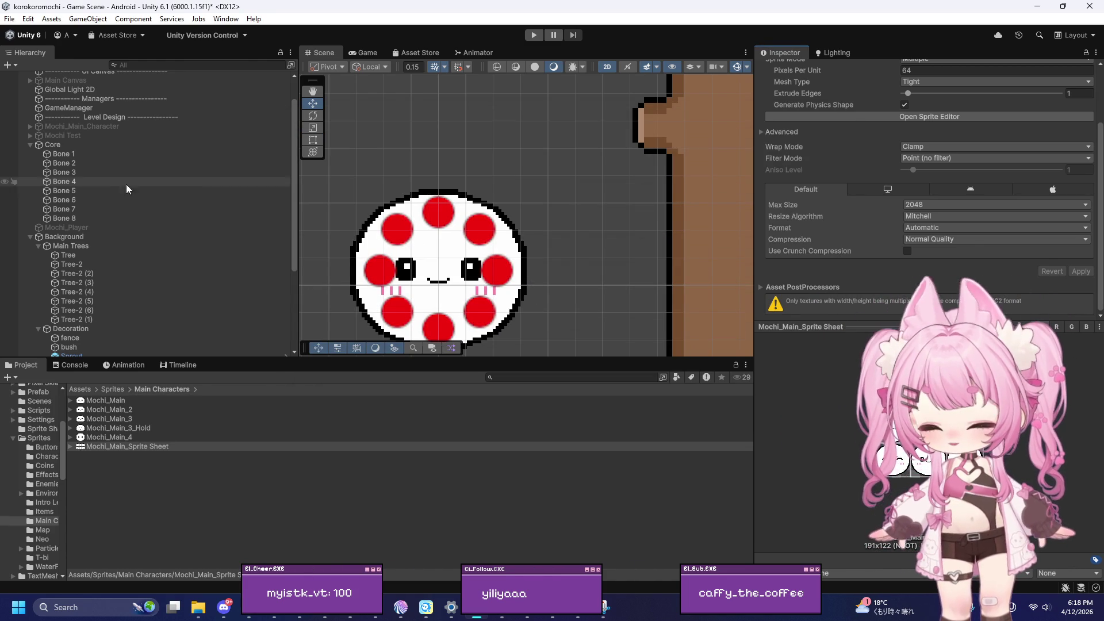
# Add a Sprite Skin component to Core and set Core itself as the Root Bone
pyautogui.click(66, 145)
pyautogui.scroll(-5, 914, 195)
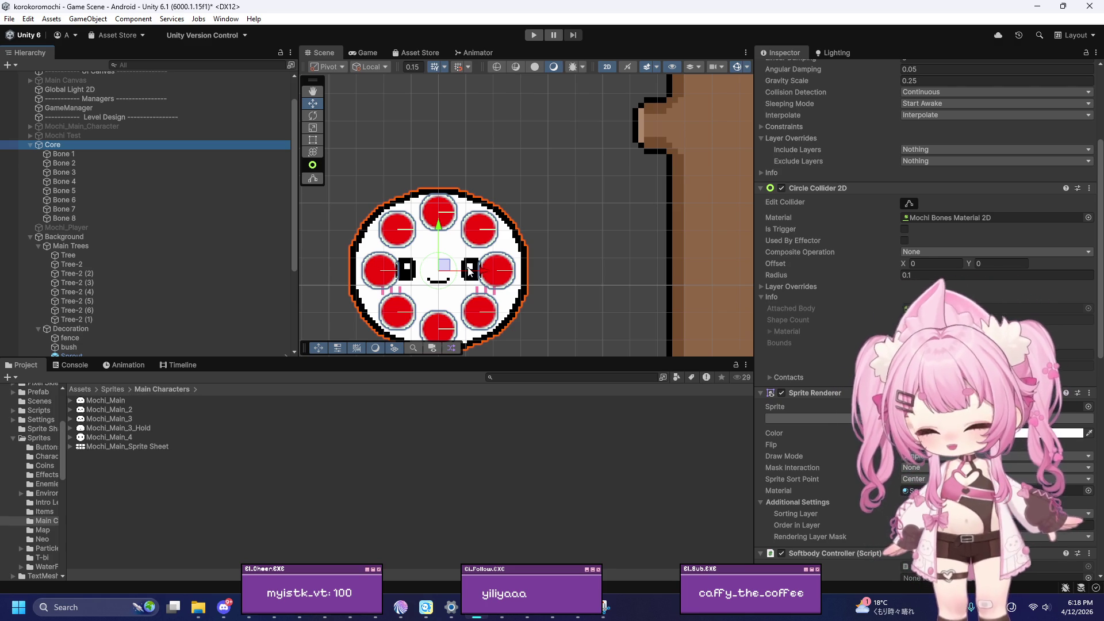
pyautogui.scroll(-10, 895, 574)
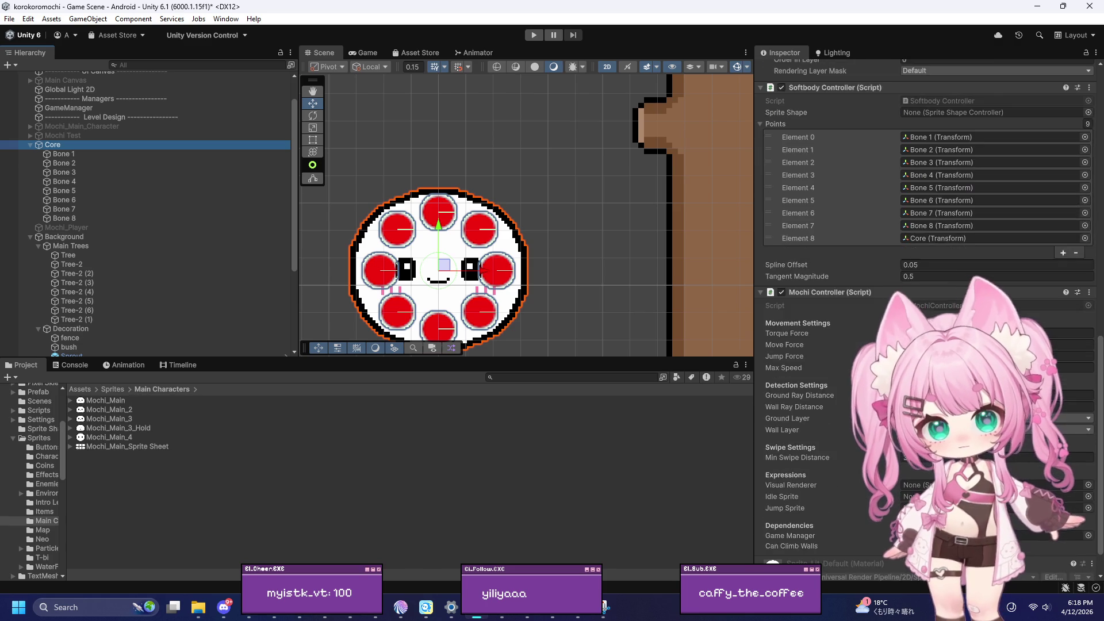
pyautogui.click(893, 572)
pyautogui.write('sprite')
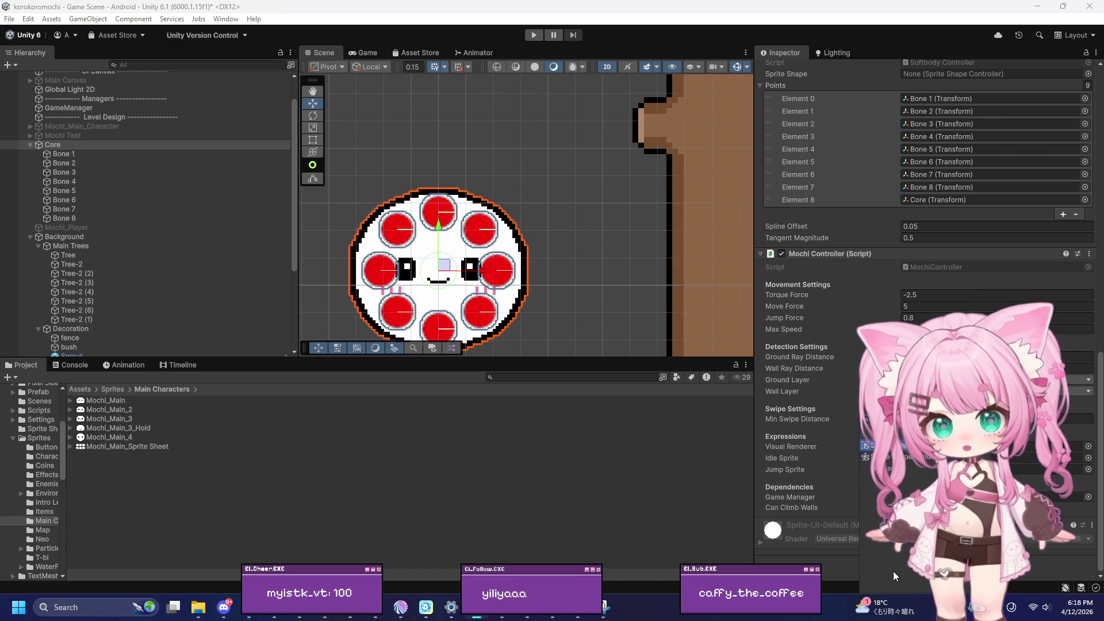
pyautogui.write('e')
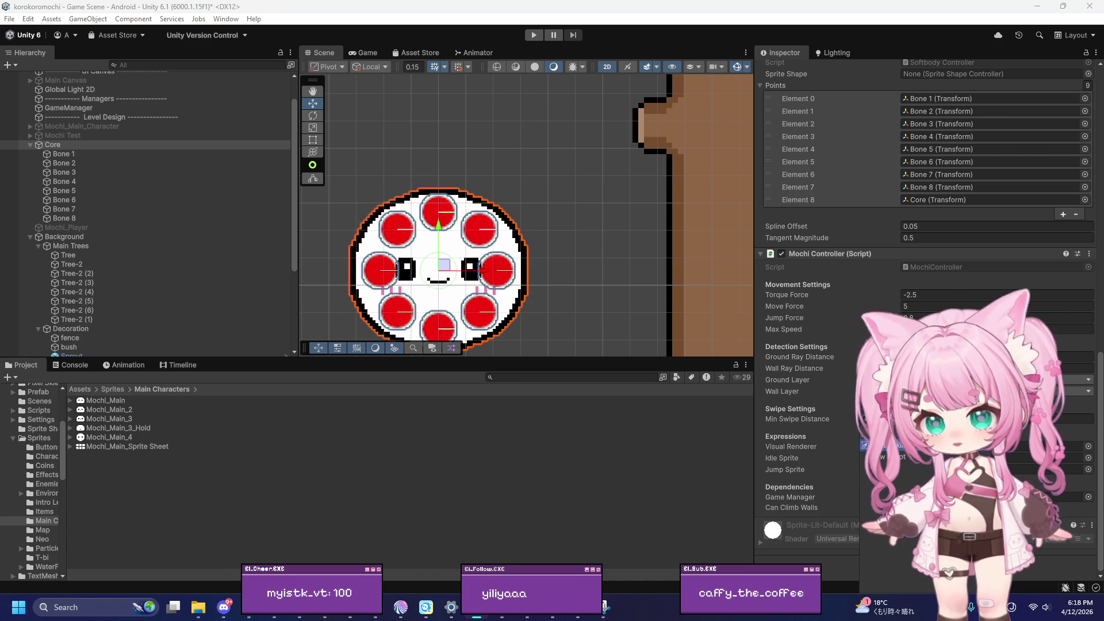
pyautogui.press('Return')
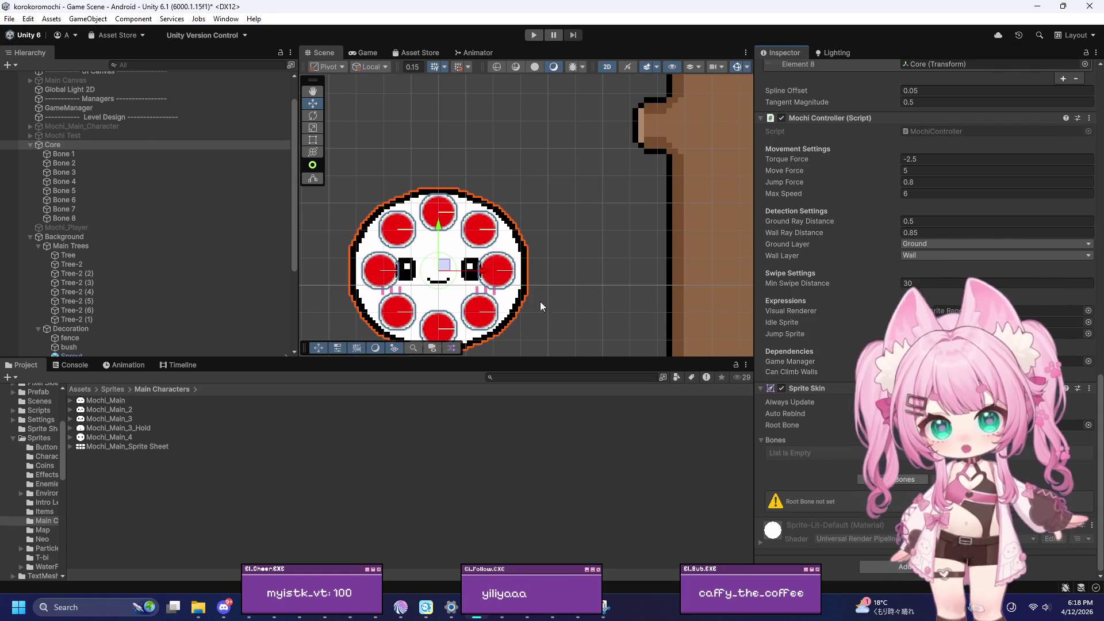
pyautogui.moveTo(49, 146)
pyautogui.mouseDown()
pyautogui.moveTo(403, 288)
pyautogui.moveTo(805, 420)
pyautogui.moveTo(977, 425)
pyautogui.mouseUp()
pyautogui.scroll(-5, 834, 401)
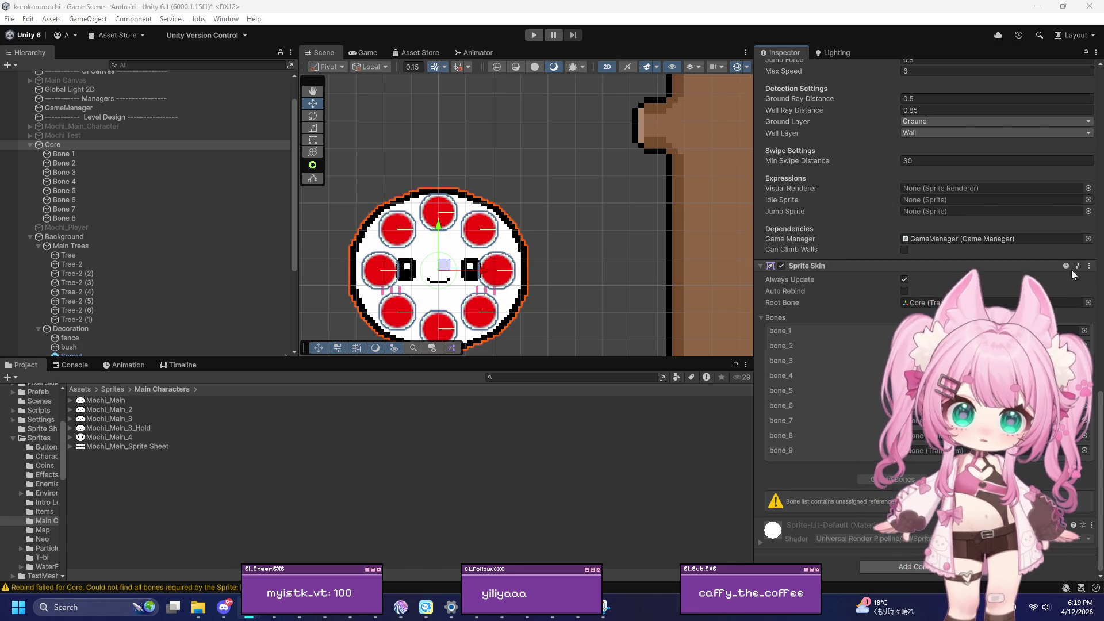
# Reopen the mochi sheet in the Sprite Editor's Skinning Editor with bone editing active
pyautogui.click(1089, 266)
pyautogui.click(1012, 296)
pyautogui.scroll(5, 926, 288)
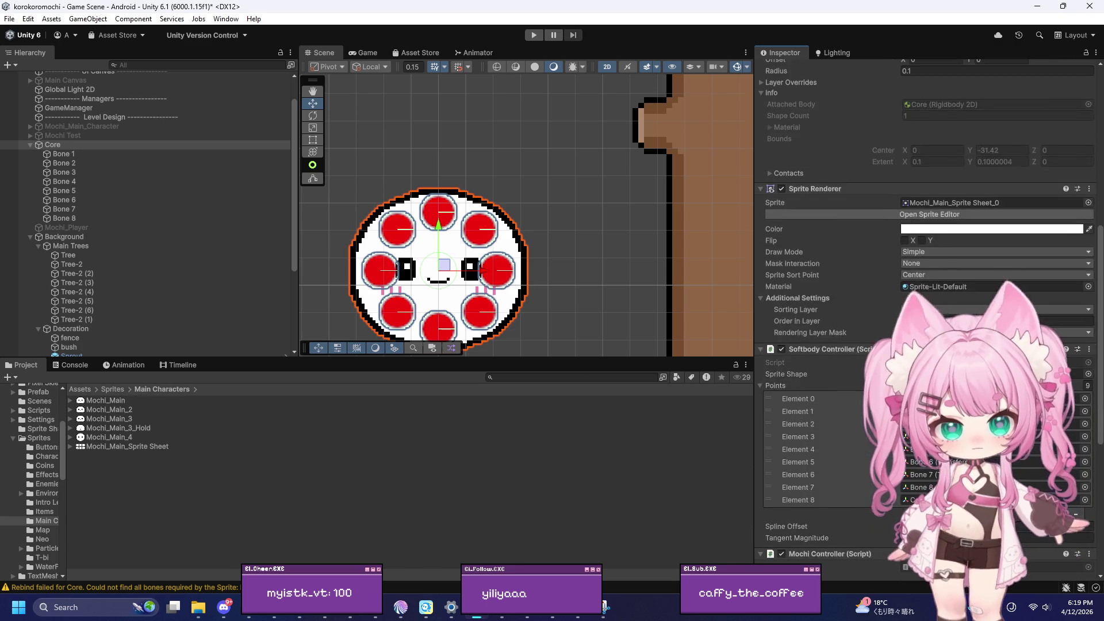
pyautogui.click(972, 278)
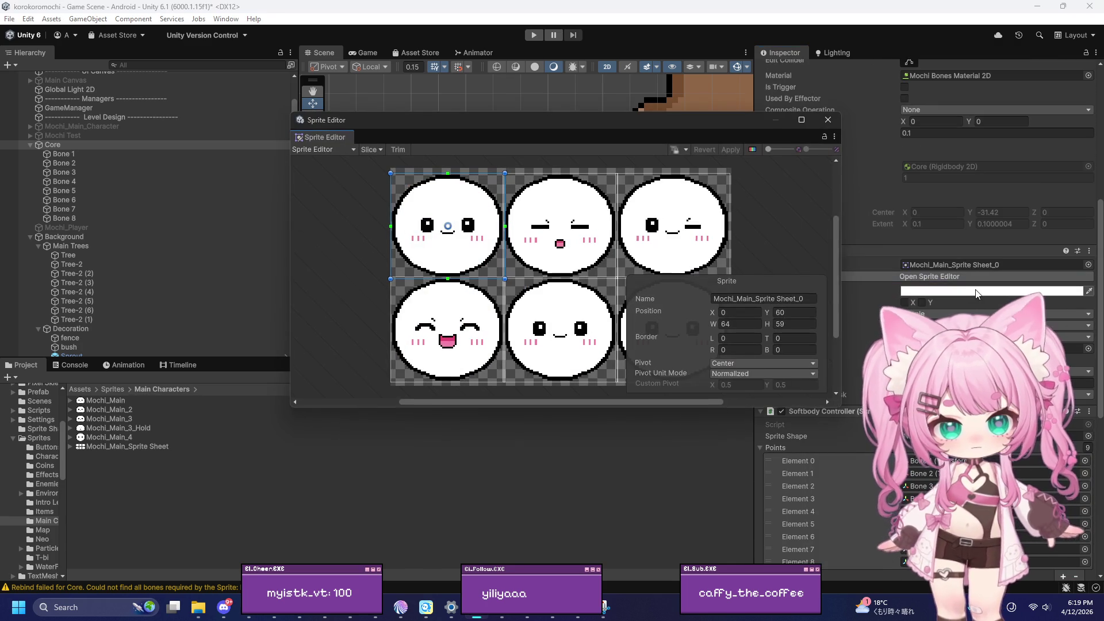
pyautogui.click(323, 148)
pyautogui.click(322, 214)
pyautogui.scroll(3, 411, 230)
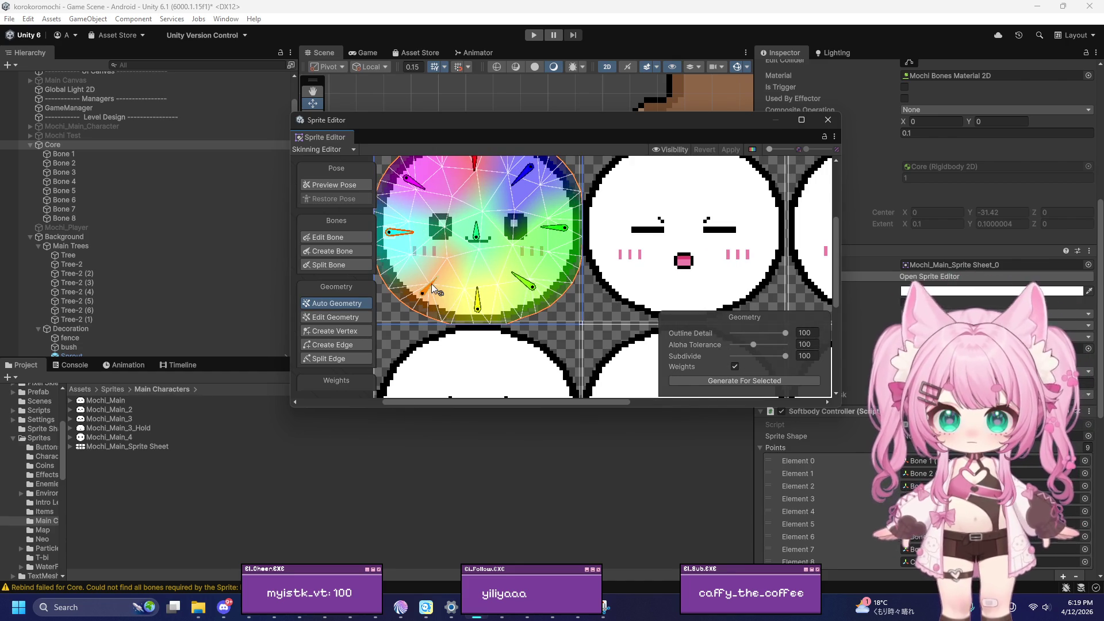
pyautogui.click(345, 236)
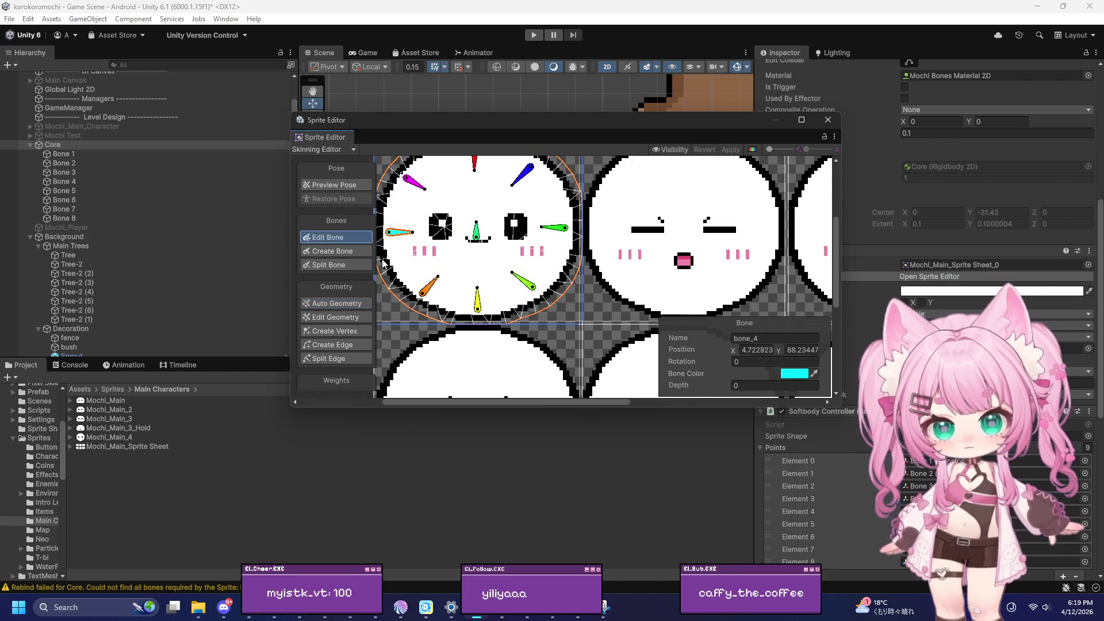
# Delete seven extra bones from the mochi sprite
pyautogui.click(477, 300)
pyautogui.press('Delete')
pyautogui.click(523, 280)
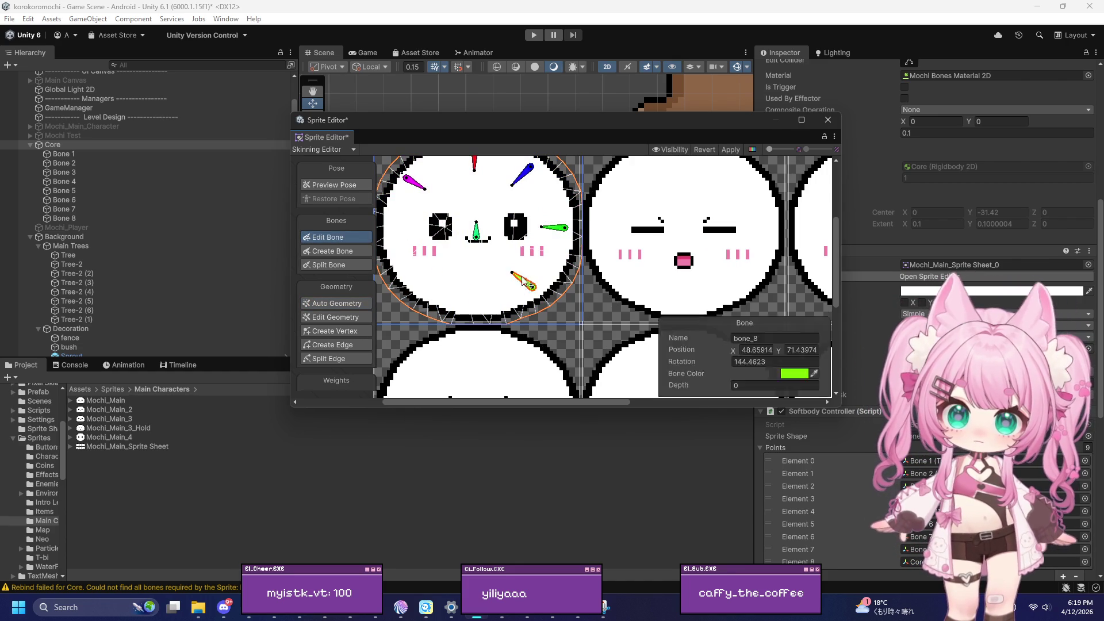
pyautogui.press('Delete')
pyautogui.click(554, 227)
pyautogui.press('Delete')
pyautogui.click(476, 230)
pyautogui.press('Delete')
pyautogui.click(521, 174)
pyautogui.press('Delete')
pyautogui.click(474, 163)
pyautogui.press('Delete')
pyautogui.click(415, 182)
pyautogui.press('Delete')
pyautogui.scroll(-3, 471, 256)
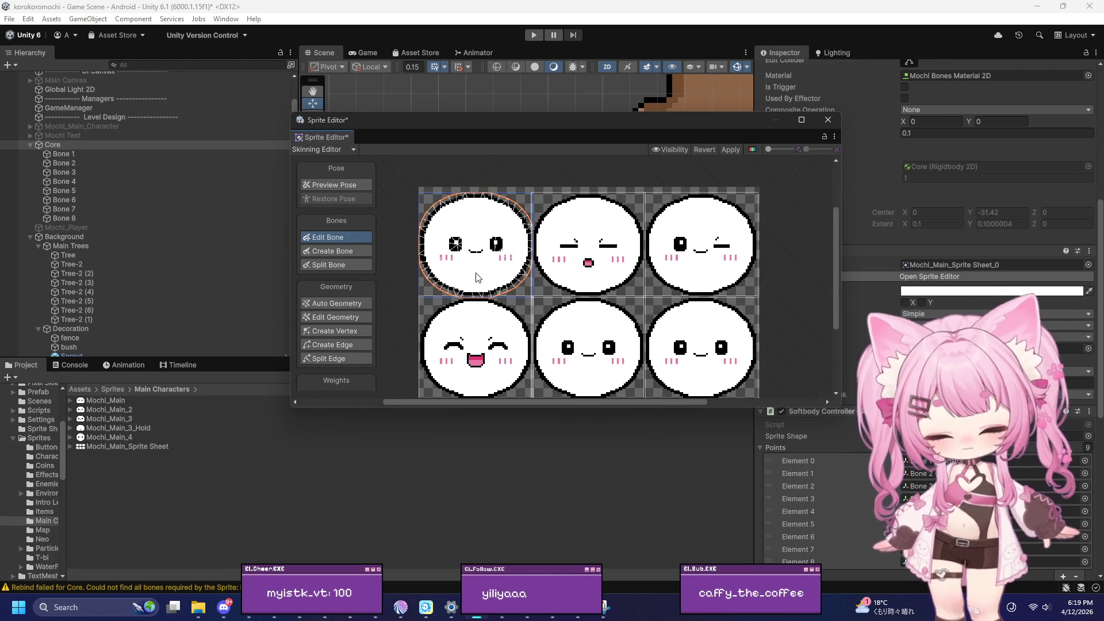
pyautogui.scroll(3, 457, 225)
pyautogui.scroll(2, 462, 230)
pyautogui.scroll(-3, 454, 228)
pyautogui.scroll(3, 467, 227)
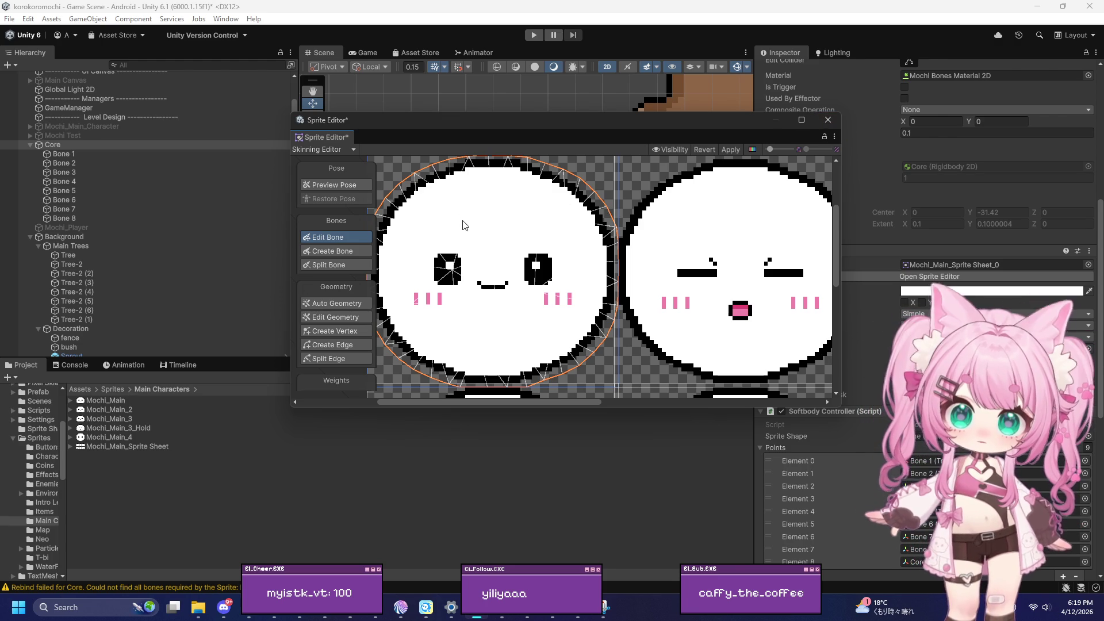
pyautogui.scroll(-3, 345, 299)
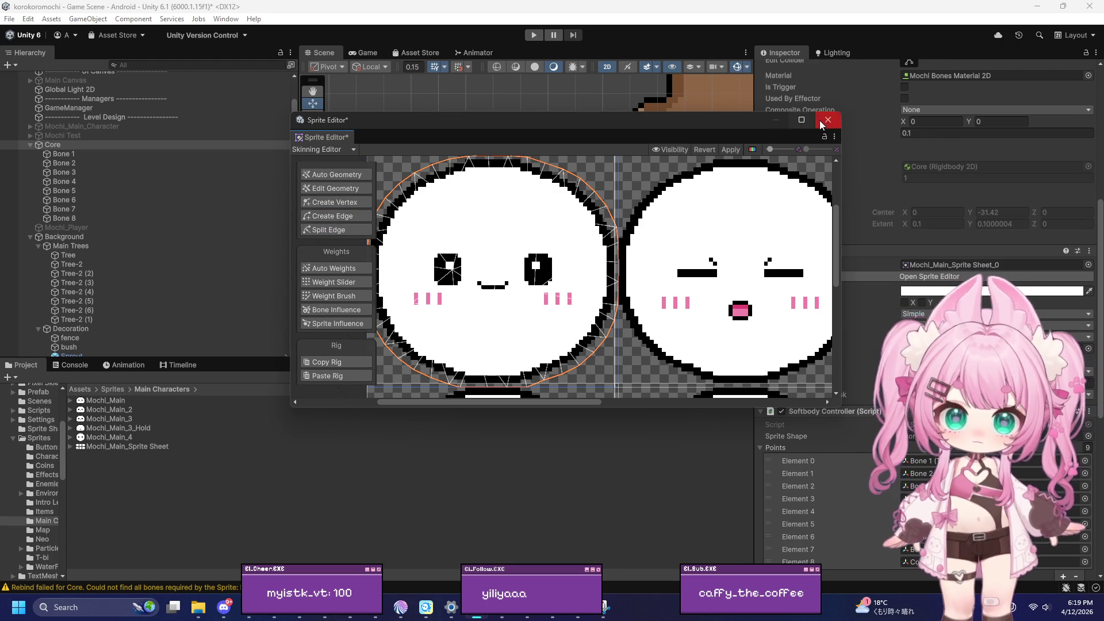
# Save the skinning changes and bring up the Mochi_Main_Sprite Sheet asset's context menu
pyautogui.click(821, 125)
pyautogui.click(546, 328)
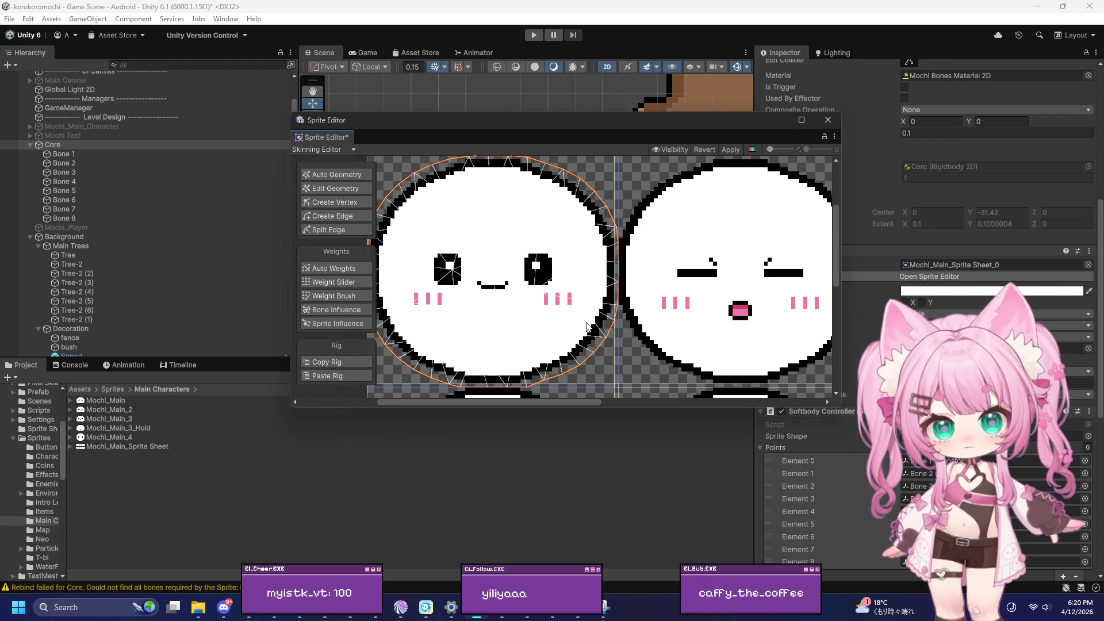
pyautogui.click(141, 445)
pyautogui.rightClick(147, 447)
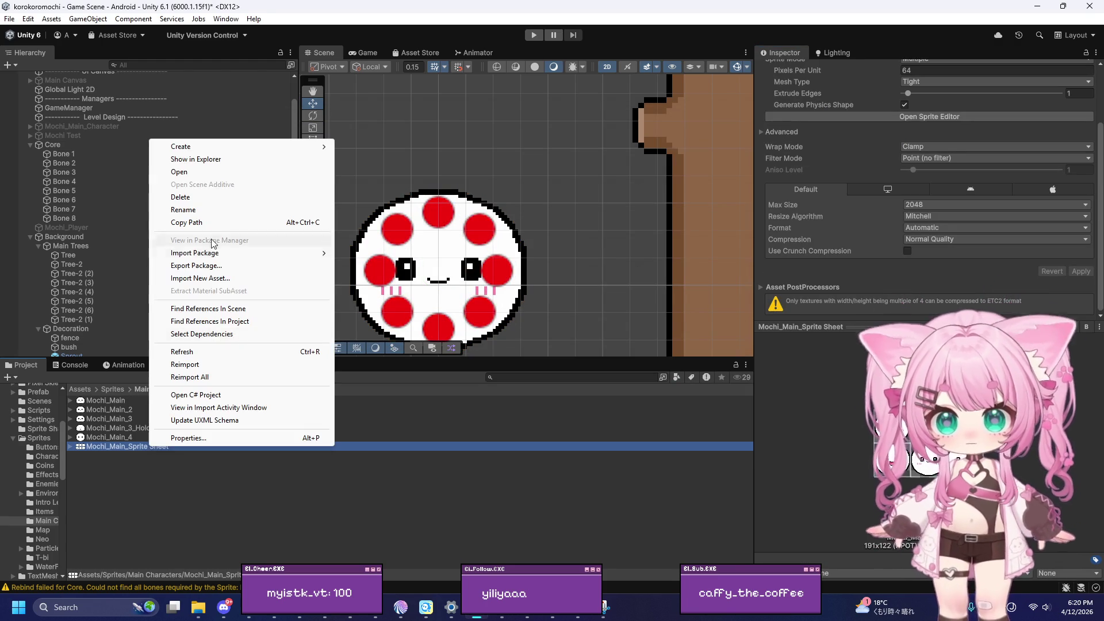
# Delete Mochi_Main_Sprite Sheet.png.meta in File Explorer, then minimize Explorer and return to Unity
pyautogui.click(222, 160)
pyautogui.click(518, 280)
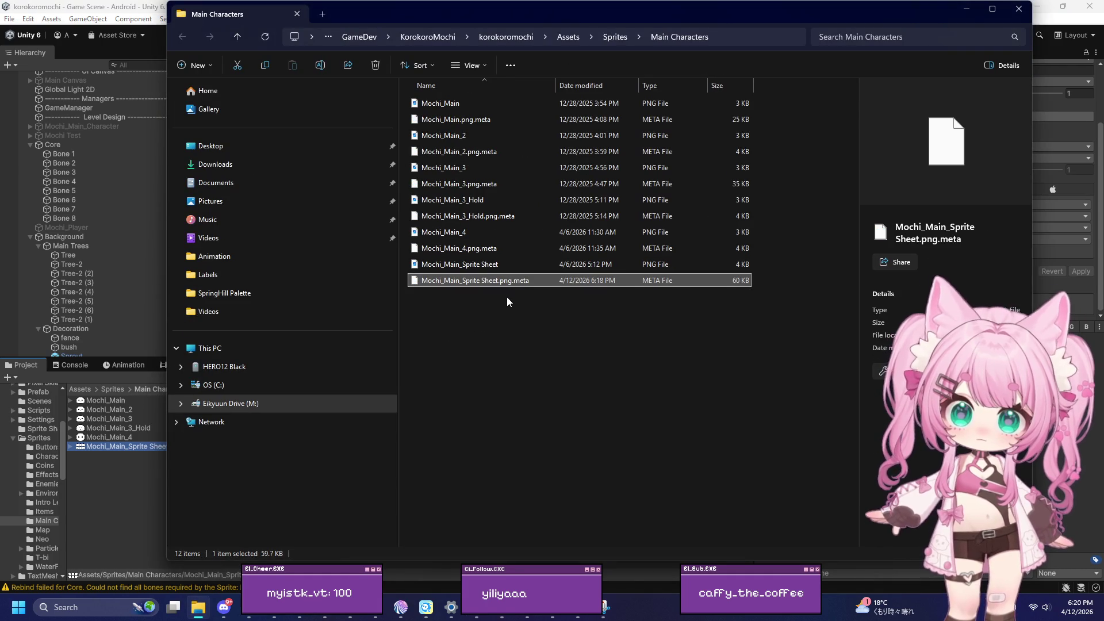
pyautogui.press('Delete')
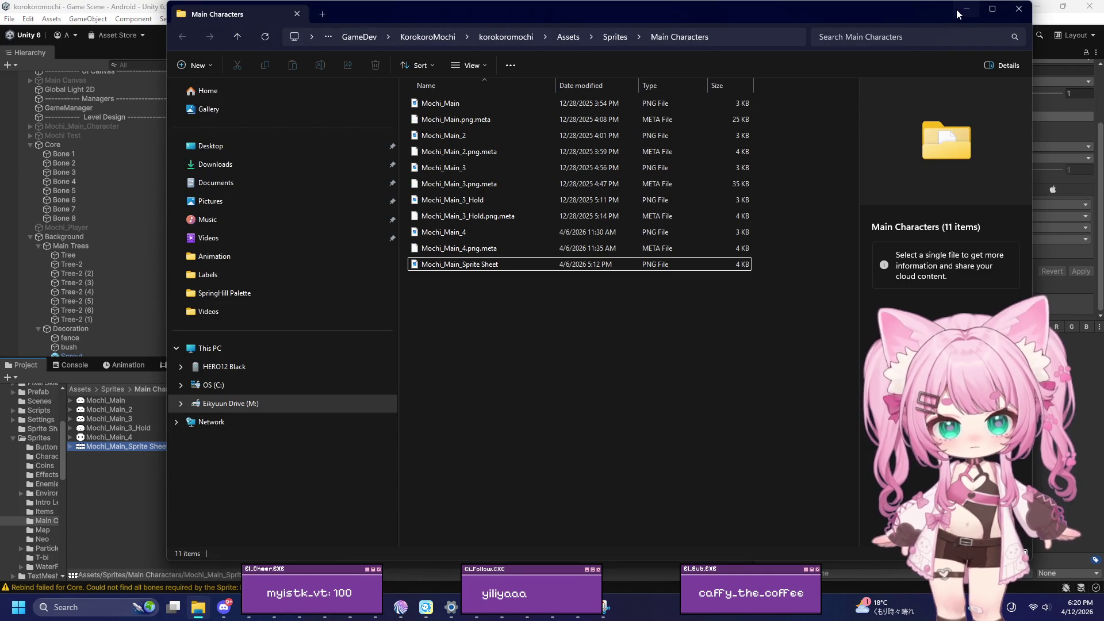
pyautogui.click(960, 9)
pyautogui.click(128, 449)
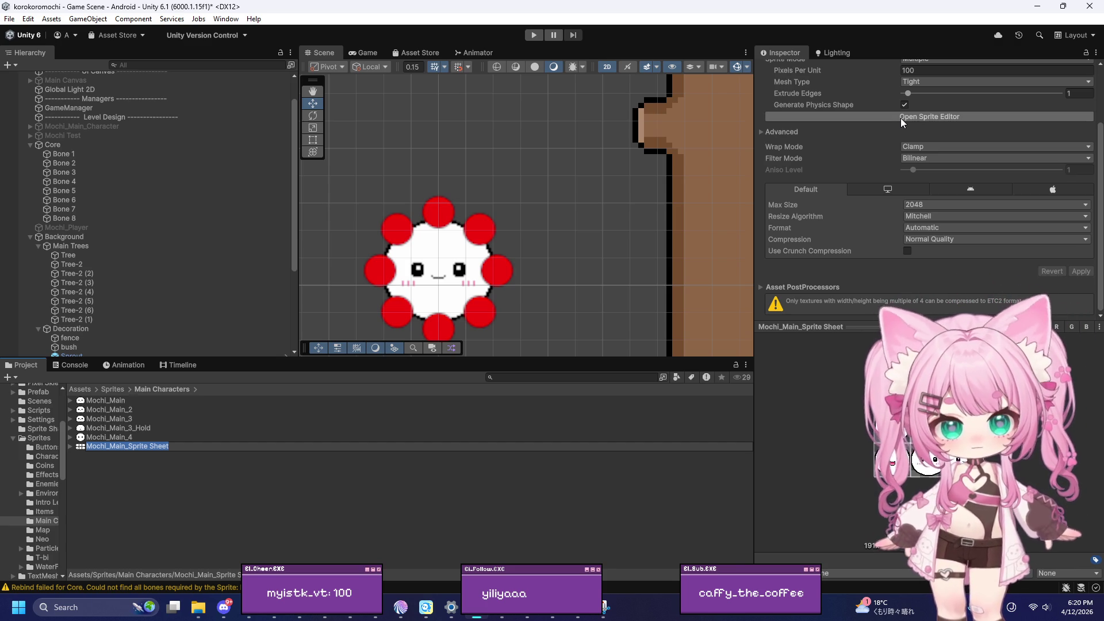
# Set the sprite sheet to 64 Pixels Per Unit with Point (no filter) and apply
pyautogui.scroll(3, 925, 174)
pyautogui.click(925, 145)
pyautogui.write('64')
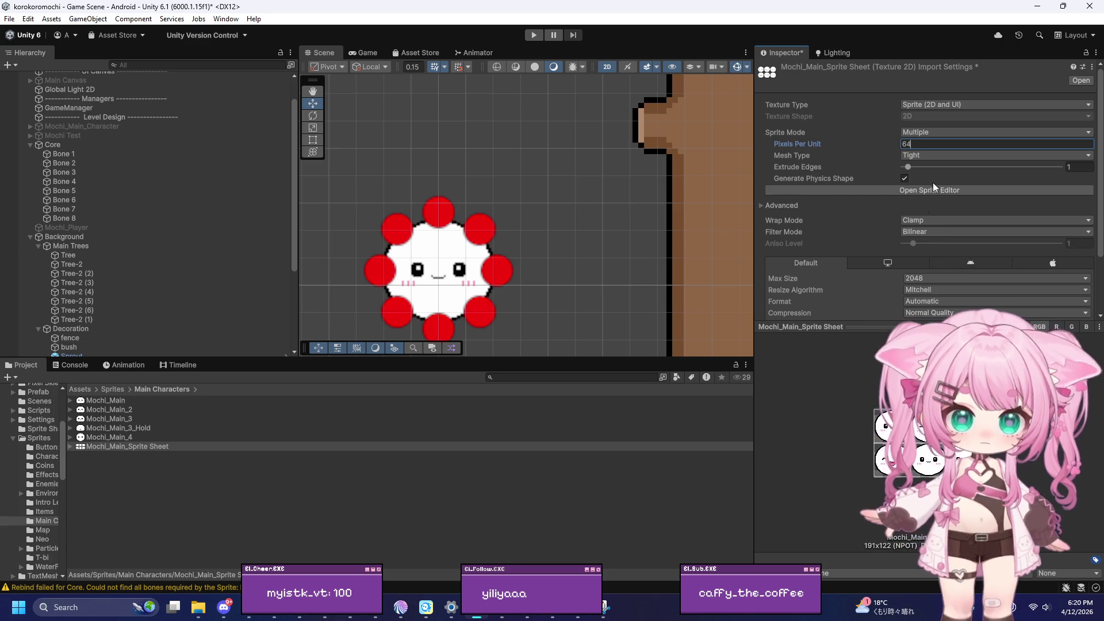
pyautogui.click(930, 231)
pyautogui.click(926, 244)
pyautogui.scroll(-5, 1007, 285)
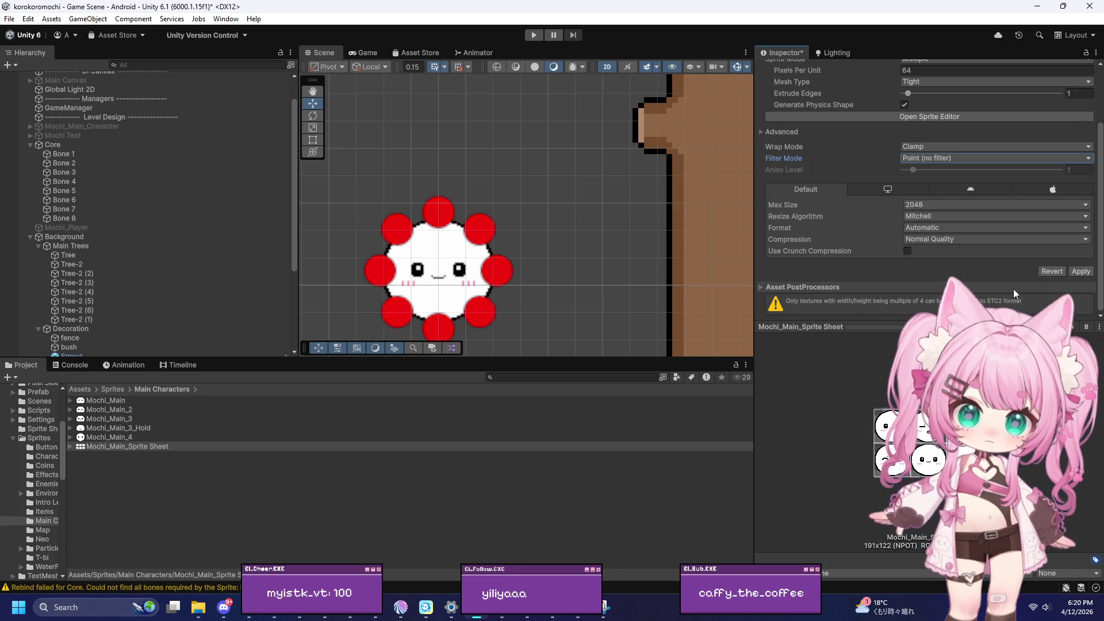
pyautogui.click(1082, 272)
pyautogui.click(631, 251)
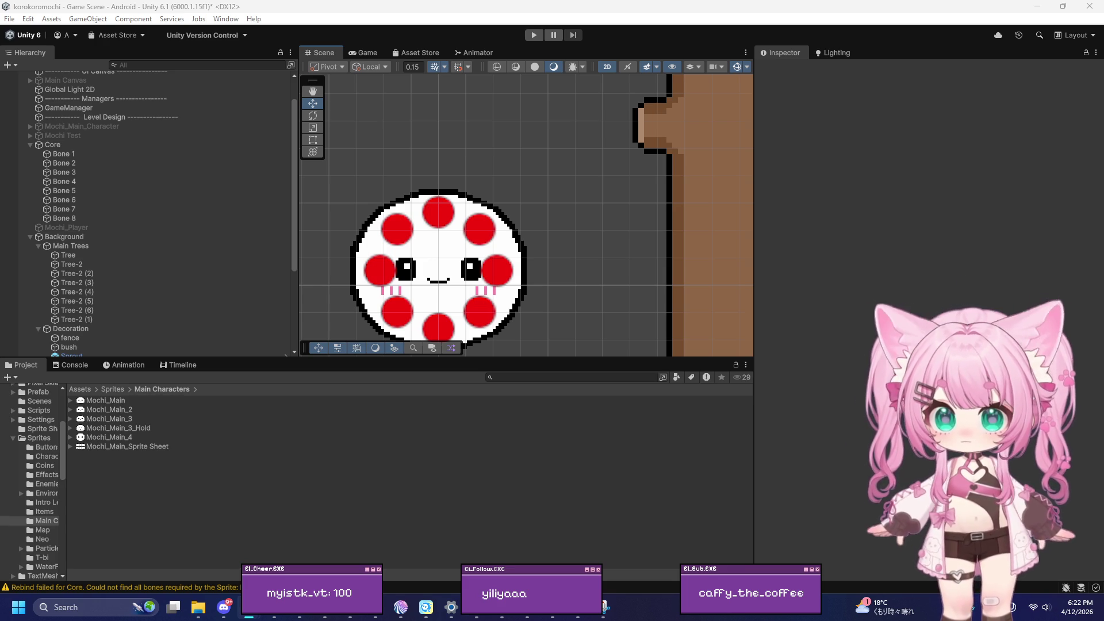
# Assign the Knob sprite to Core's Sprite Renderer
pyautogui.click(107, 144)
pyautogui.scroll(-6, 921, 258)
pyautogui.click(1089, 232)
pyautogui.write('sprite')
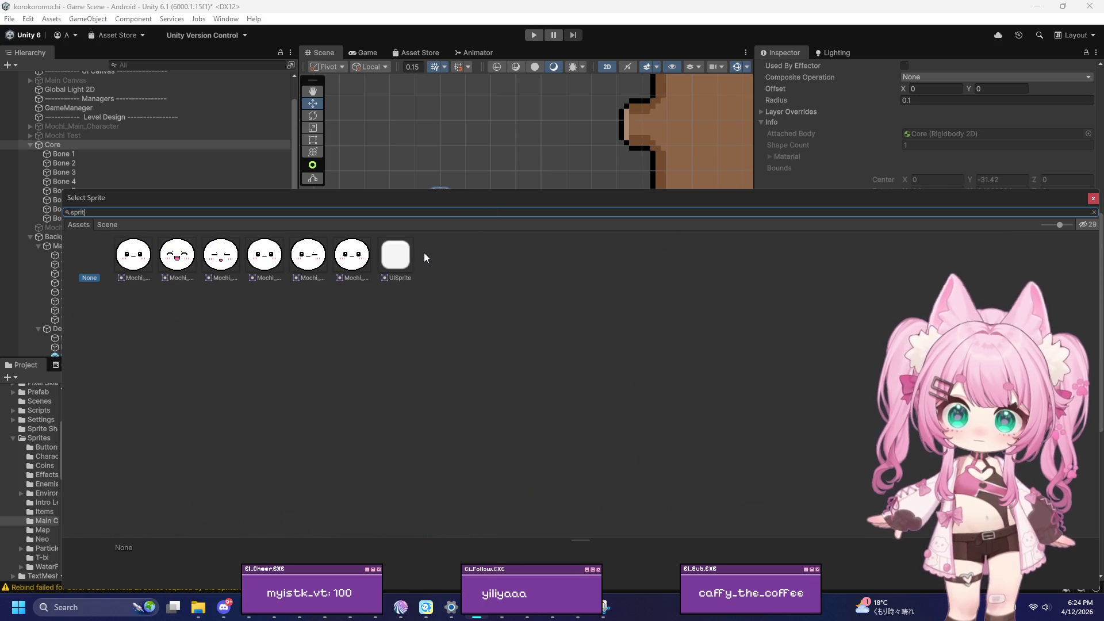
pyautogui.press('BackSpace')
pyautogui.press('BackSpace')
pyautogui.press('BackSpace')
pyautogui.scroll(-15, 556, 349)
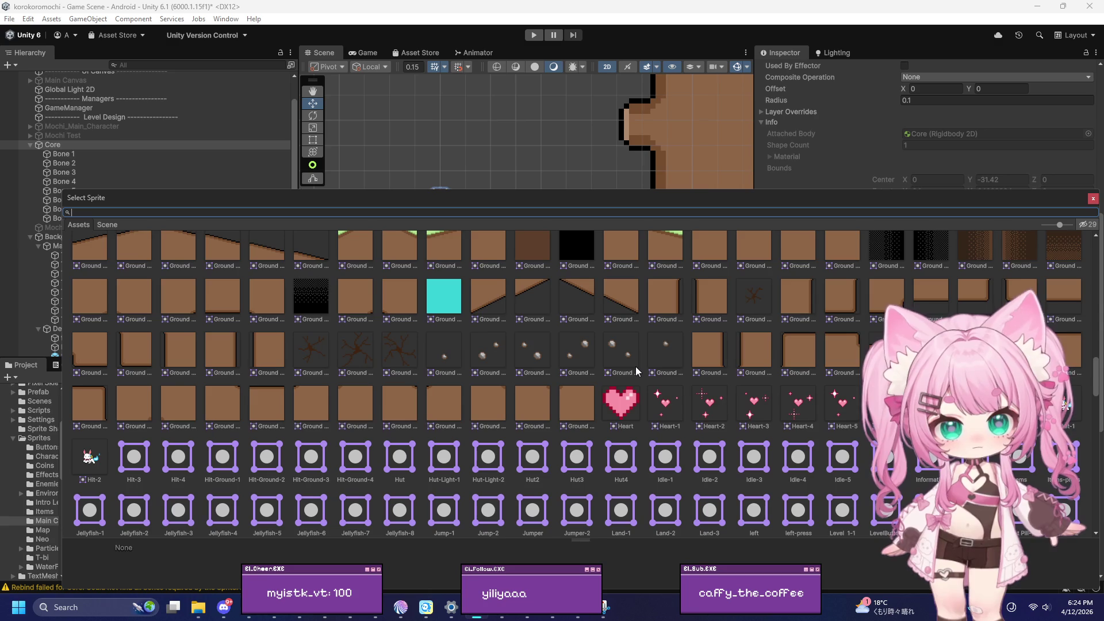
pyautogui.scroll(-10, 636, 367)
pyautogui.scroll(-10, 636, 367)
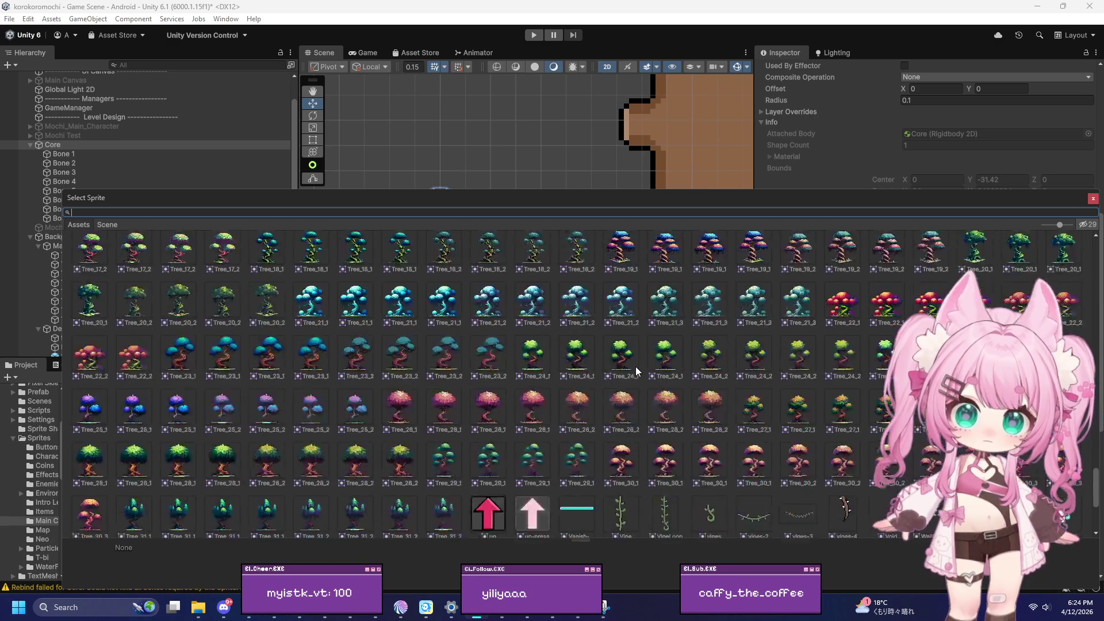
pyautogui.click(627, 519)
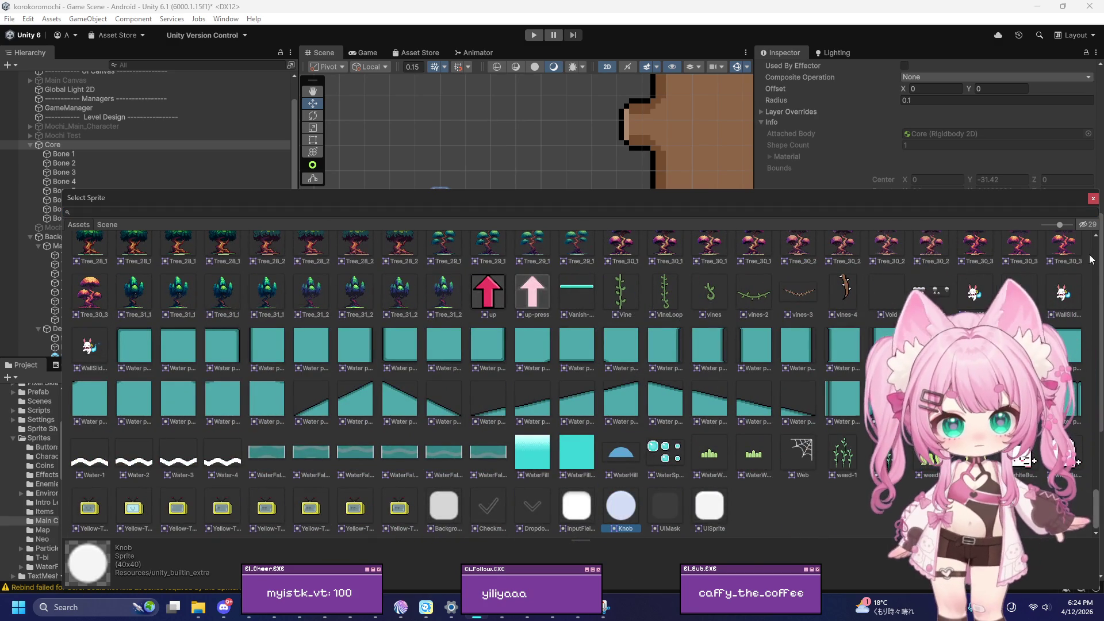
pyautogui.doubleClick(627, 519)
# Tint Core's Sprite Renderer colour pure red
pyautogui.click(928, 259)
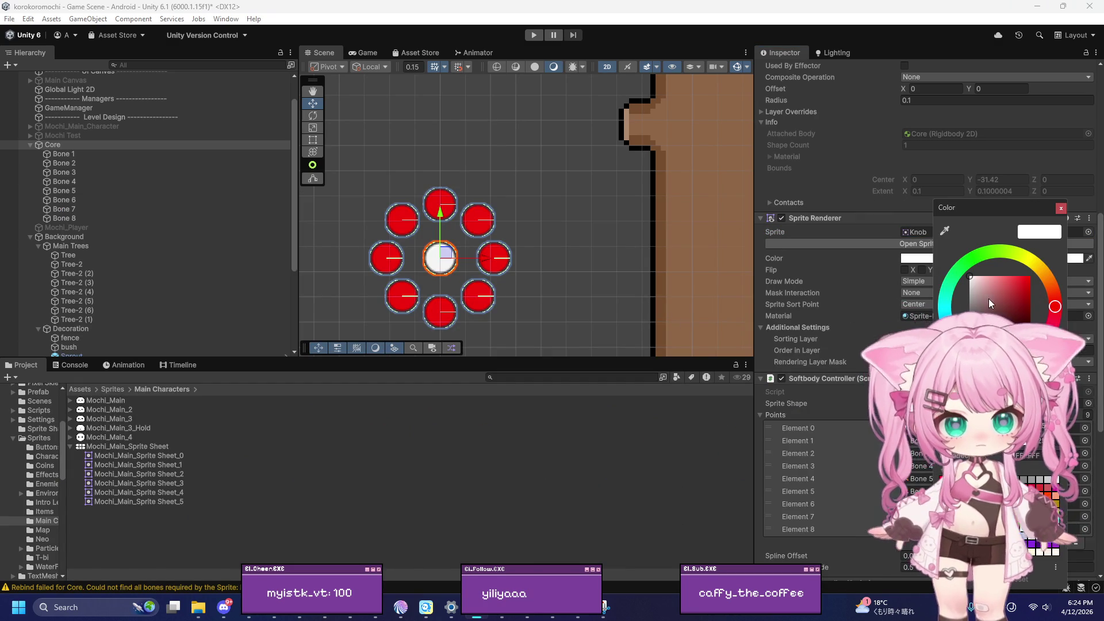
pyautogui.moveTo(983, 299); pyautogui.dragTo(1075, 220)
pyautogui.click(1062, 208)
pyautogui.click(622, 242)
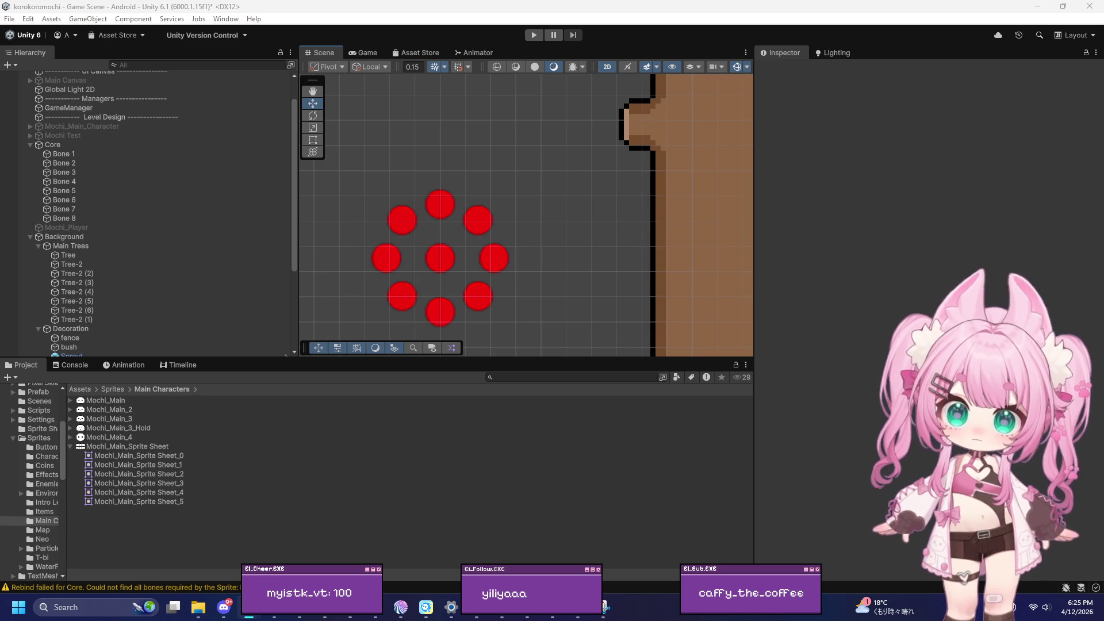
# Enter Play Mode and watch the red bone ring roll in the Game view
pyautogui.click(534, 35)
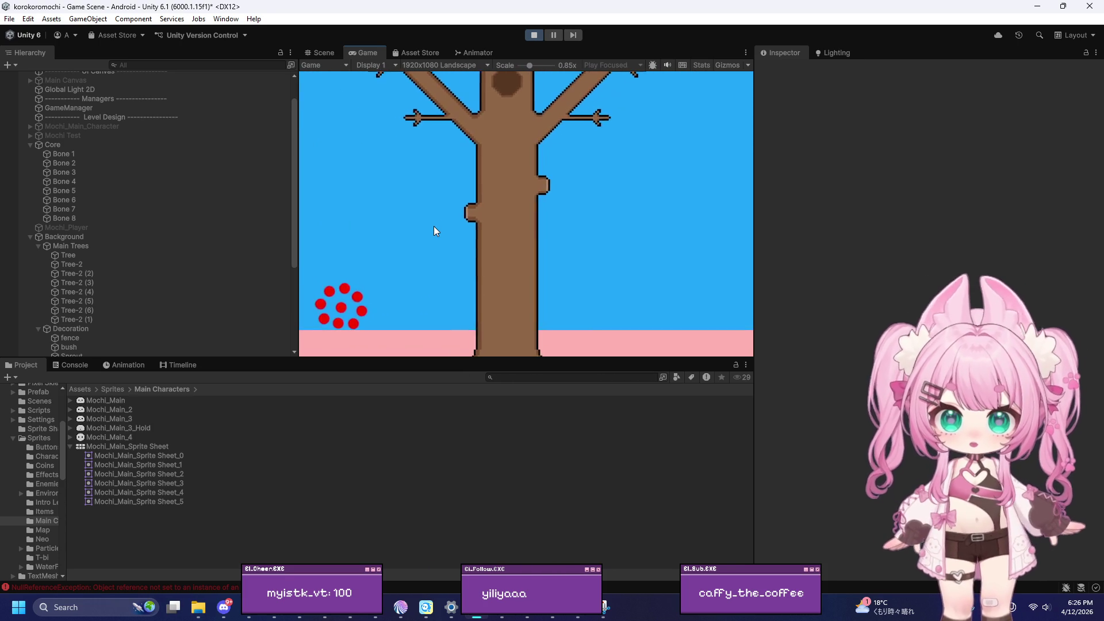
# Stop Play Mode and view the SoftbodyController NullReferenceException and Bone 3 warning in the Console
pyautogui.click(534, 35)
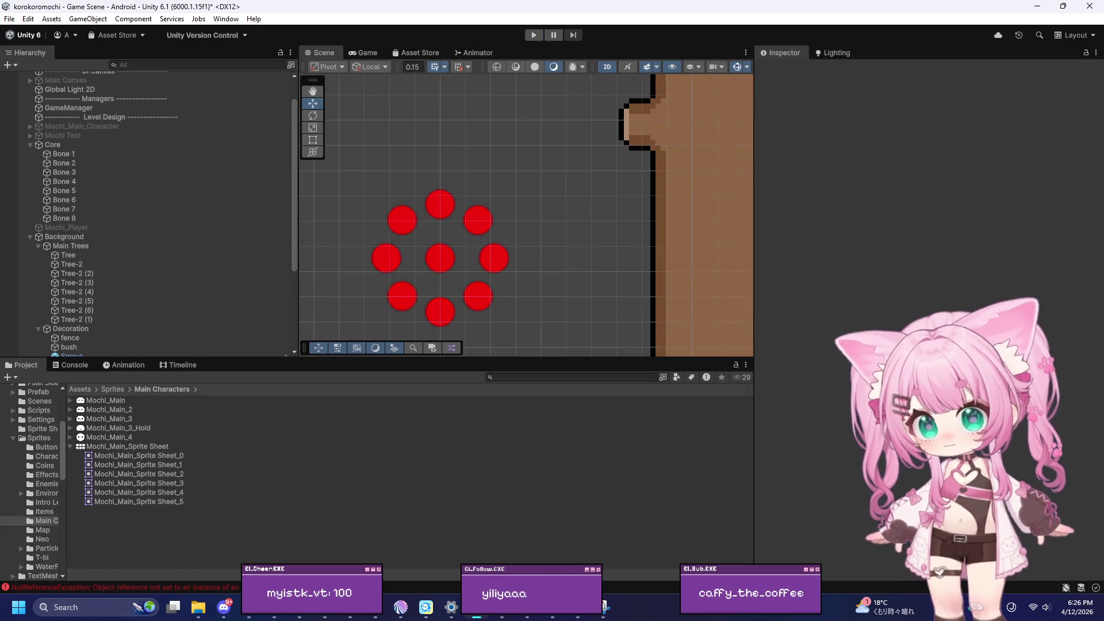
pyautogui.hotkey('alt', 'Tab')
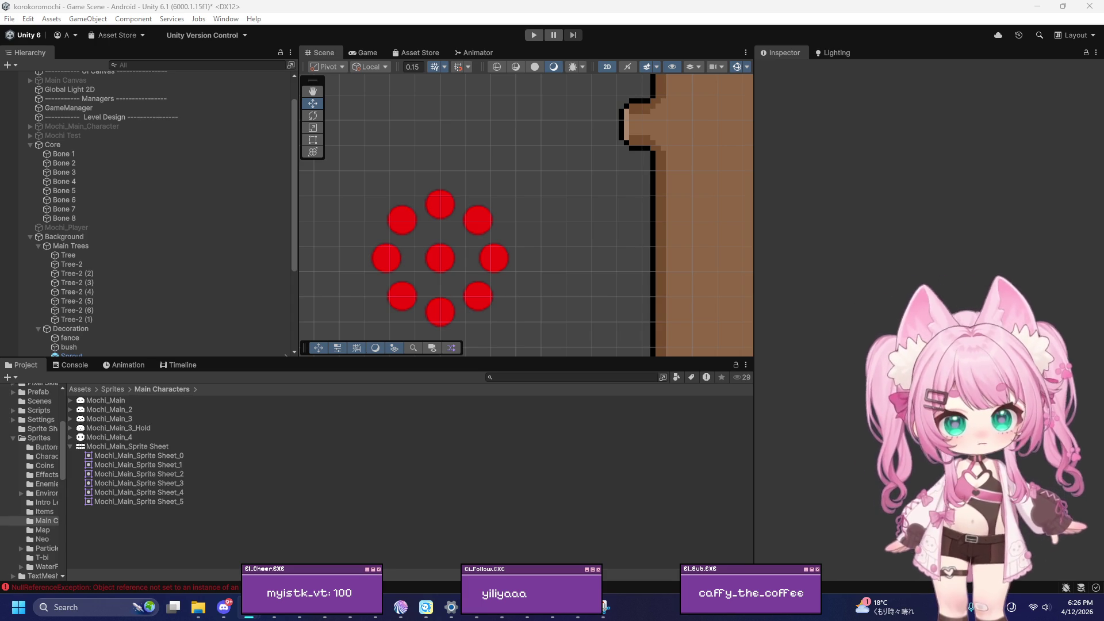
pyautogui.click(84, 362)
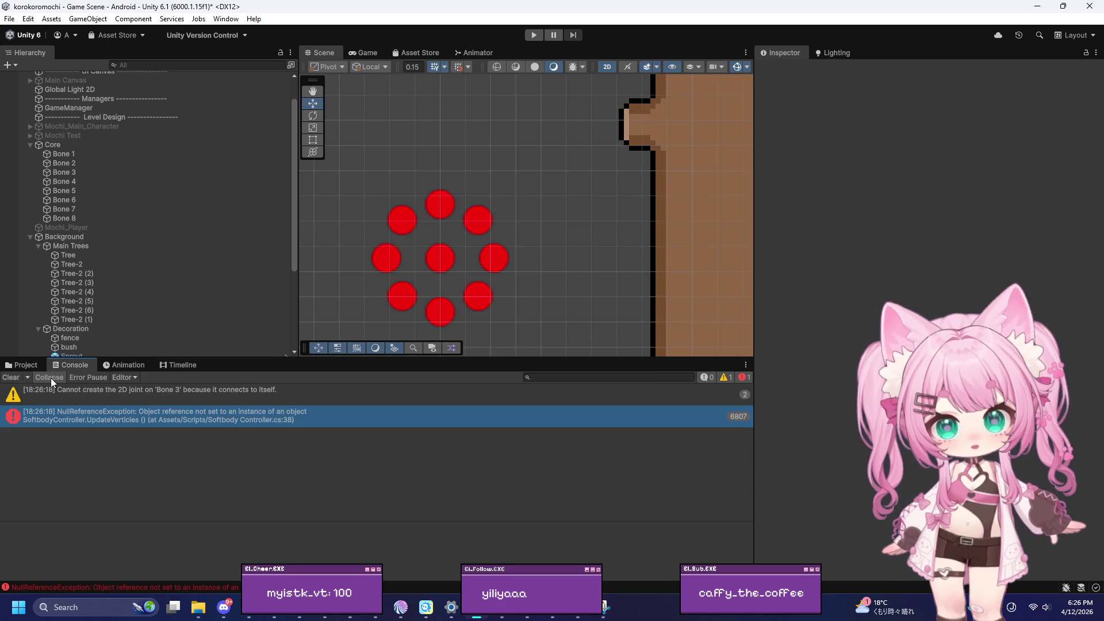
# Clear the Console and remove the Softbody Controller component from Core
pyautogui.click(13, 377)
pyautogui.scroll(-5, 195, 322)
pyautogui.scroll(3, 179, 329)
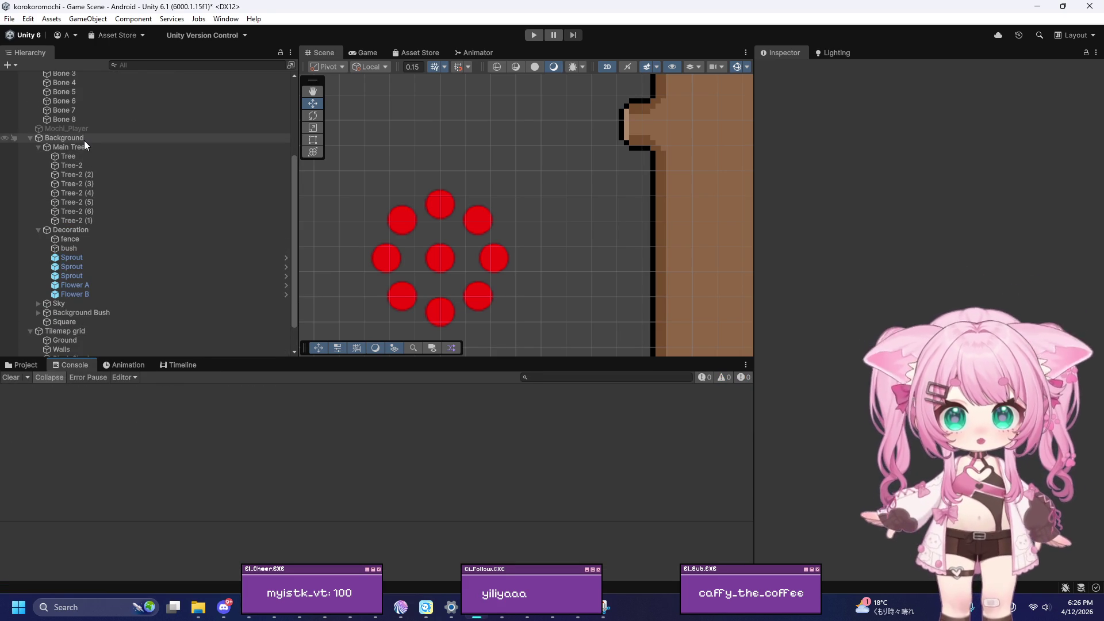
pyautogui.scroll(10, 143, 219)
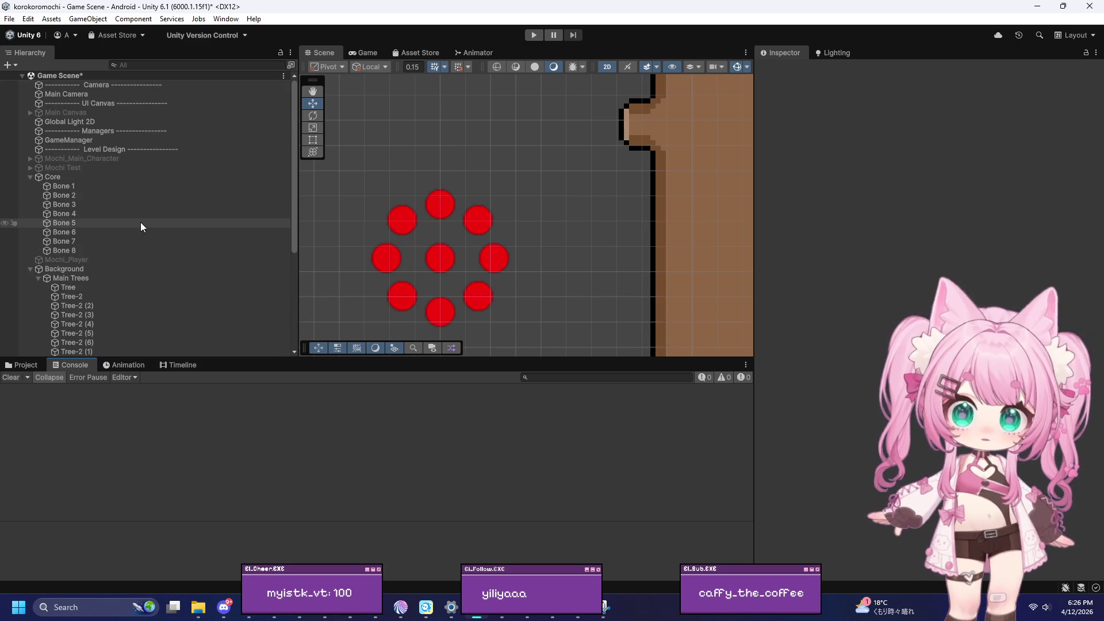
pyautogui.click(71, 178)
pyautogui.scroll(-10, 791, 364)
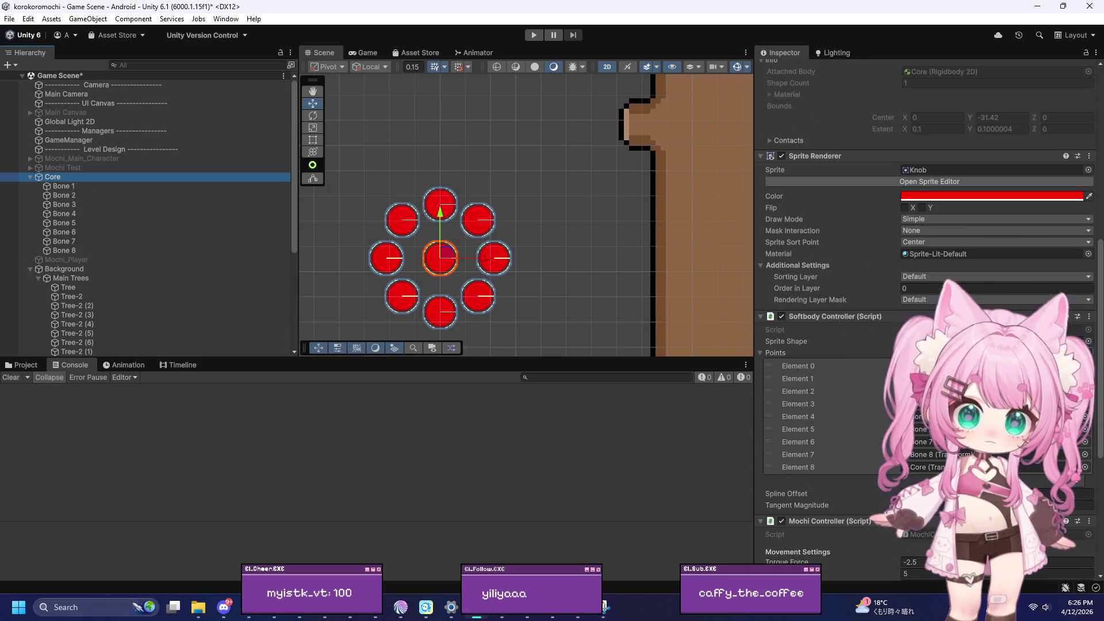
pyautogui.click(1091, 317)
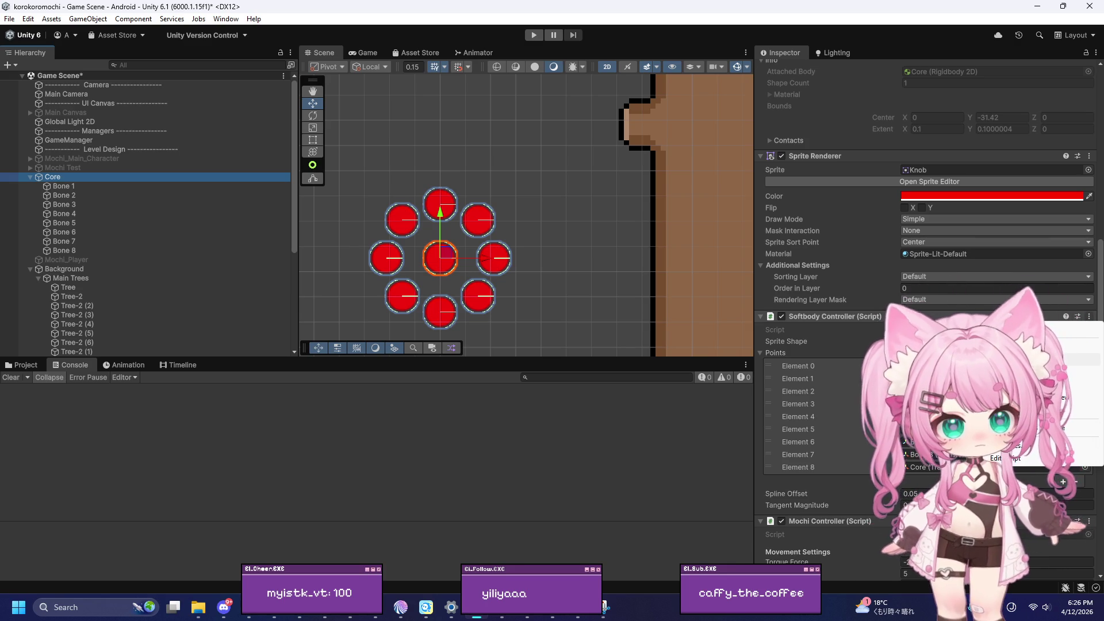
pyautogui.click(1012, 346)
pyautogui.scroll(-2, 798, 394)
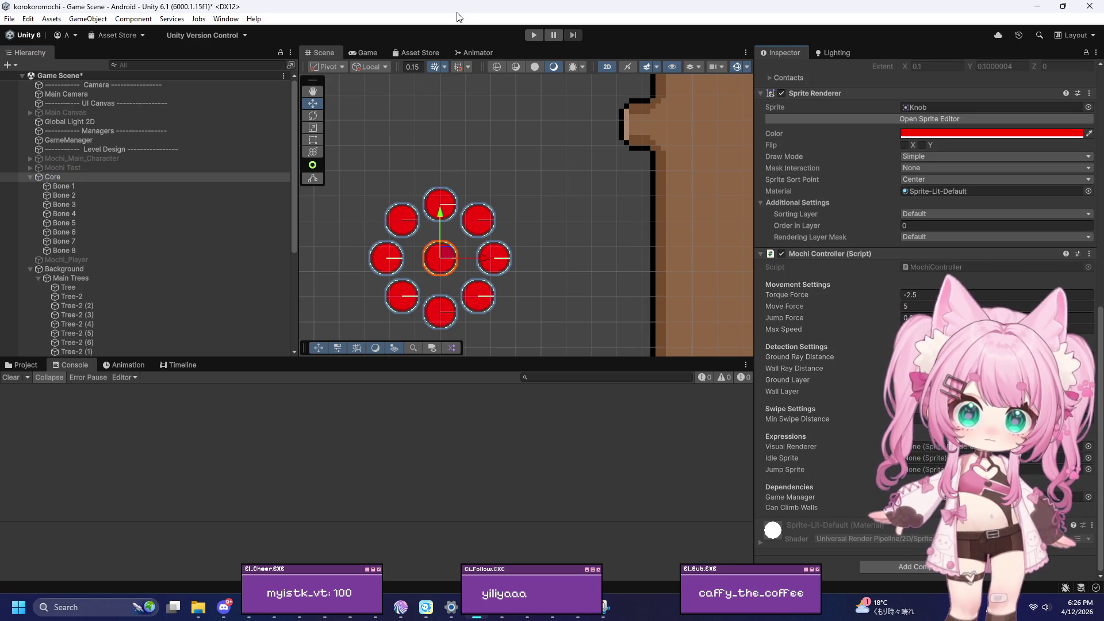
# Test-play the ring, then open the Mochi Controller script in Visual Studio at FixedUpdate
pyautogui.click(534, 35)
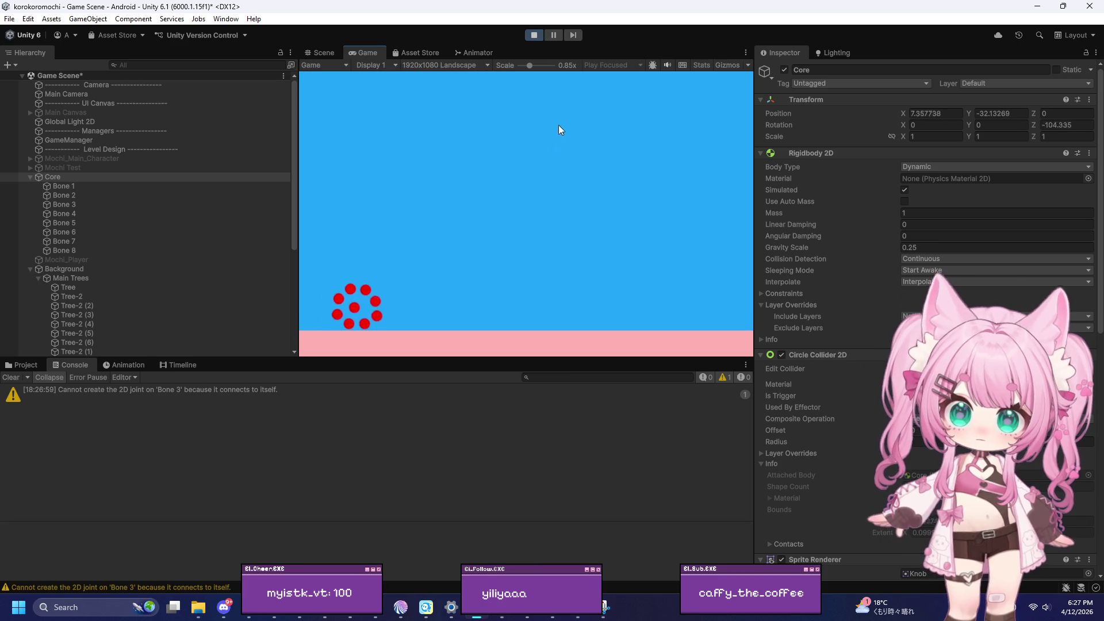
pyautogui.click(533, 33)
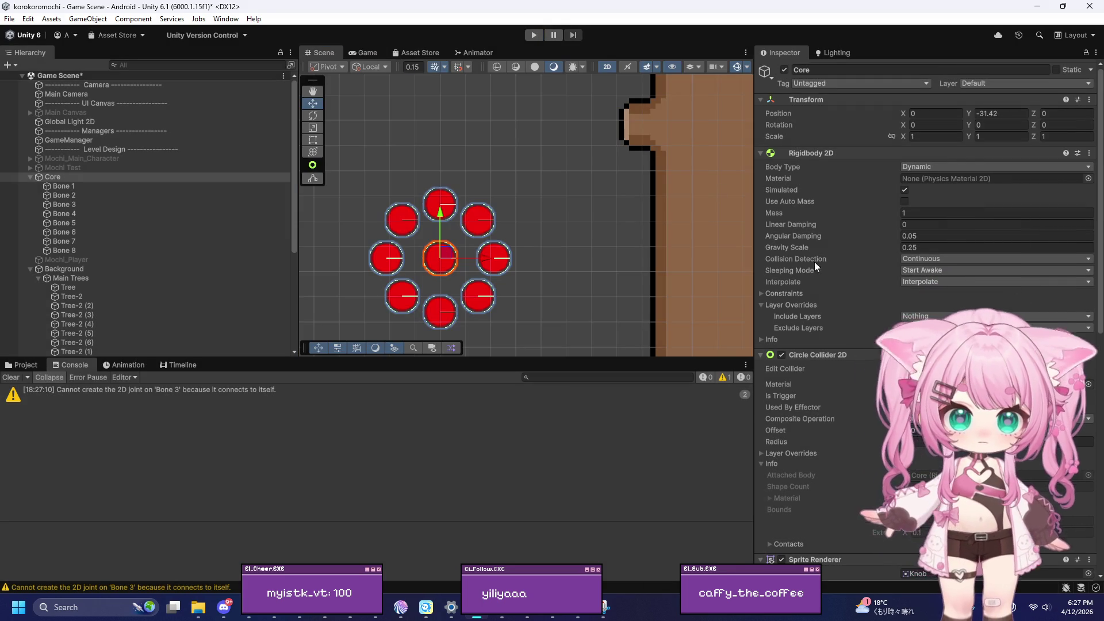
pyautogui.scroll(-10, 812, 256)
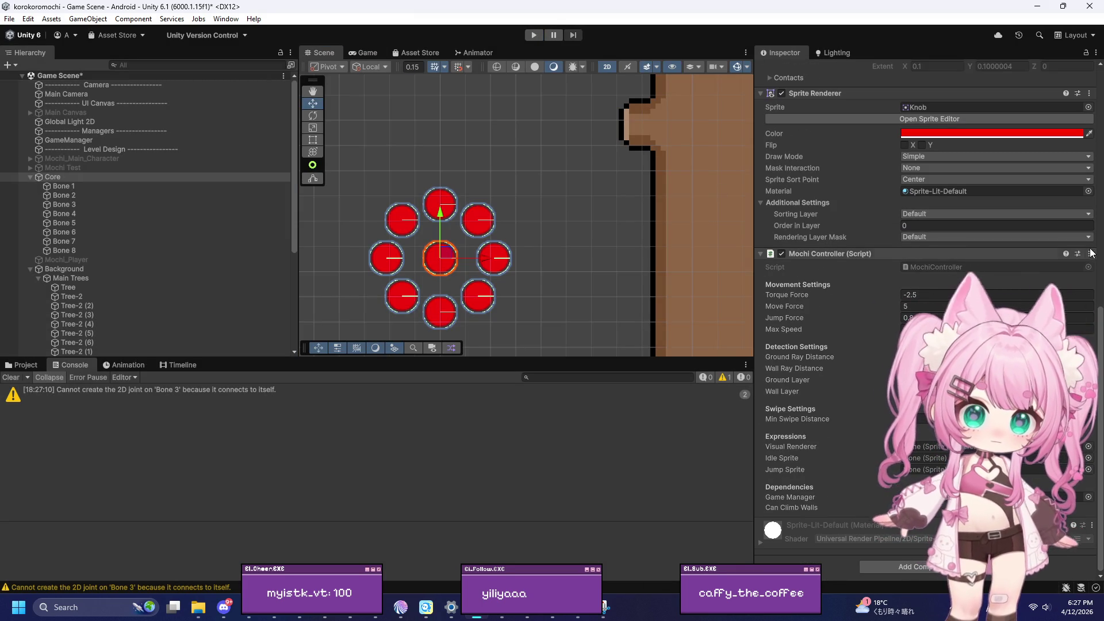
pyautogui.click(1090, 254)
pyautogui.click(1013, 383)
pyautogui.click(607, 305)
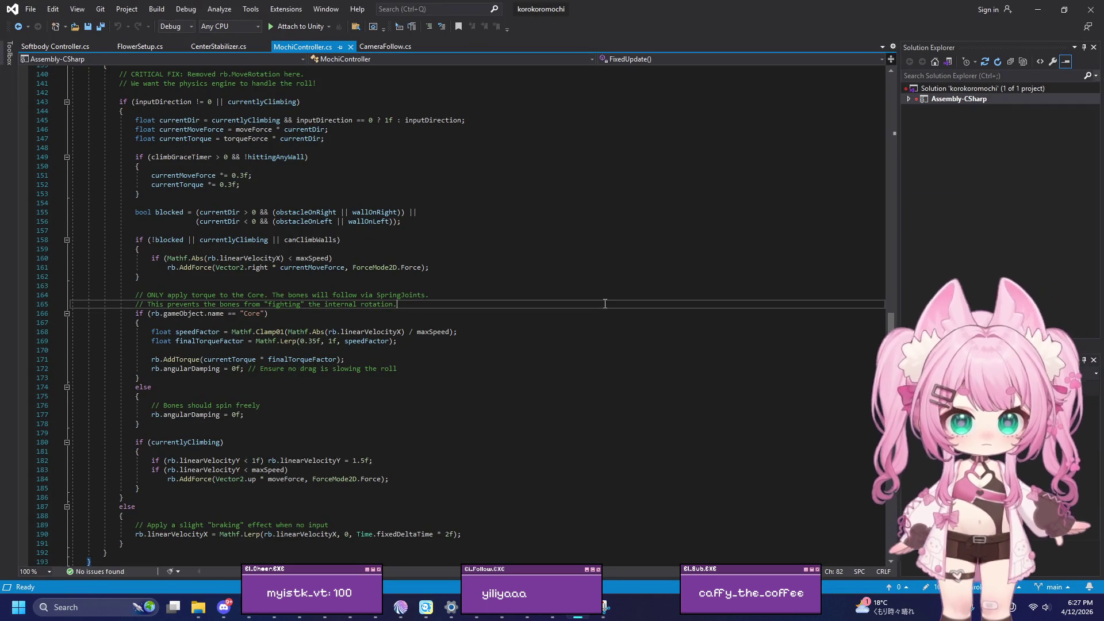
# Select all the MochiController.cs code, then minimize Visual Studio back to Unity
pyautogui.hotkey('ctrl', 'a')
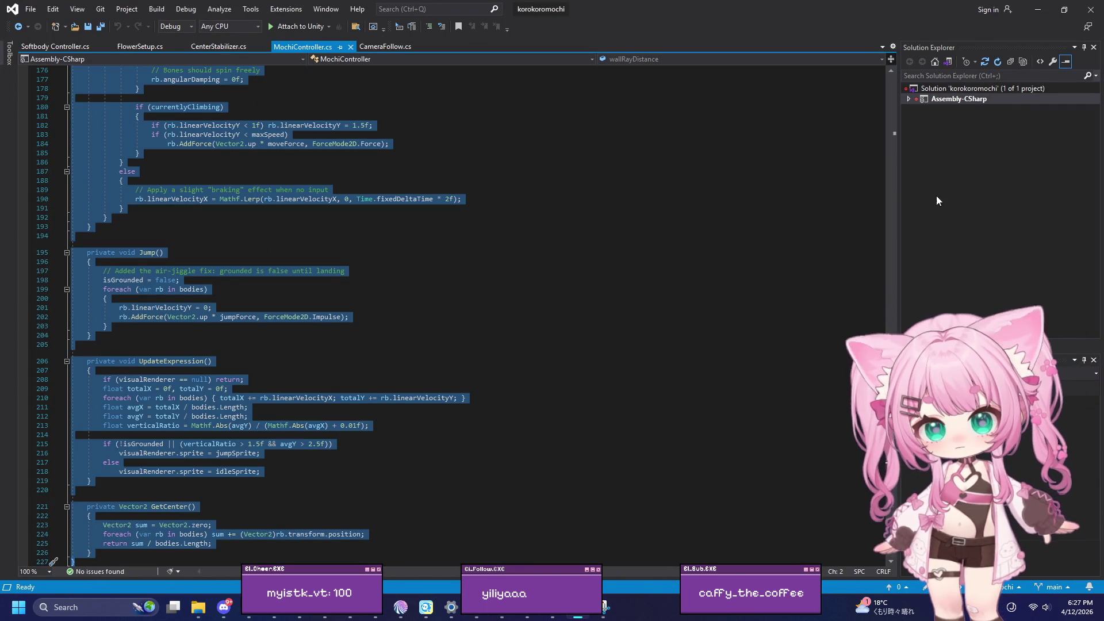
pyautogui.click(1030, 16)
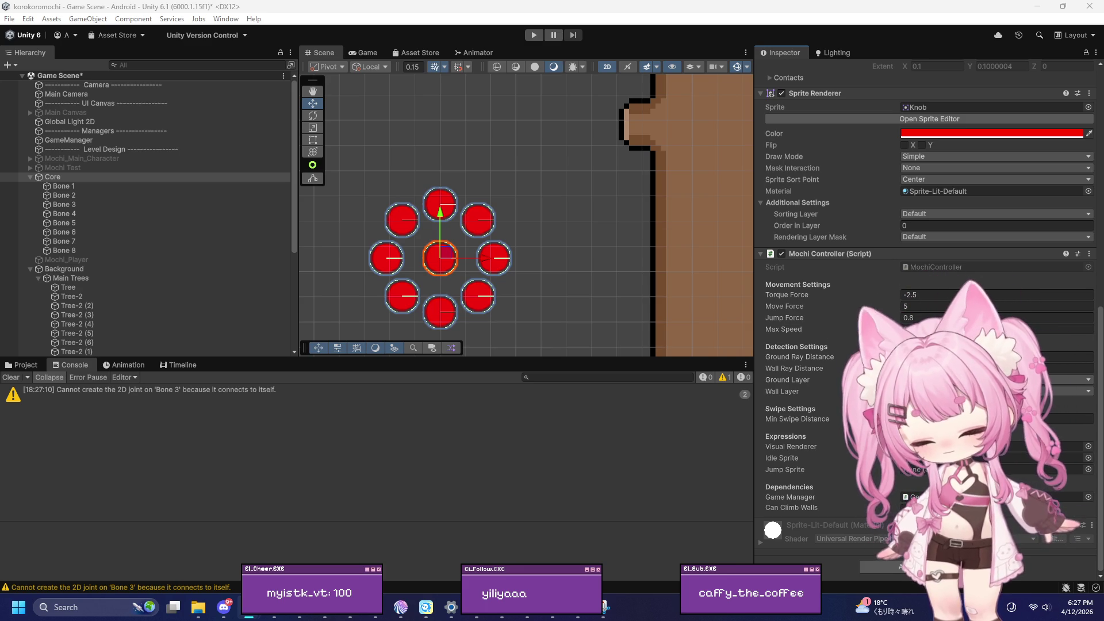
# Enter Play mode so the red bone ring drops beside the tree, then open Windows search
pyautogui.click(534, 35)
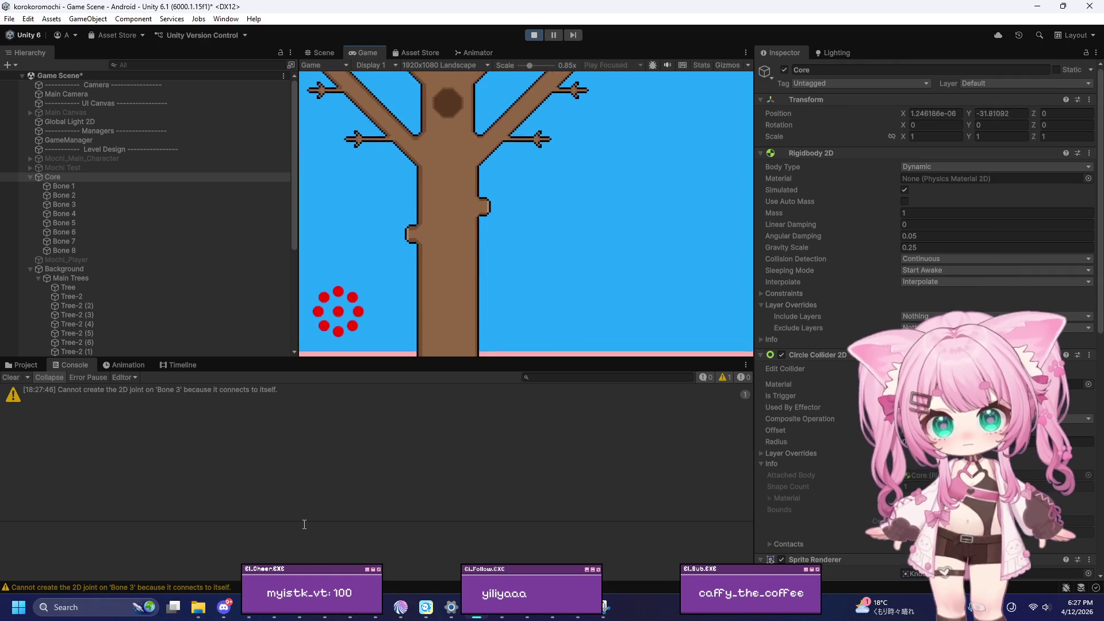
pyautogui.click(80, 613)
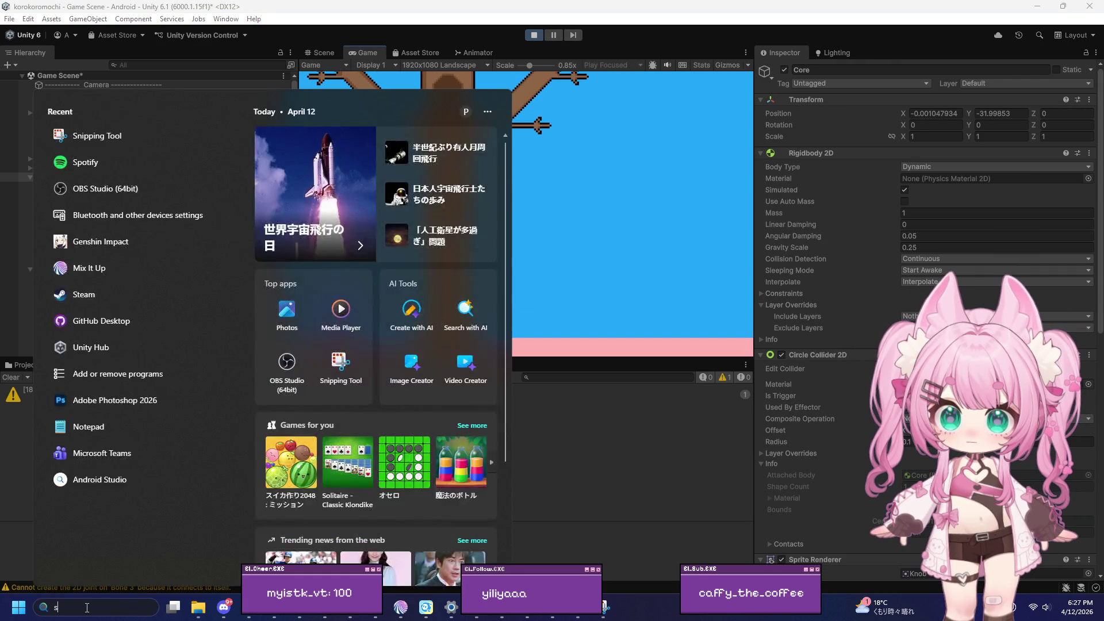
pyautogui.write('snickers')
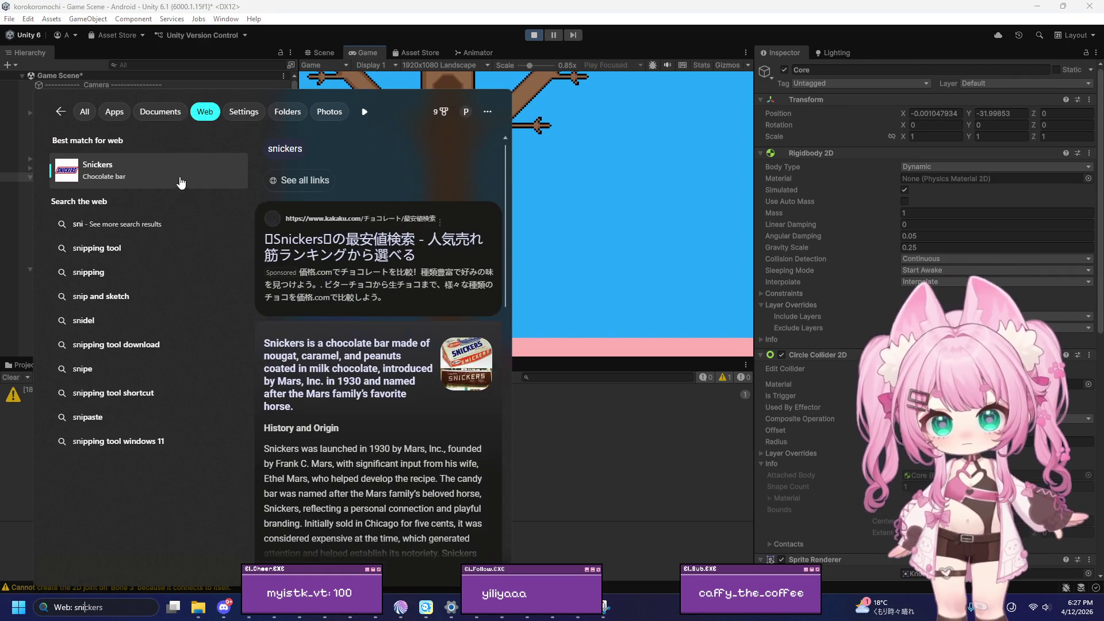
pyautogui.press('BackSpace')
pyautogui.press('BackSpace')
pyautogui.press('BackSpace')
pyautogui.press('BackSpace')
pyautogui.press('BackSpace')
pyautogui.press('BackSpace')
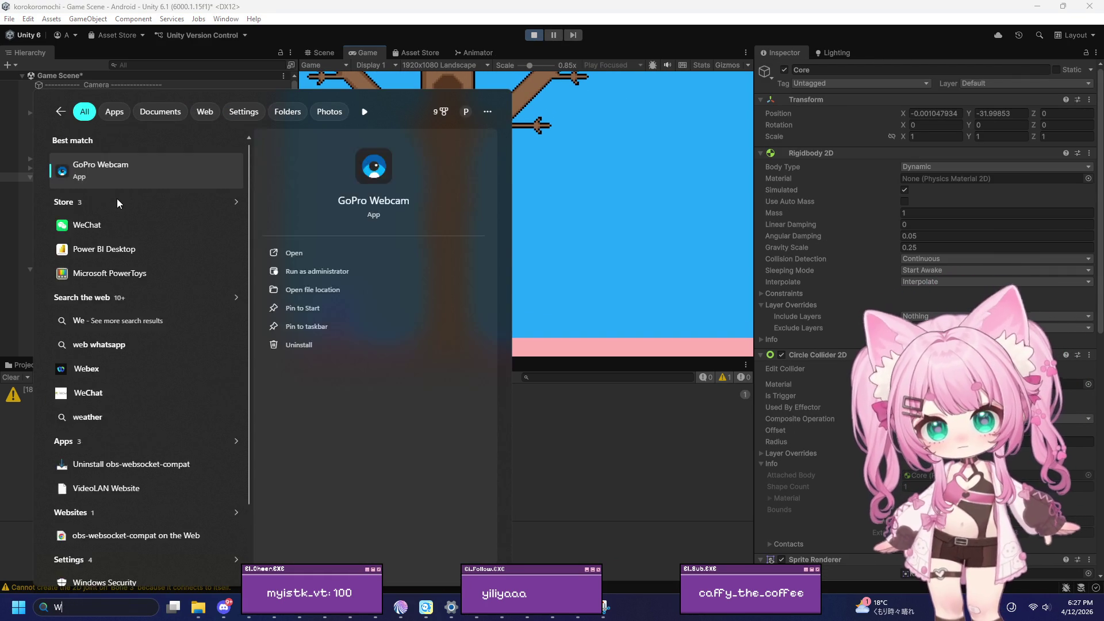
pyautogui.write('sni')
pyautogui.click(206, 177)
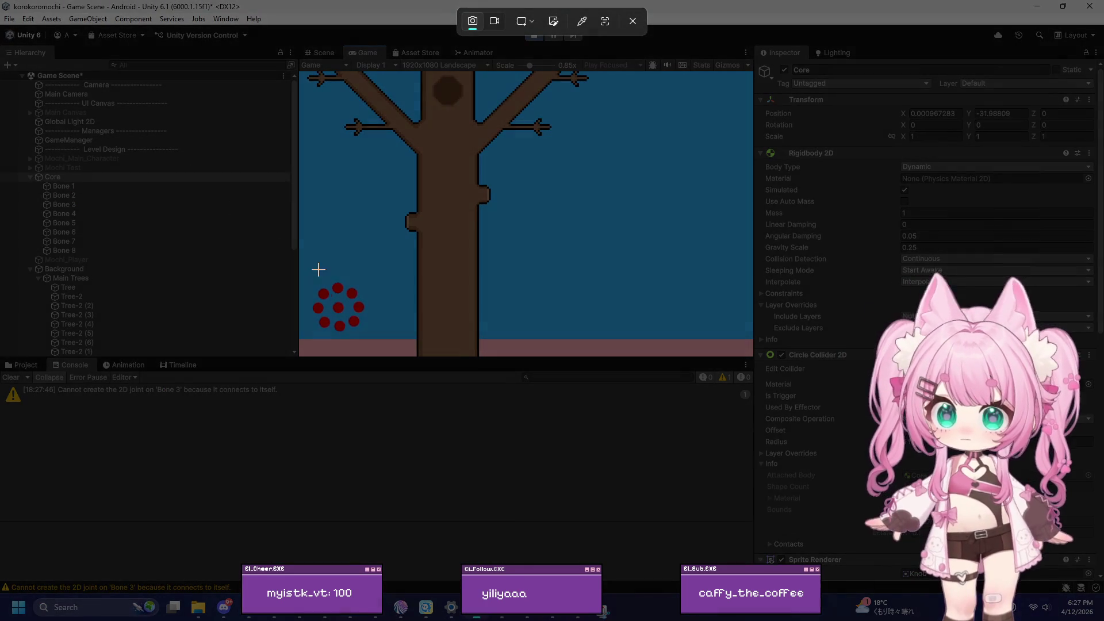
pyautogui.press('Escape')
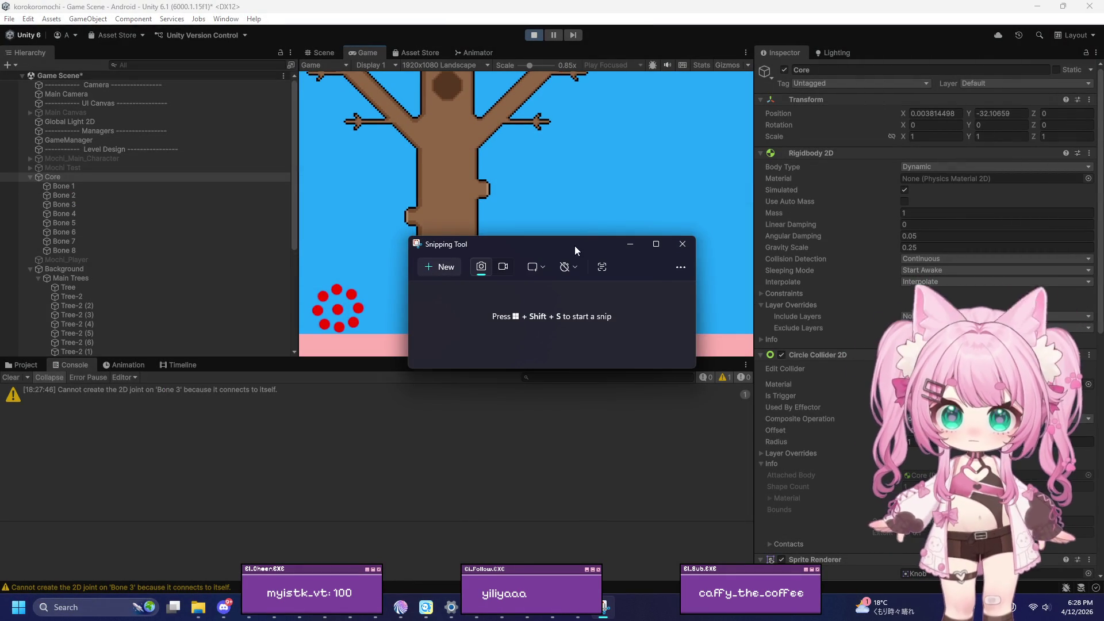
pyautogui.click(683, 244)
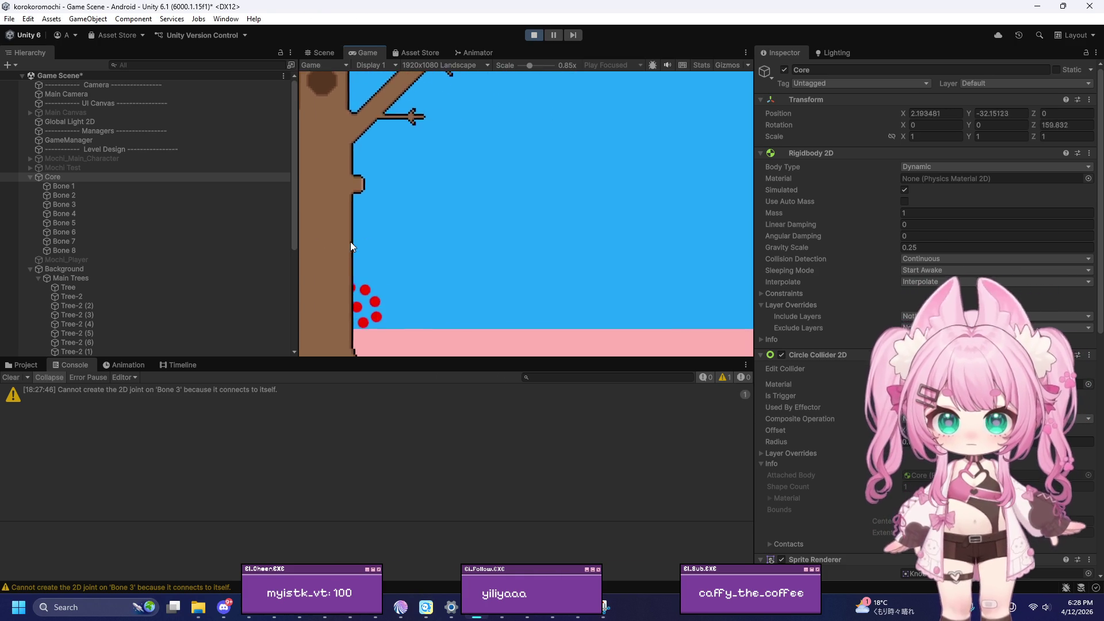
# Jump the ring with Space and snip a screenshot of the red balls with Win+Shift+S
pyautogui.press('space')
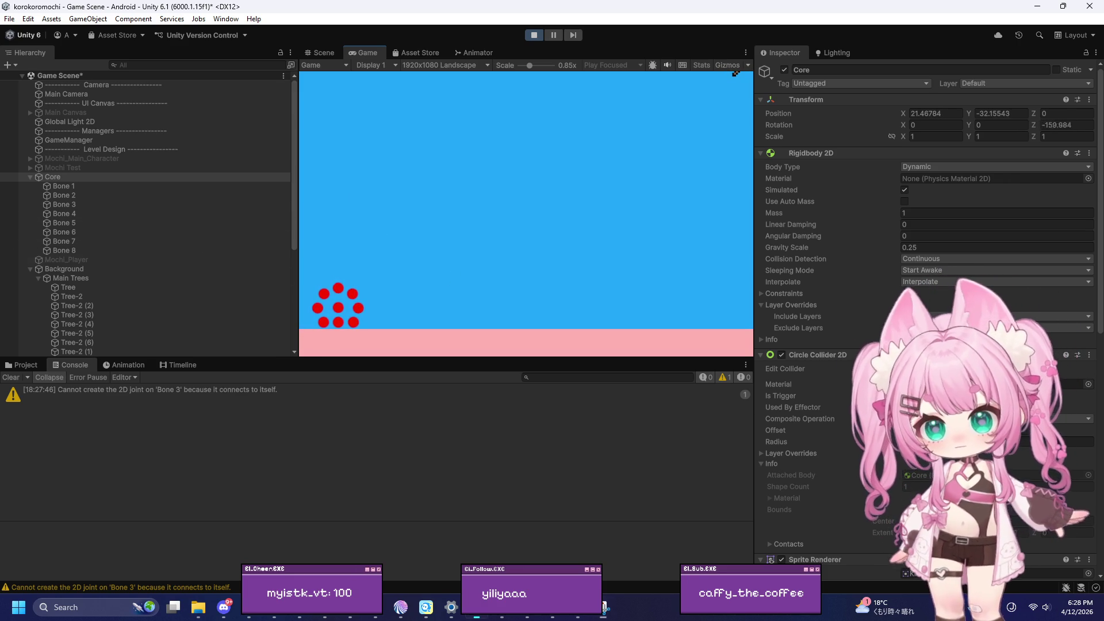
pyautogui.press('super+shift+s')
pyautogui.moveTo(309, 266)
pyautogui.mouseDown()
pyautogui.moveTo(392, 330)
pyautogui.moveTo(379, 336)
pyautogui.mouseUp()
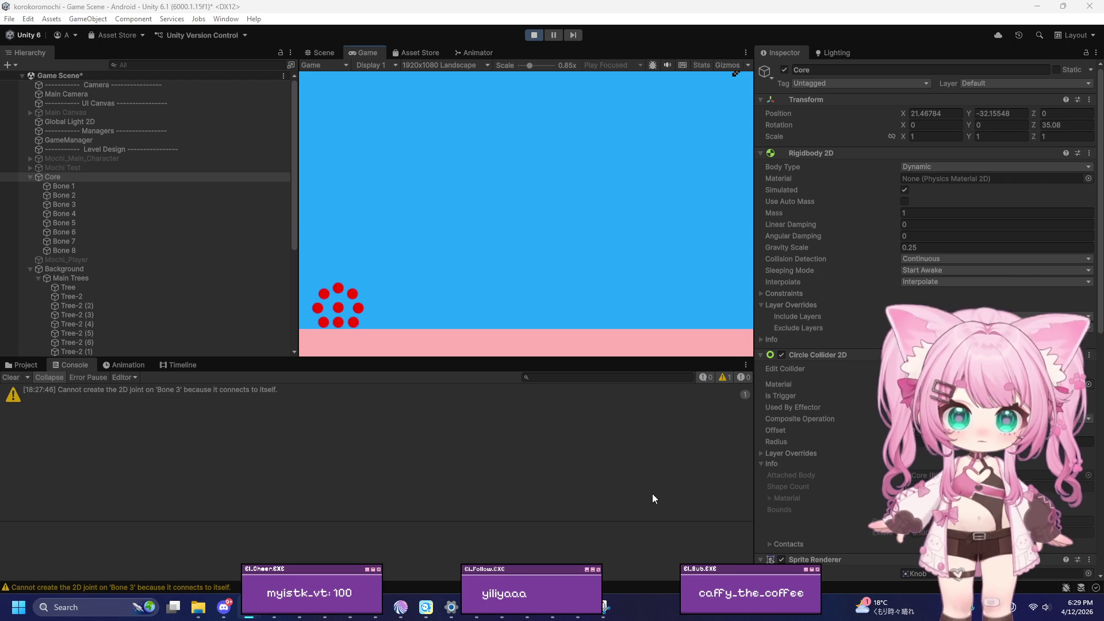
pyautogui.click(570, 616)
# Select the whole MochiController.cs script, switch back to Unity and stop Play mode
pyautogui.click(585, 375)
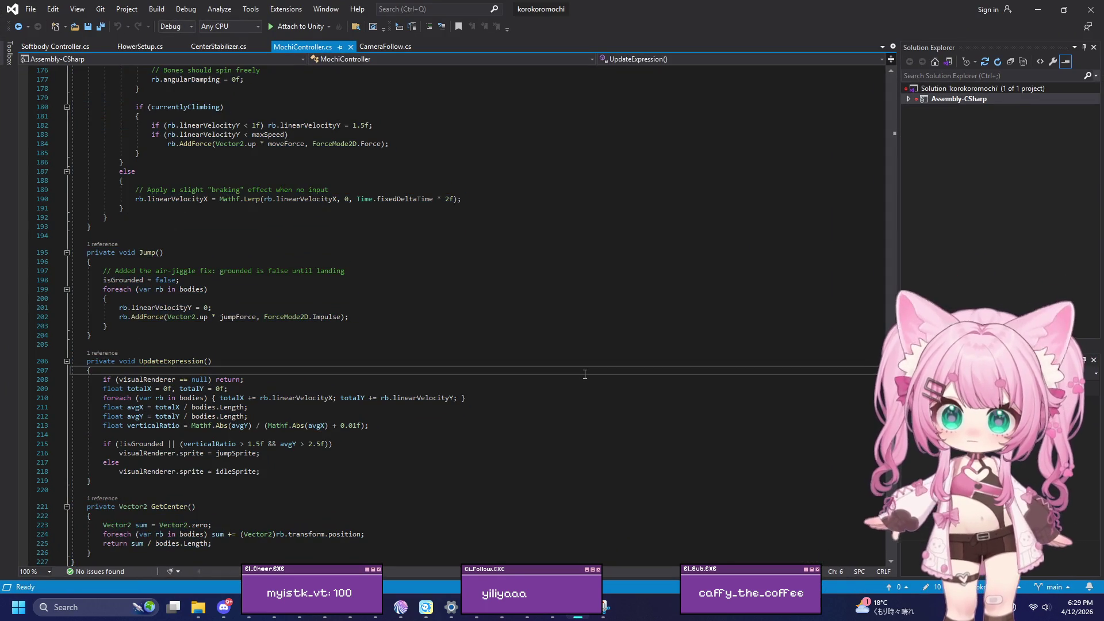
pyautogui.hotkey('ctrl', 'a')
pyautogui.hotkey('alt', 'Tab')
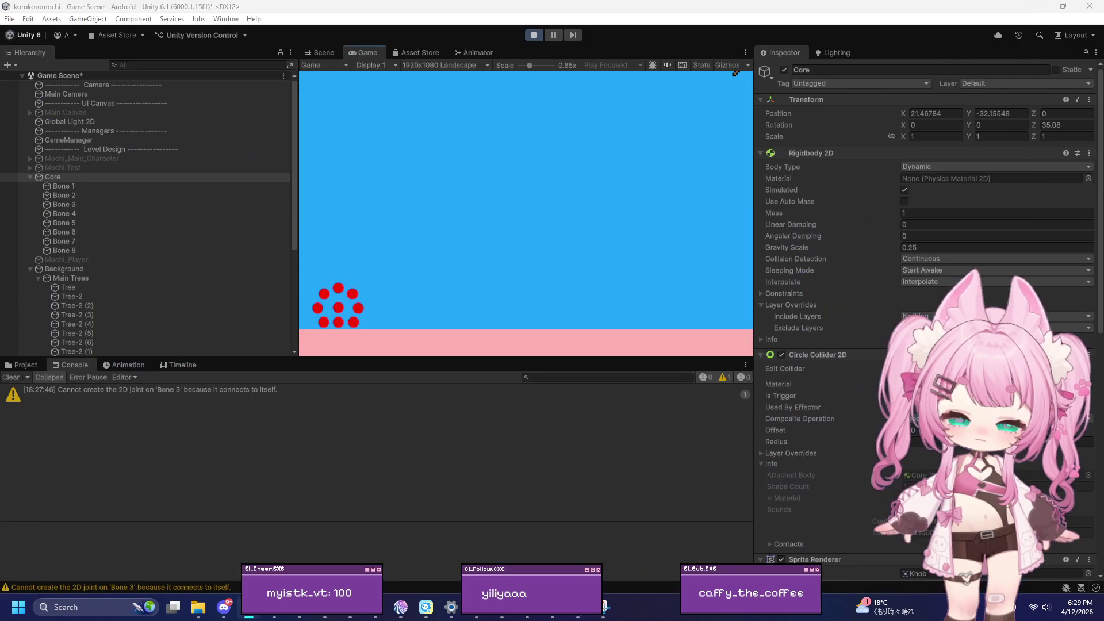
pyautogui.click(534, 37)
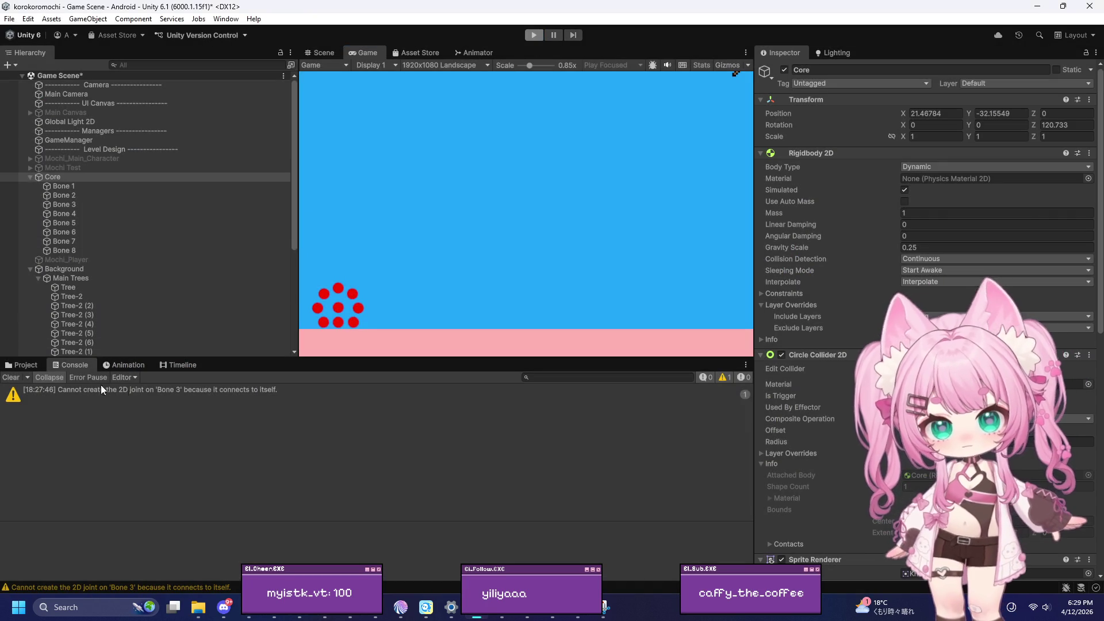
# Create a MonoBehaviour script named MochiPhysicsDebugger in the Assets > Scripts folder
pyautogui.click(22, 364)
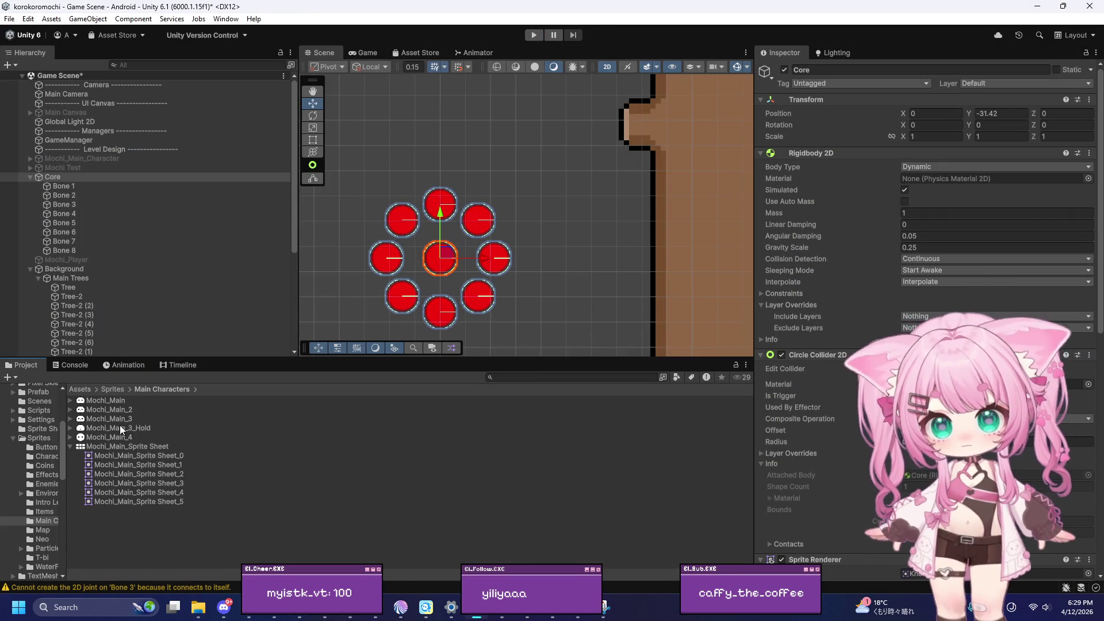
pyautogui.click(78, 390)
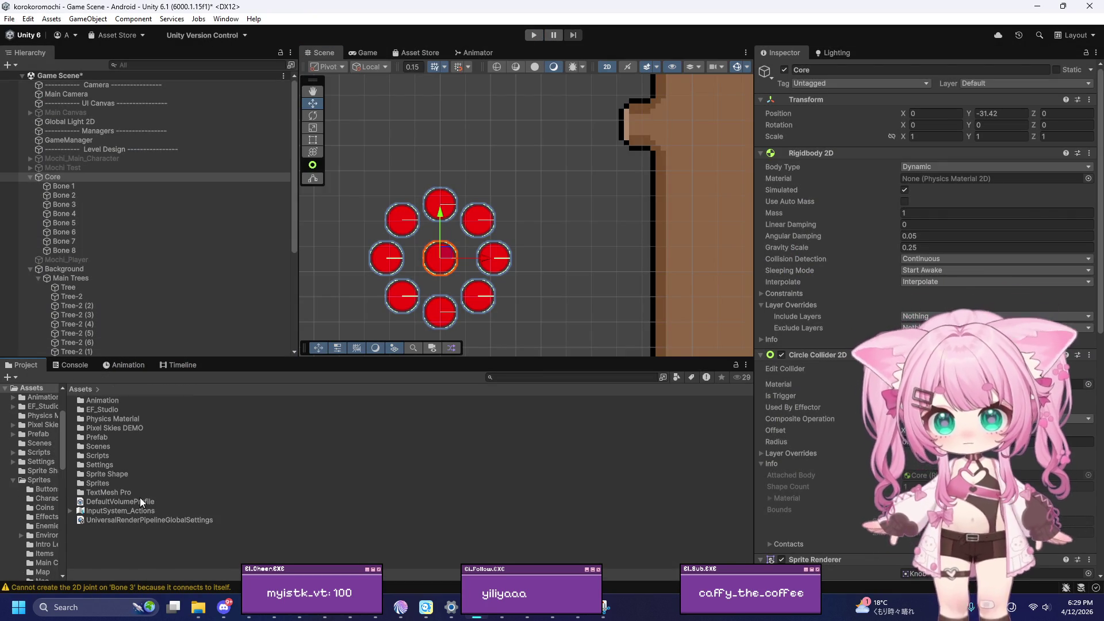
pyautogui.doubleClick(100, 457)
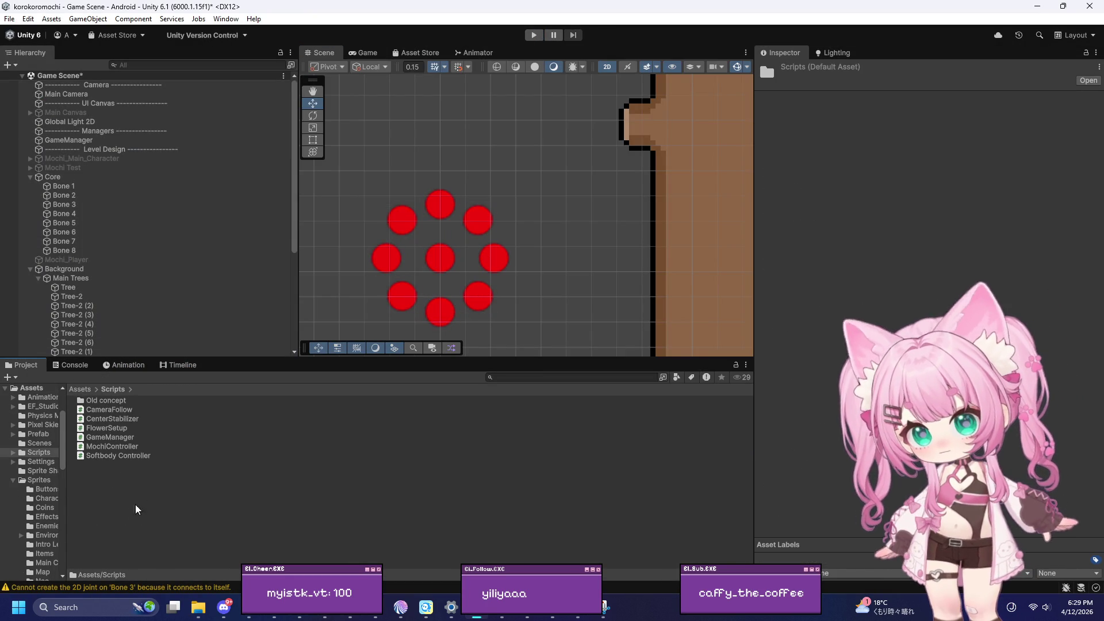
pyautogui.rightClick(97, 506)
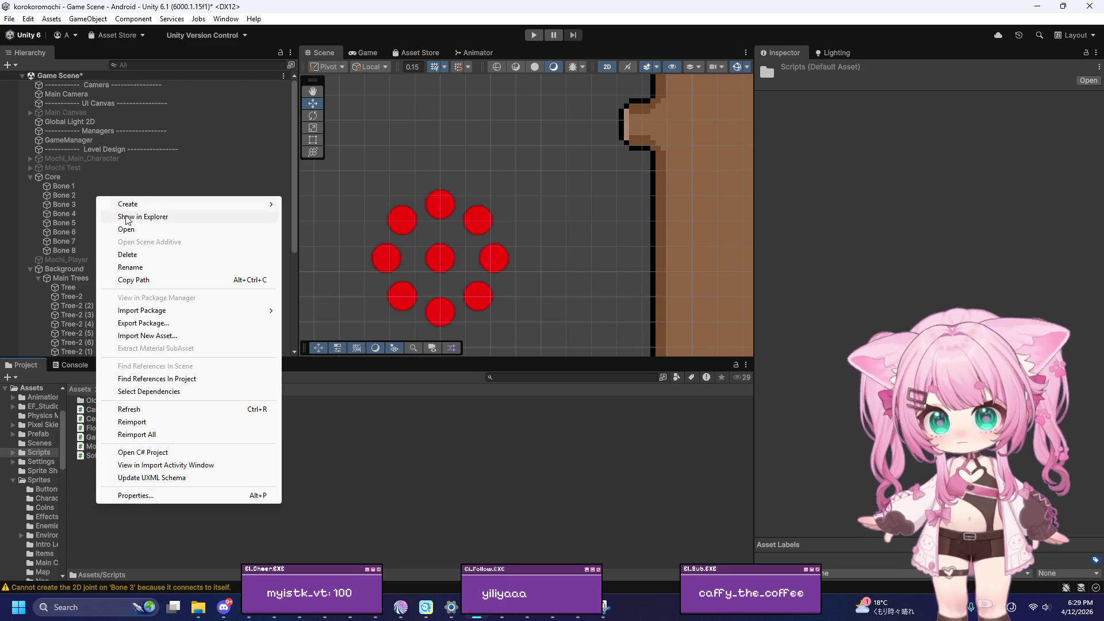
pyautogui.moveTo(133, 208)
pyautogui.click(308, 231)
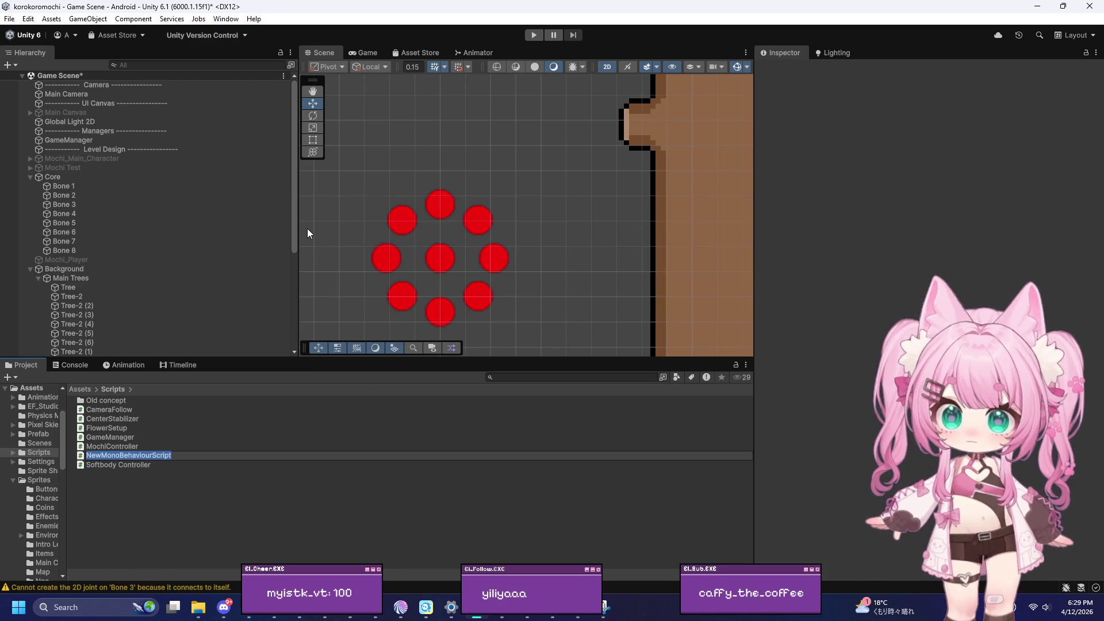
pyautogui.write('Mochi')
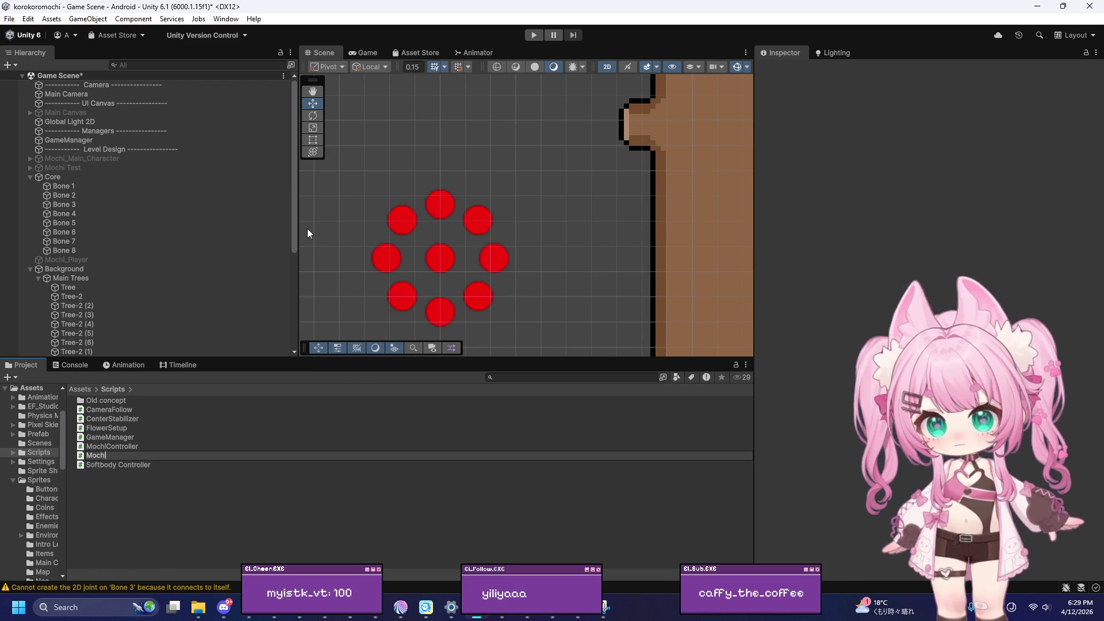
pyautogui.write('Phys')
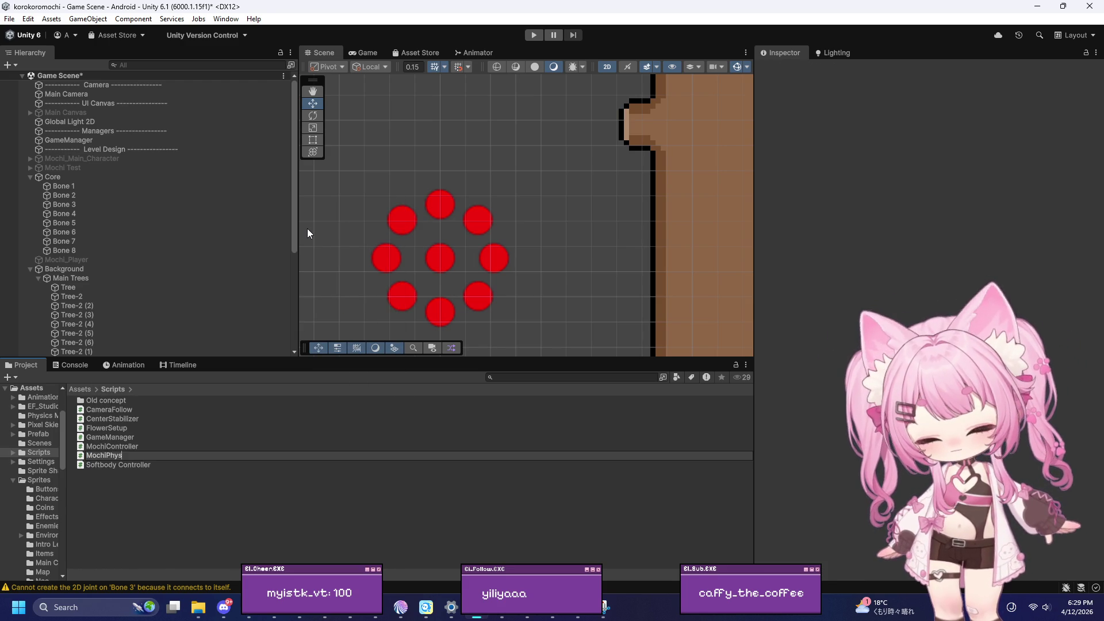
pyautogui.write('icsDebugger')
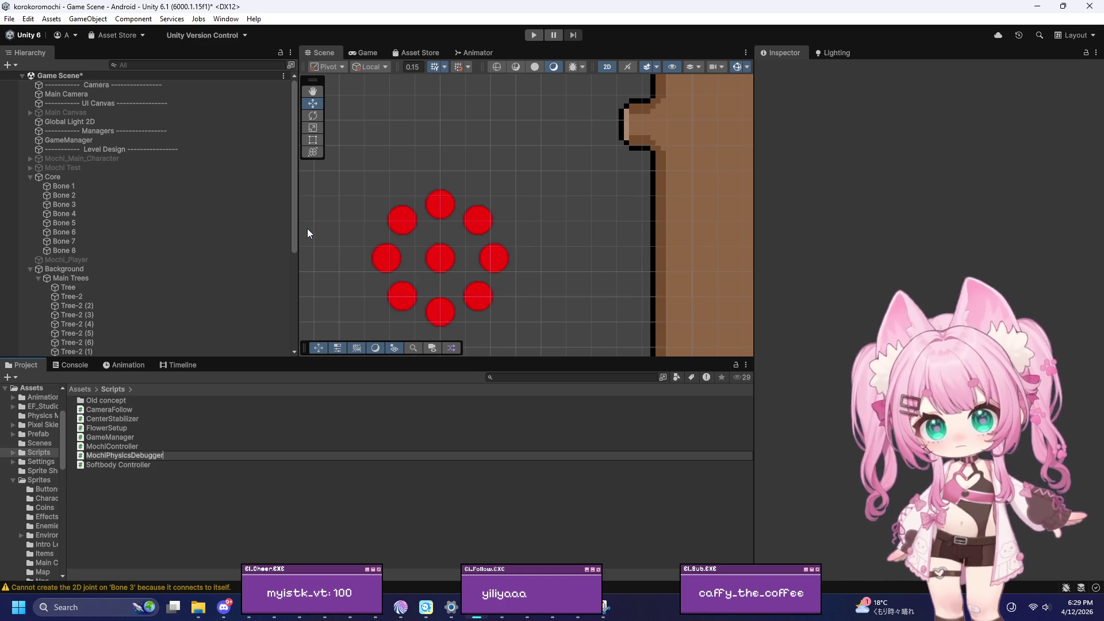
pyautogui.hotkey('alt', 'Tab')
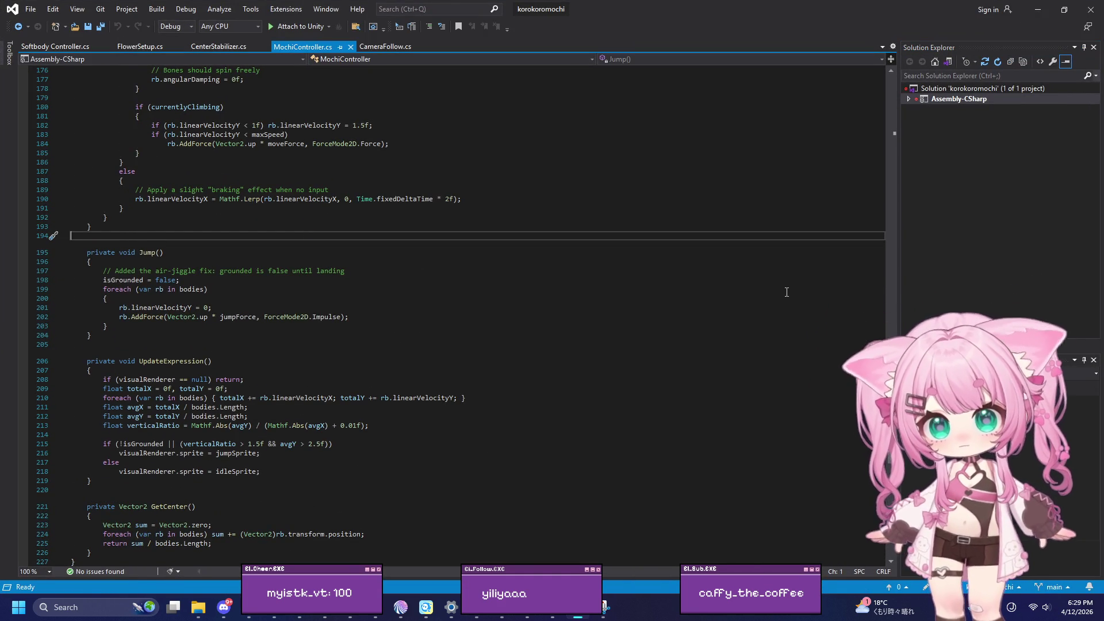
# Replace MochiPhysicsDebugger.cs's template with the moveForce/rollTorque physics code and save it
pyautogui.click(1040, 9)
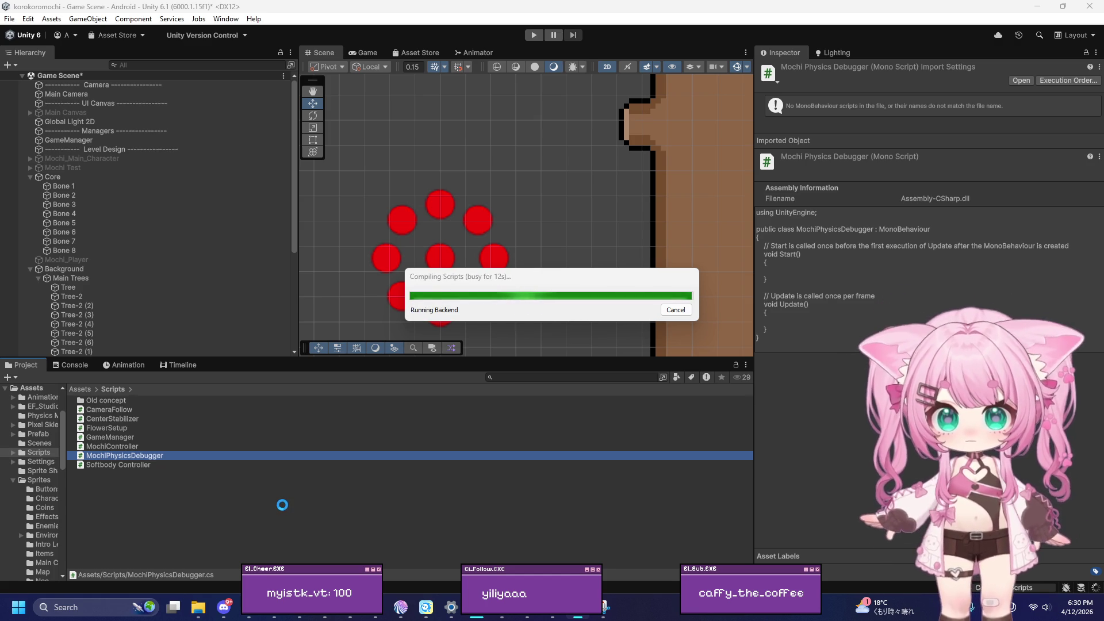
pyautogui.doubleClick(136, 456)
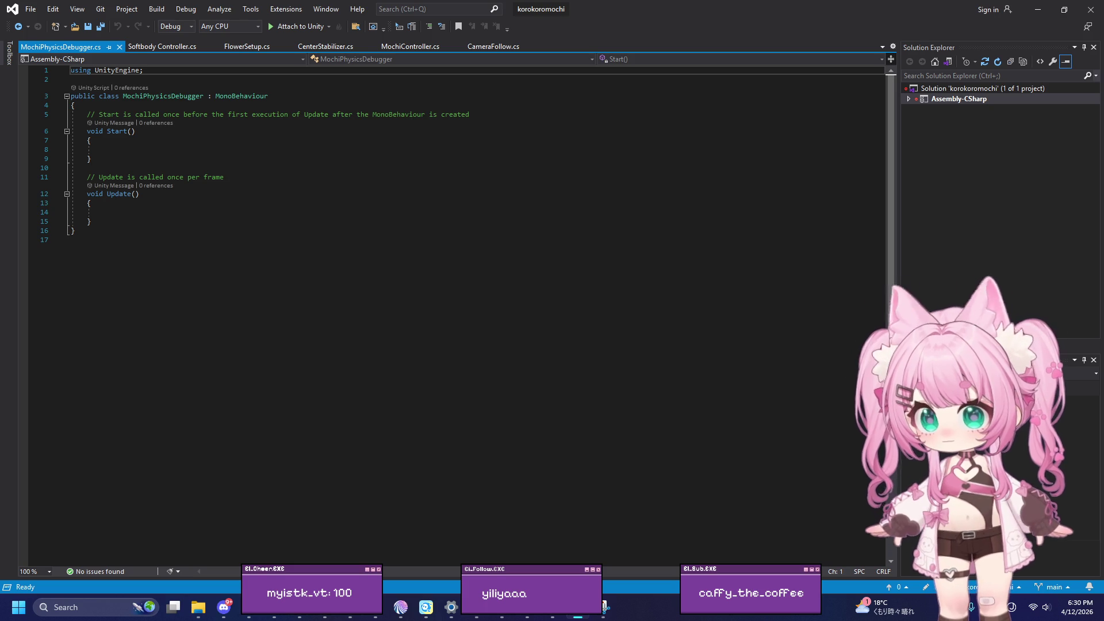
pyautogui.click(345, 221)
pyautogui.hotkey('ctrl', 'a')
pyautogui.hotkey('ctrl', 'v')
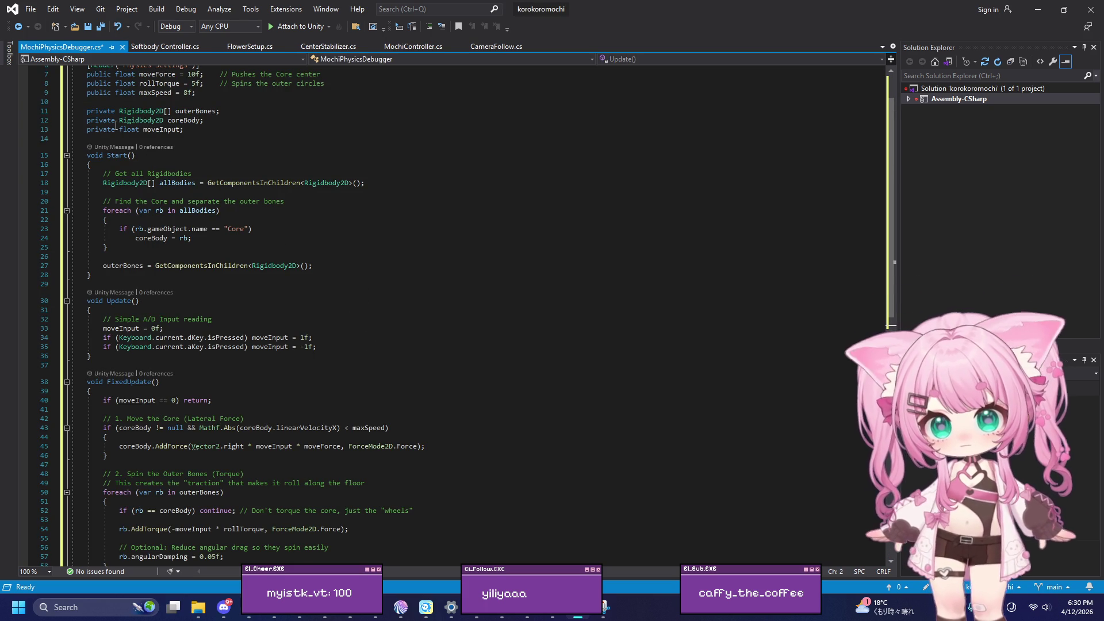
pyautogui.click(30, 9)
pyautogui.click(253, 145)
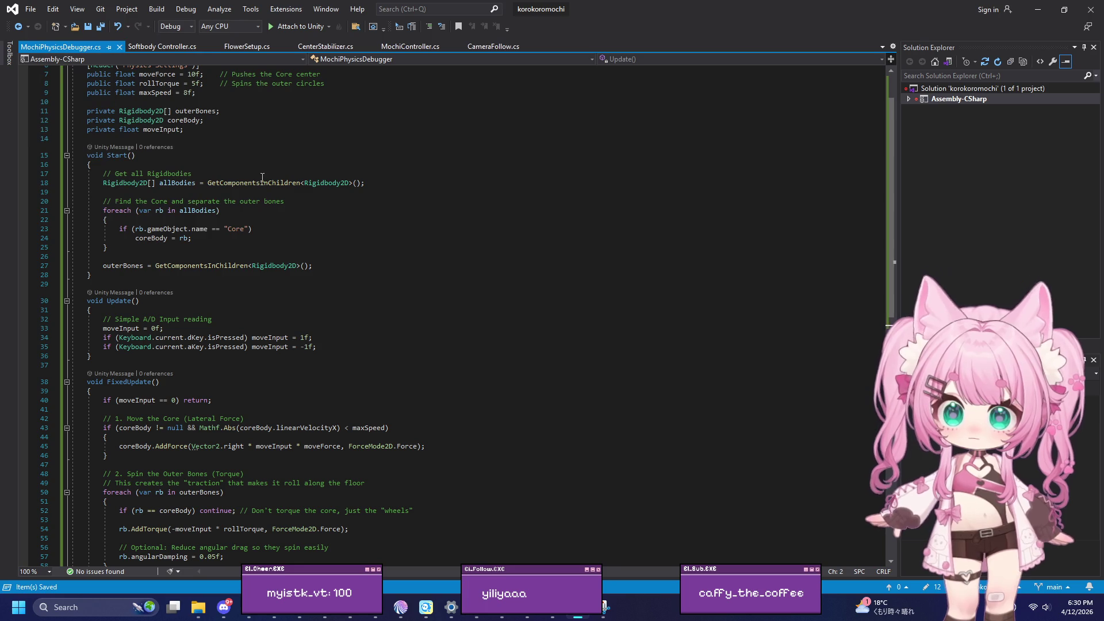
pyautogui.hotkey('alt', 'Tab')
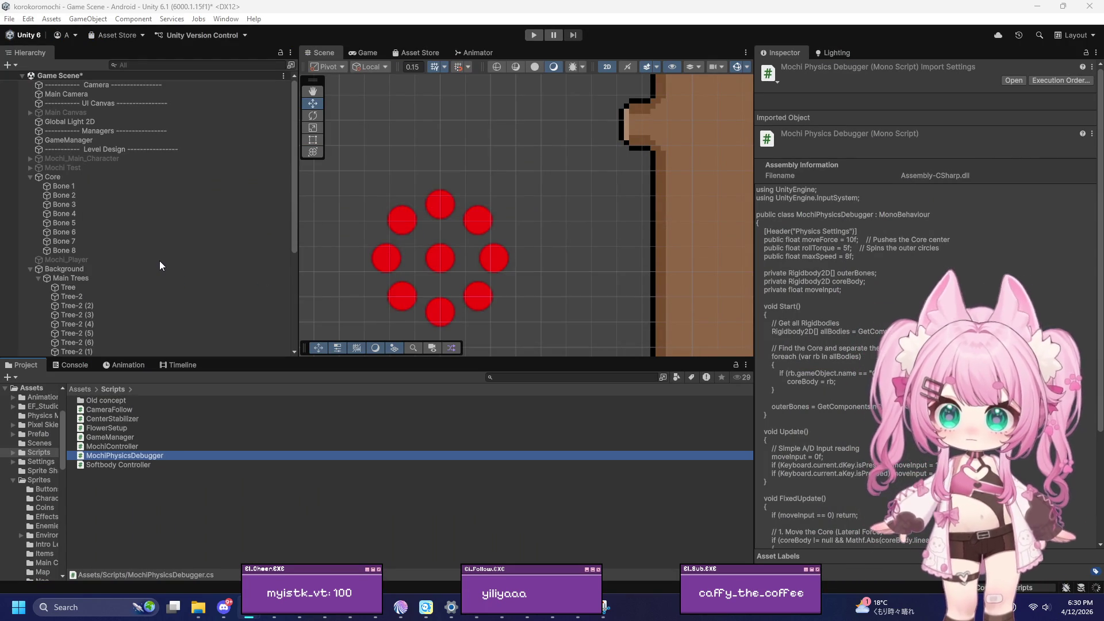
pyautogui.click(63, 178)
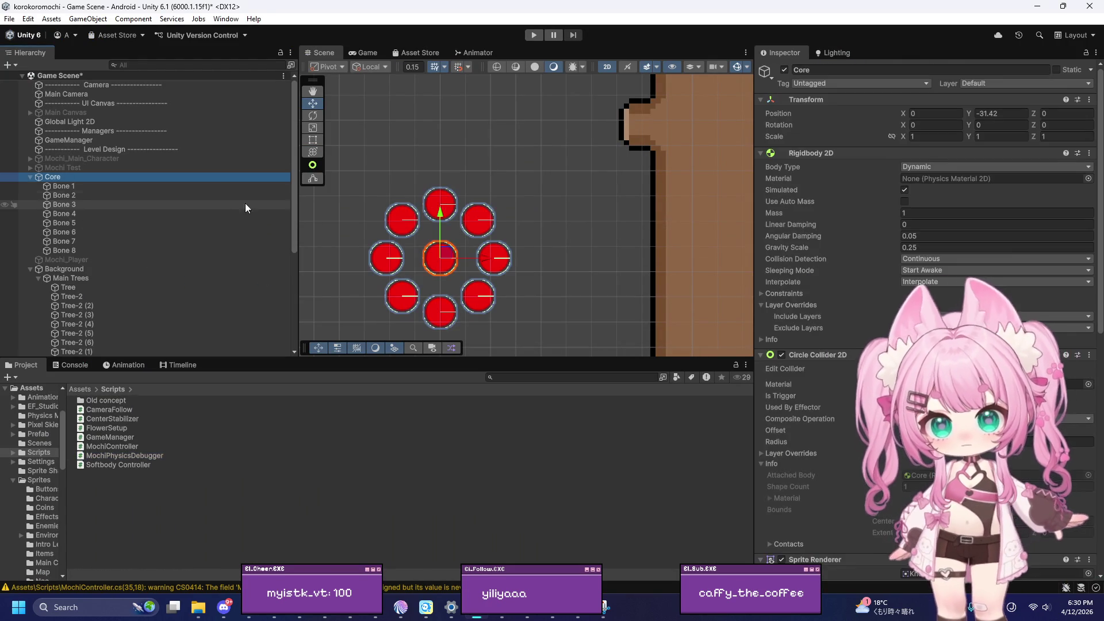
pyautogui.scroll(-10, 817, 316)
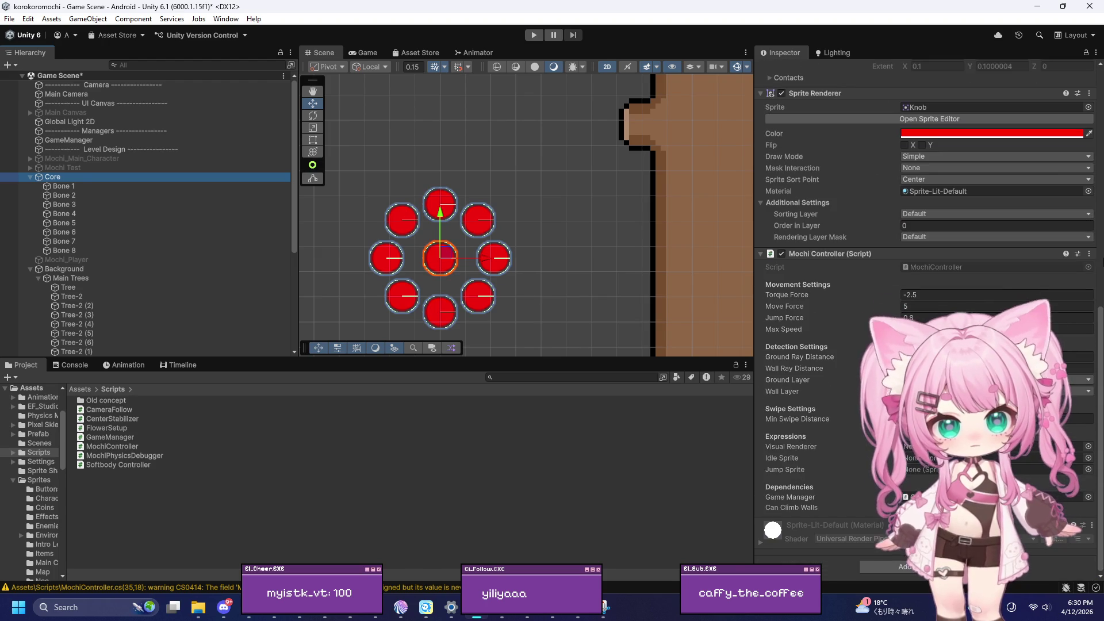
pyautogui.click(1089, 253)
pyautogui.click(943, 281)
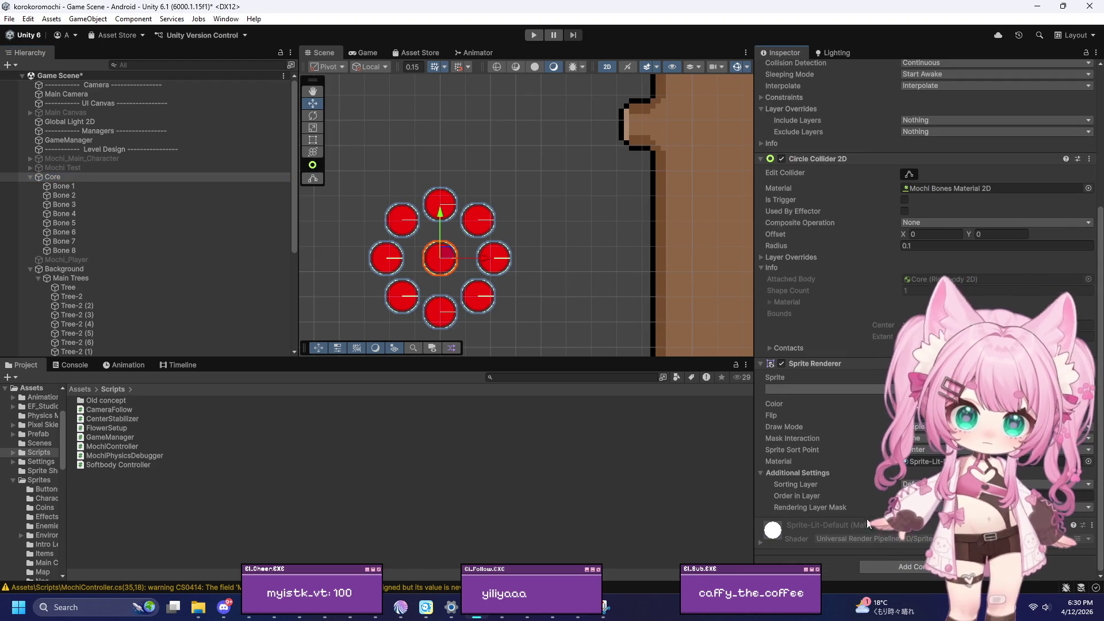
pyautogui.click(885, 567)
pyautogui.click(886, 503)
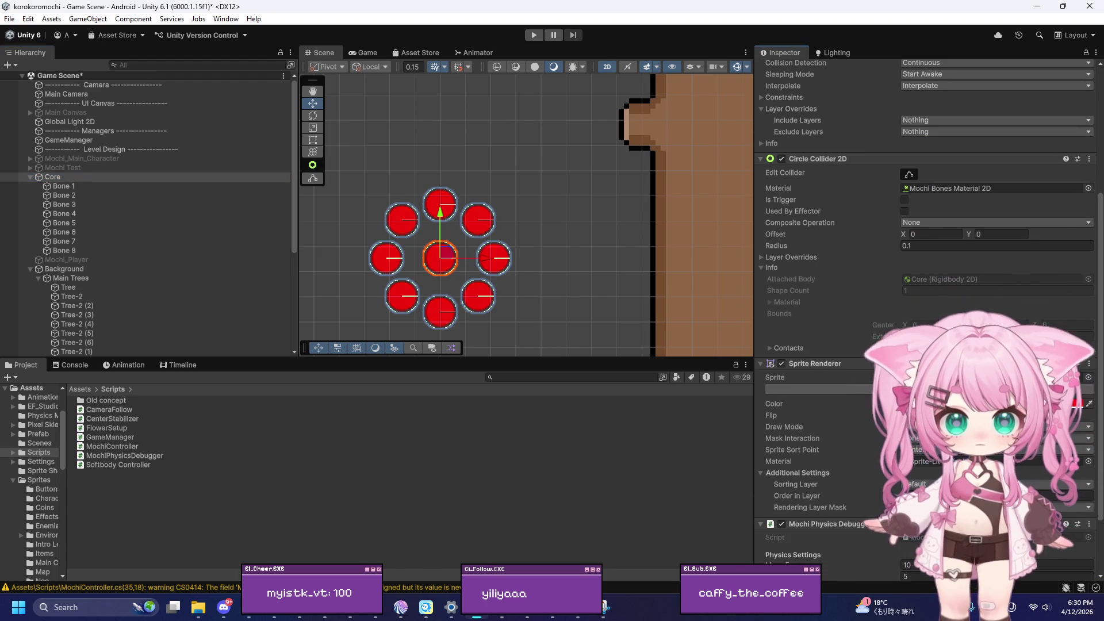
pyautogui.scroll(-3, 886, 503)
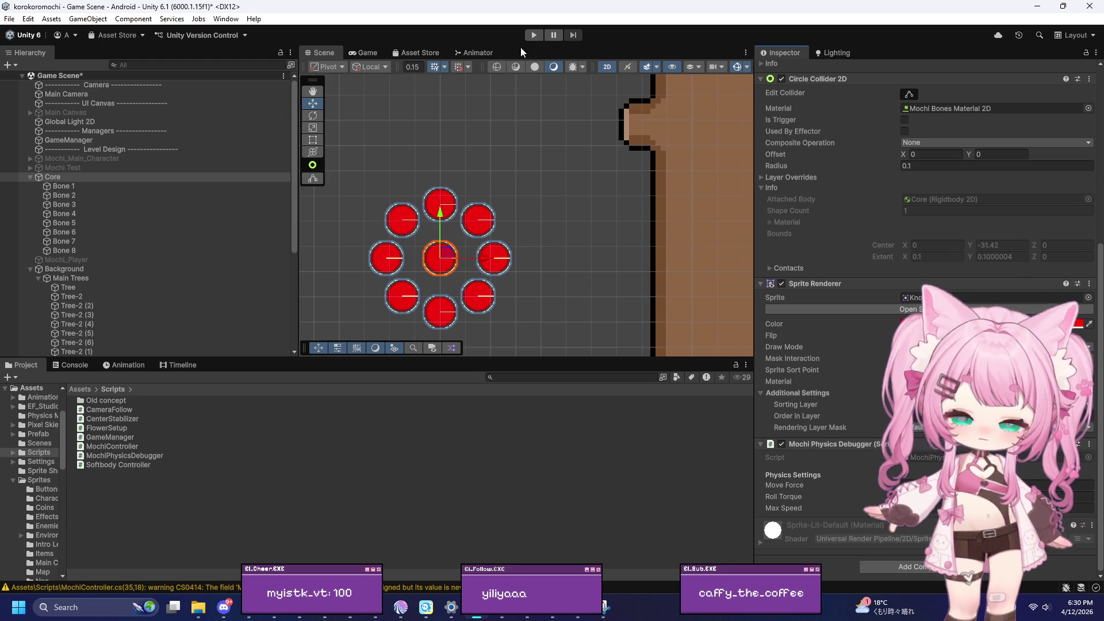
pyautogui.click(534, 35)
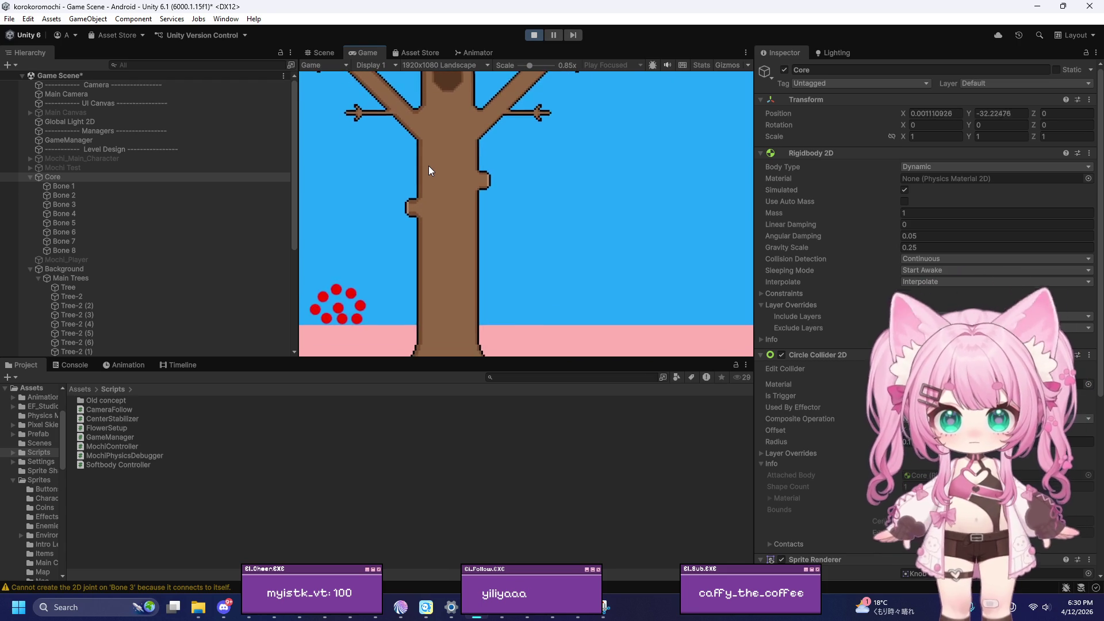
# Roll the ring right past the tree with the Right arrow, then stop Play mode
pyautogui.press('Right')
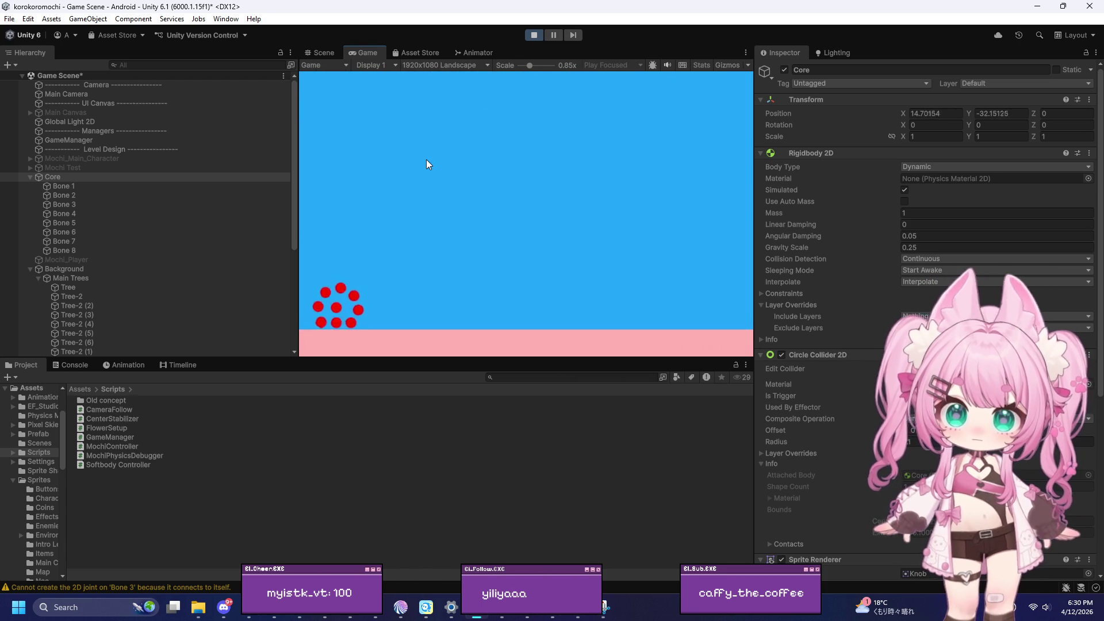
pyautogui.click(534, 35)
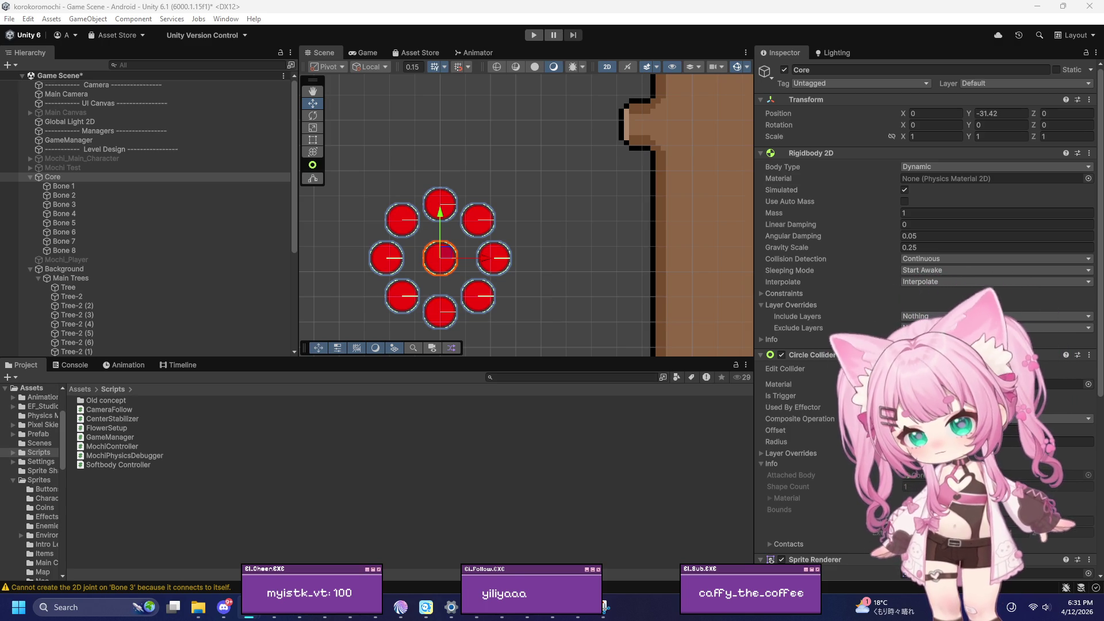
# Paste the revised roll-direction code over MochiPhysicsDebugger's FixedUpdate method and save it
pyautogui.hotkey('alt', 'Tab')
pyautogui.scroll(-3, 162, 289)
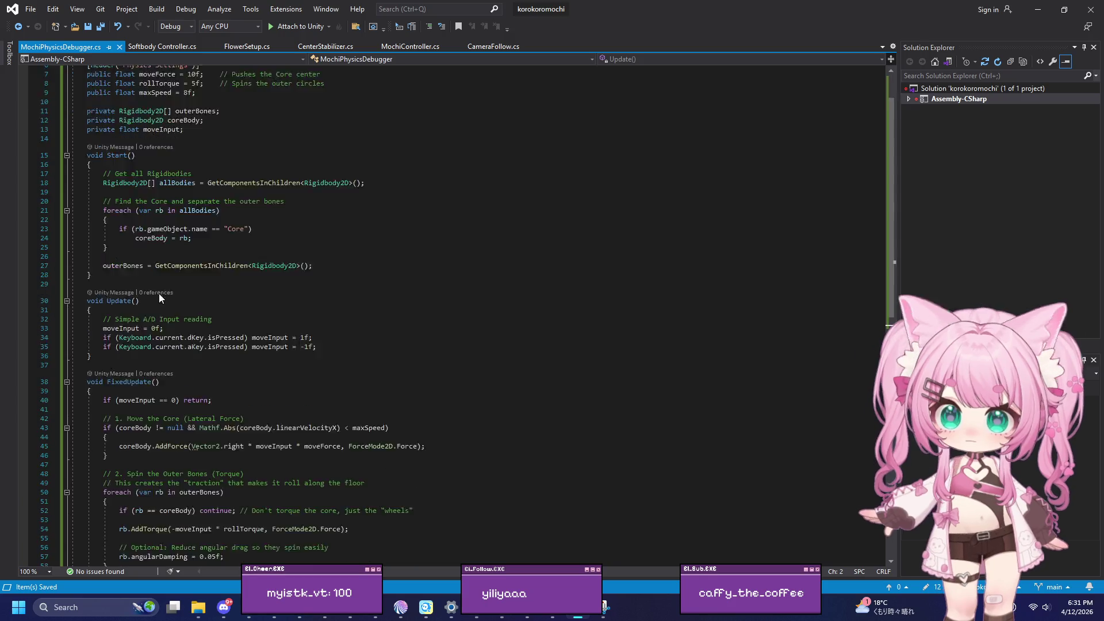
pyautogui.moveTo(87, 268); pyautogui.dragTo(189, 446)
pyautogui.write("void FixedUpdate()     {         if (moveInput == 0) return;          // 1. Lateral Force on Core         if (coreBody != null && Mathf.Abs(coreBody.linearVelocityX) < maxSpeed)         {             coreBody.AddForce(Vector2.right * moveInput * moveForce, ForceMode2D.Force);         }          // 2. Spin the Outer Bones         foreach (var rb in outerBones)         {             if (rb == coreBody) continue;              // REMOVED the minus sign.             // Positive Torque = Counter-Clockwise (Rolls Left)             // Negative Torque = Clockwise (Rolls Right)             // Since 'D' is 1, (1 * rollTorque) will now roll the correct way.             rb.AddTorque(-moveInput * rollTorque, ForceMode2D.Force);              rb.angularDamping = 0.05f;         }     }")
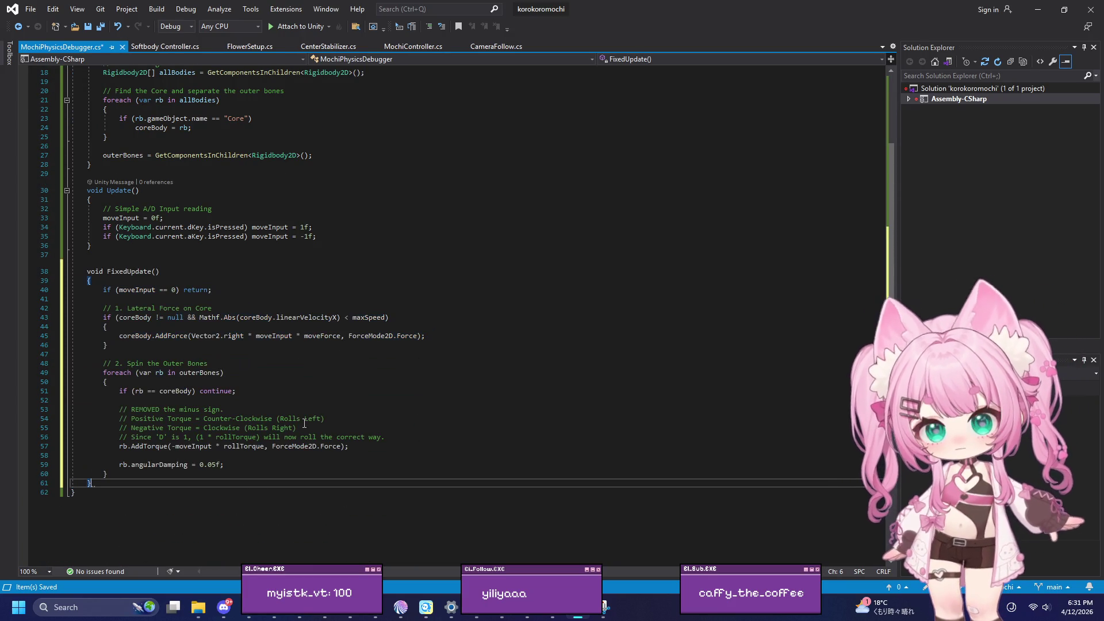
pyautogui.click(31, 10)
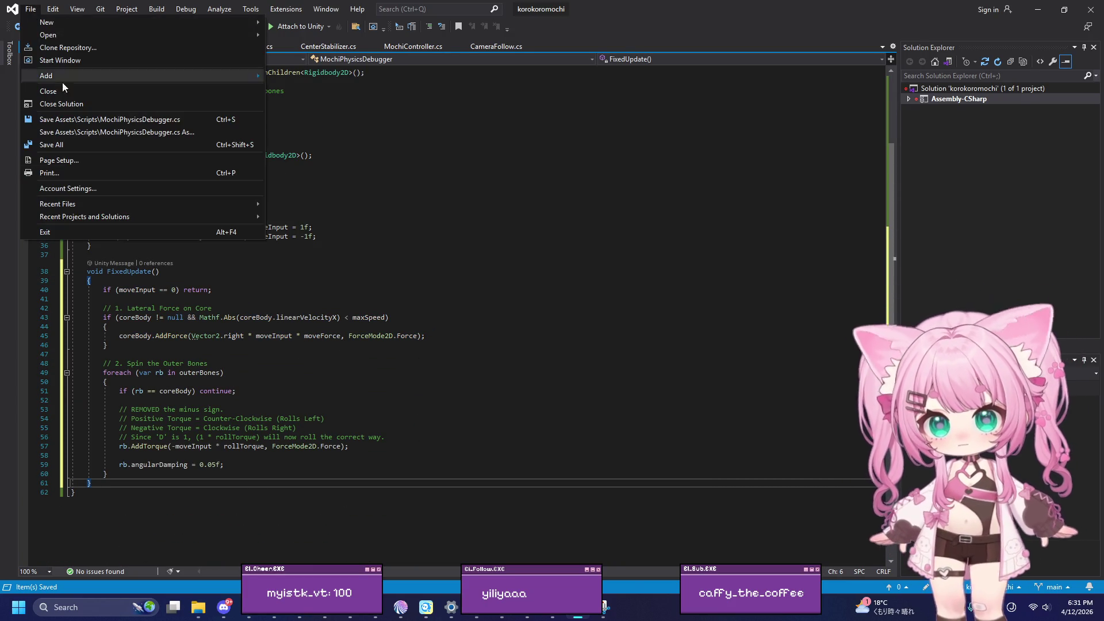
pyautogui.click(70, 141)
pyautogui.click(1038, 9)
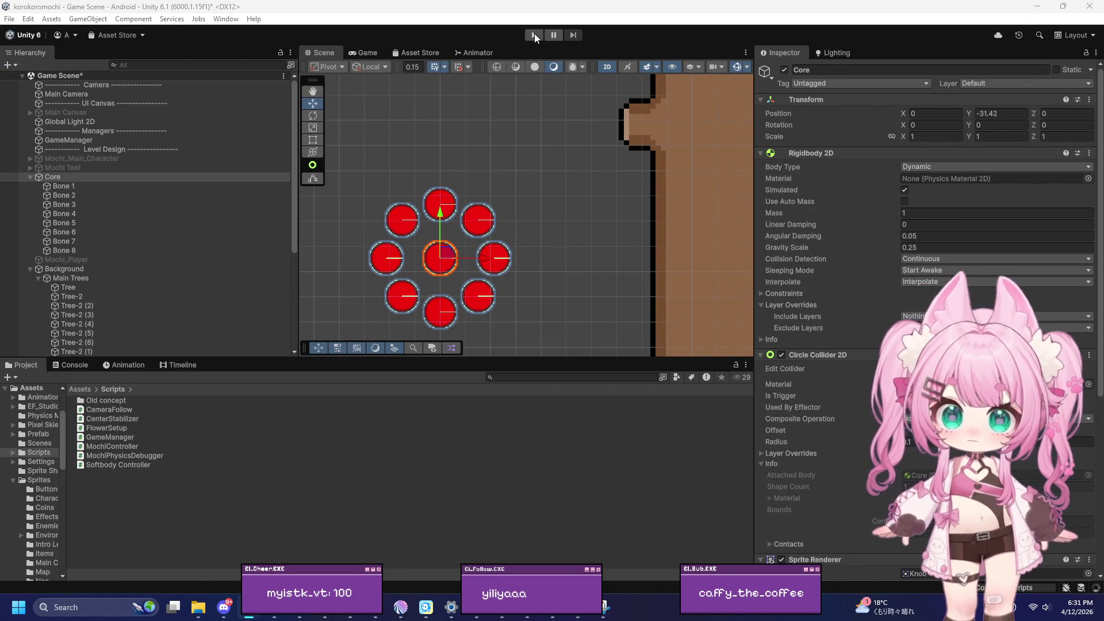
# Test-play the revised script, rolling the ring right with D and back left with A
pyautogui.click(534, 36)
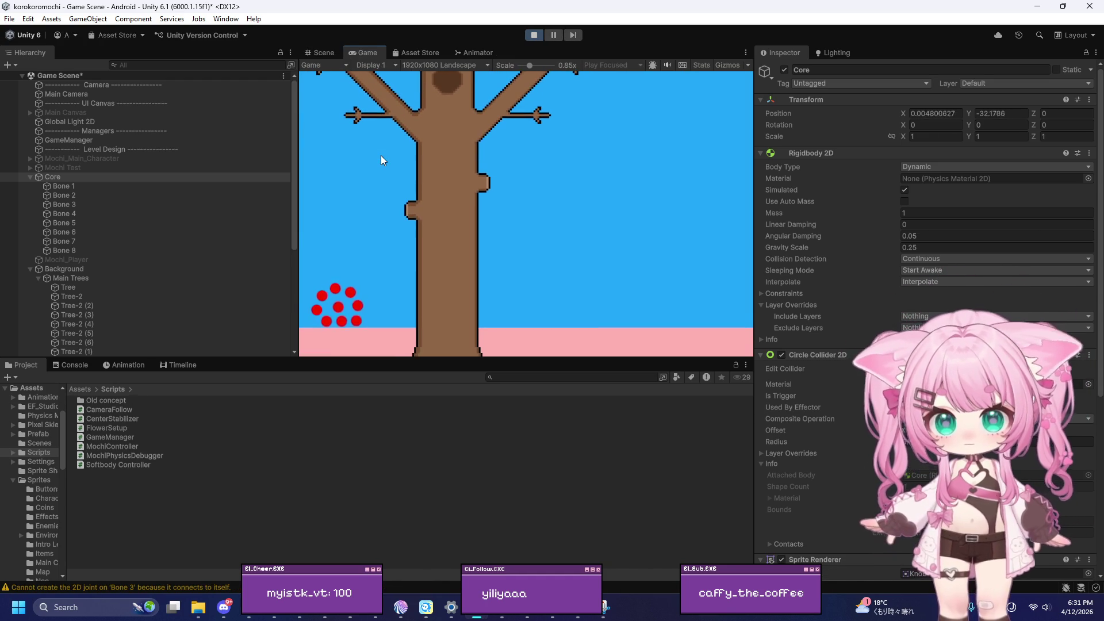
pyautogui.press('d')
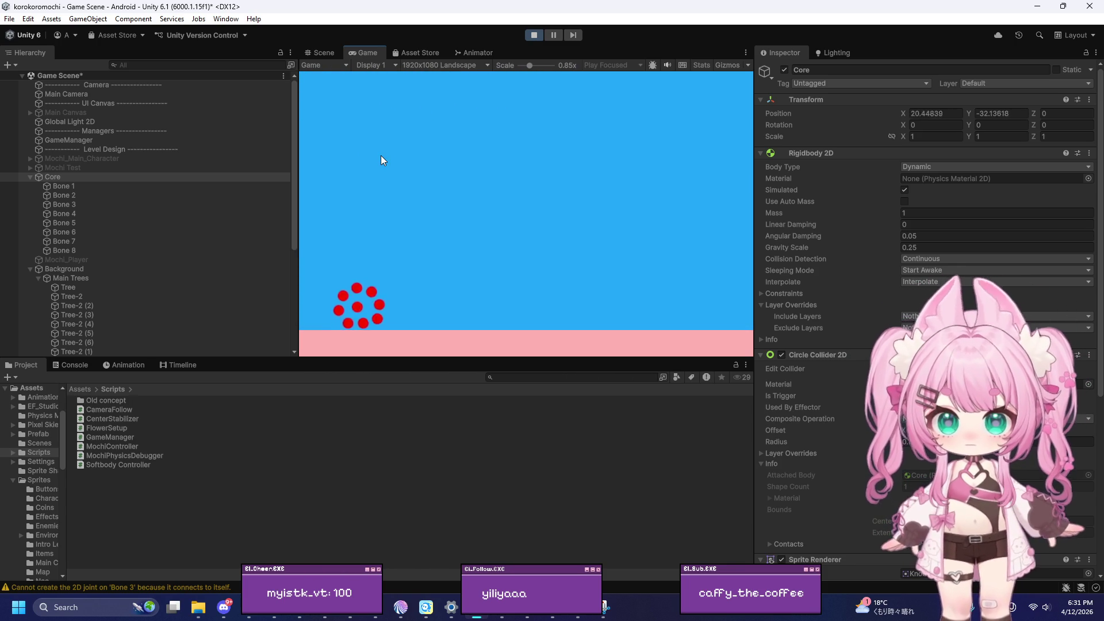
pyautogui.press('a')
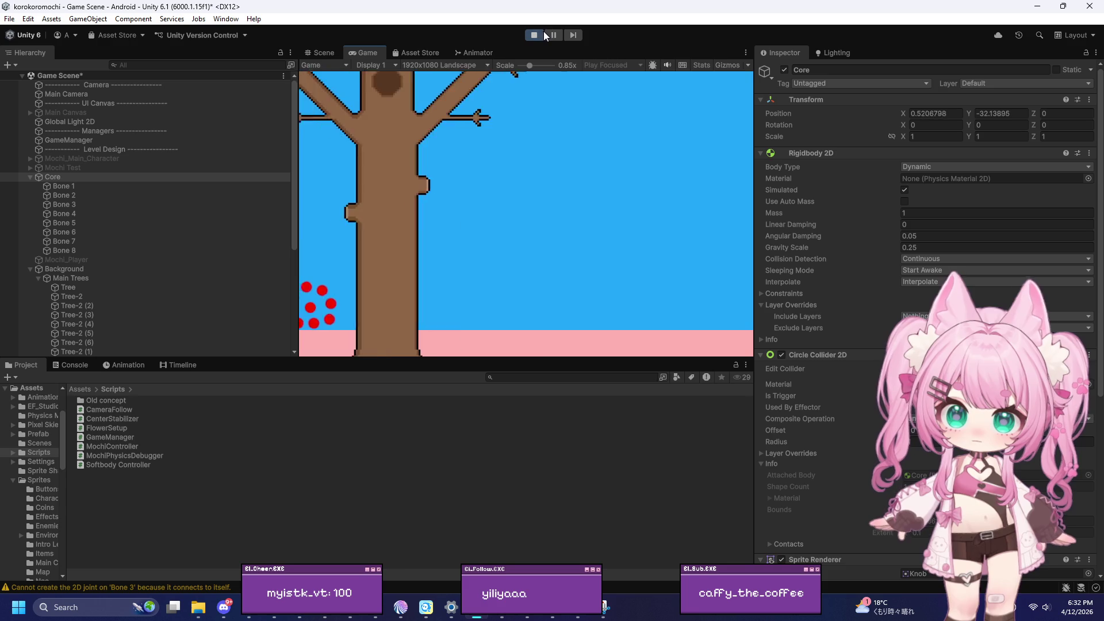
pyautogui.click(535, 35)
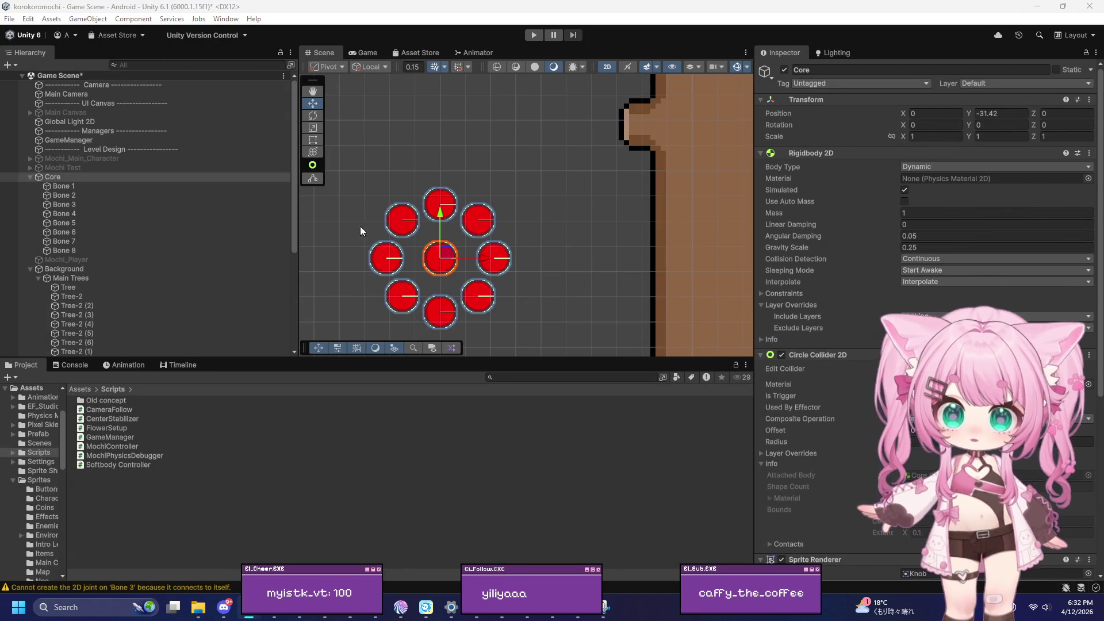
# Raise the Core mochi ring to Y -0.2 onto the level ground beside the tree
pyautogui.scroll(-10, 426, 266)
pyautogui.scroll(-6, 428, 314)
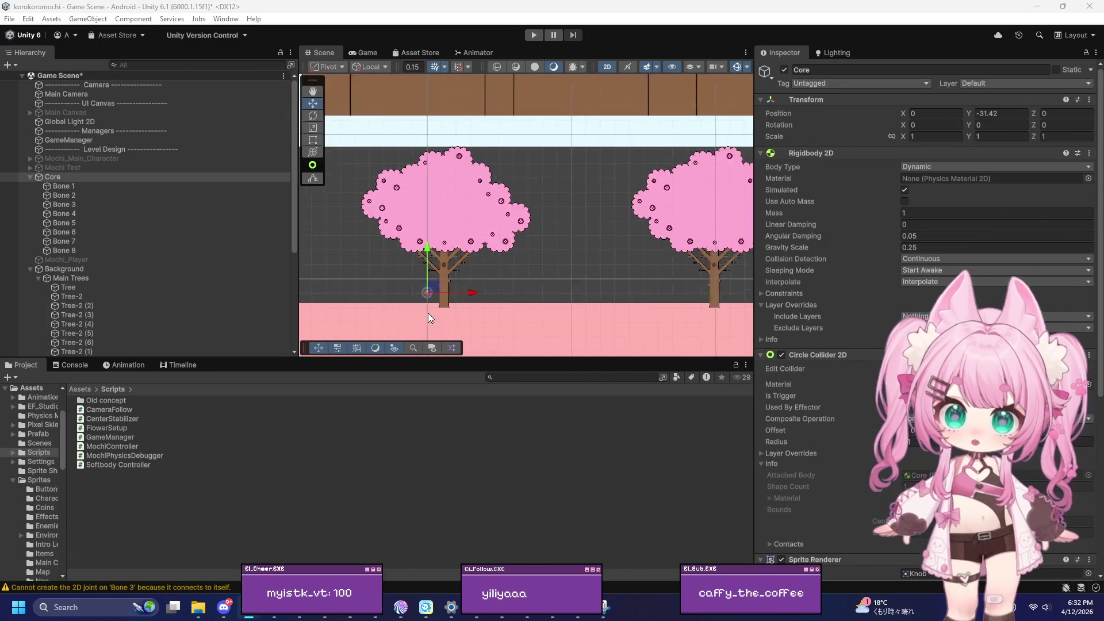
pyautogui.moveTo(427, 244); pyautogui.dragTo(412, 132)
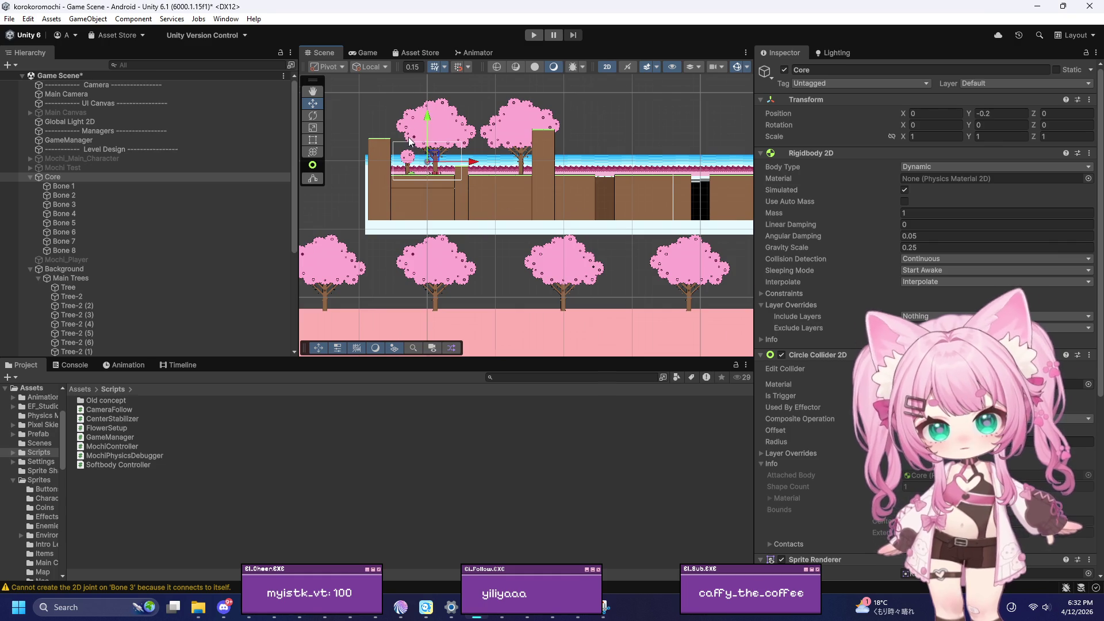
# Enter Play mode to test the ring's new starting position
pyautogui.scroll(10, 411, 131)
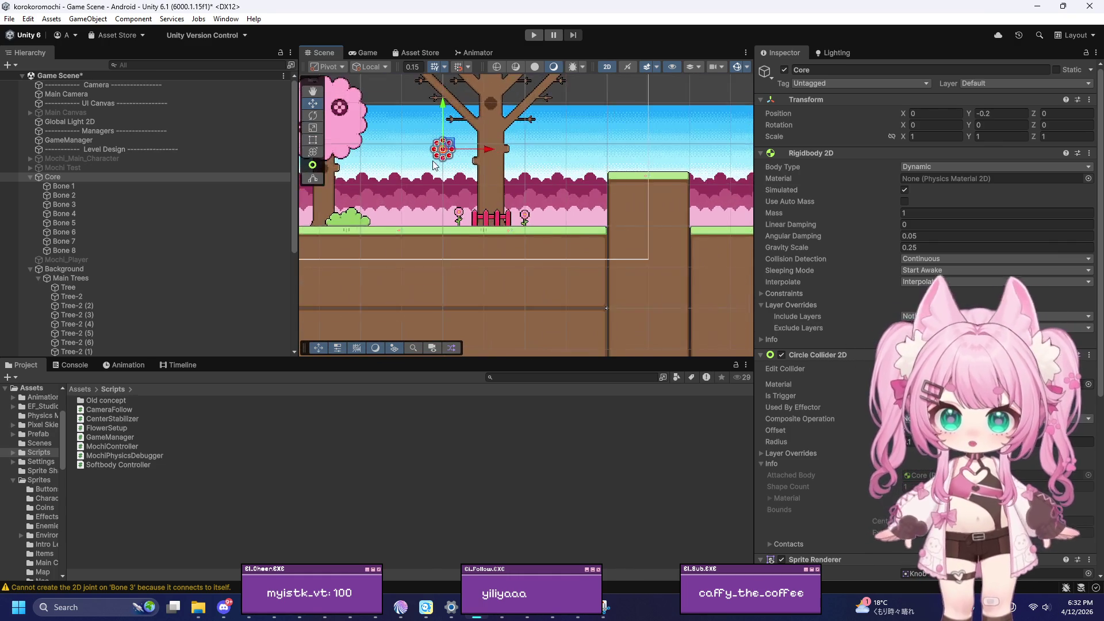
pyautogui.scroll(2, 433, 159)
pyautogui.click(534, 35)
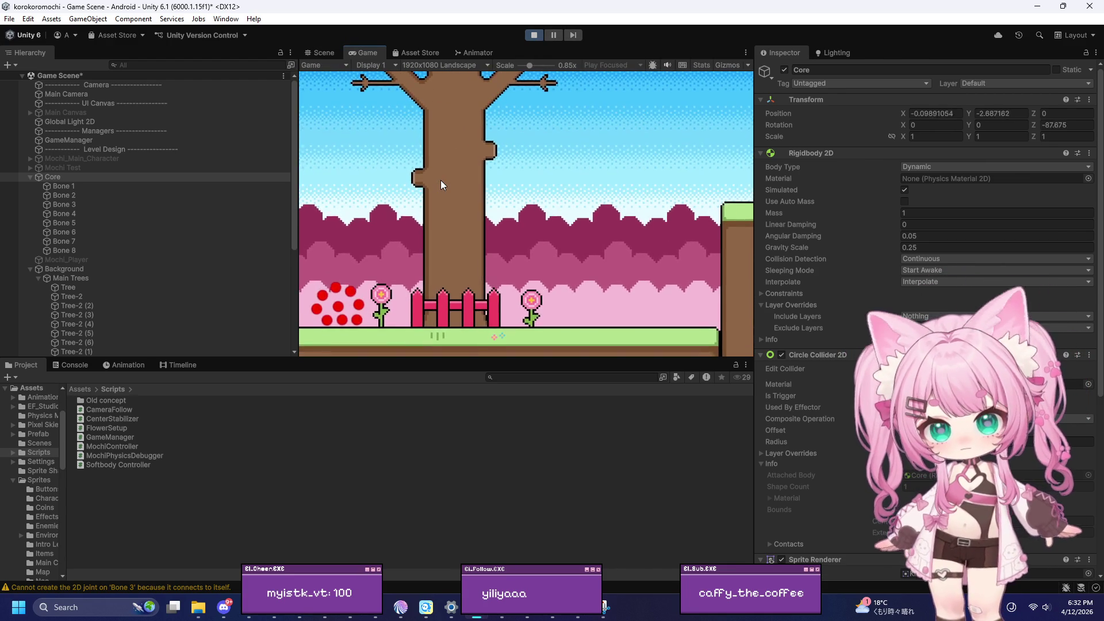
# Roll the ring right toward the platform and back left past the tree, then stop Play mode
pyautogui.press('d')
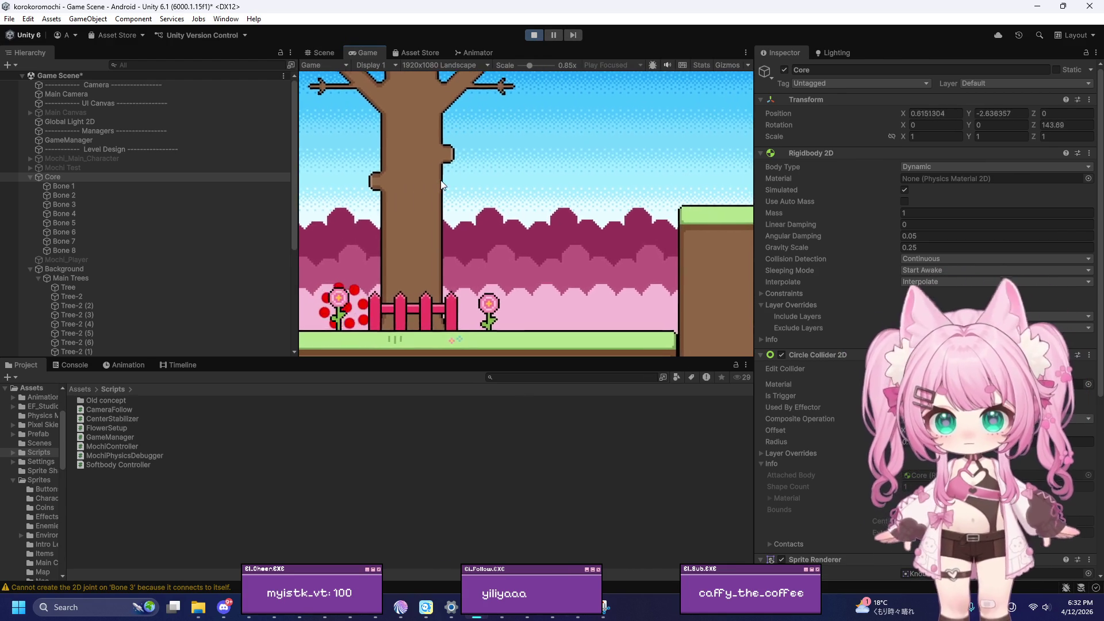
pyautogui.press('space')
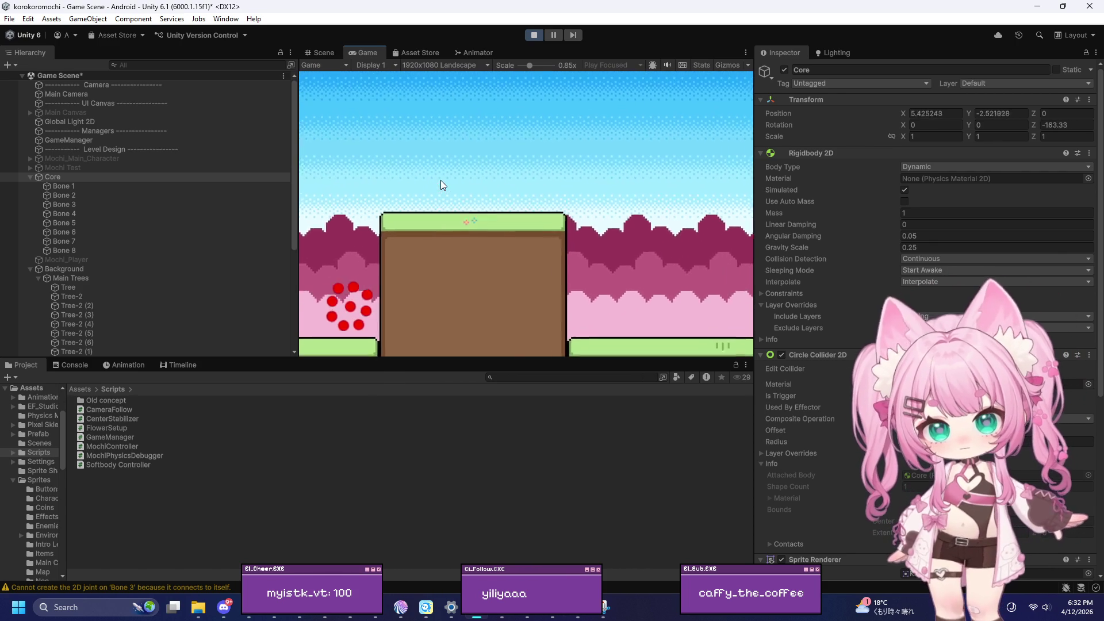
pyautogui.press('a')
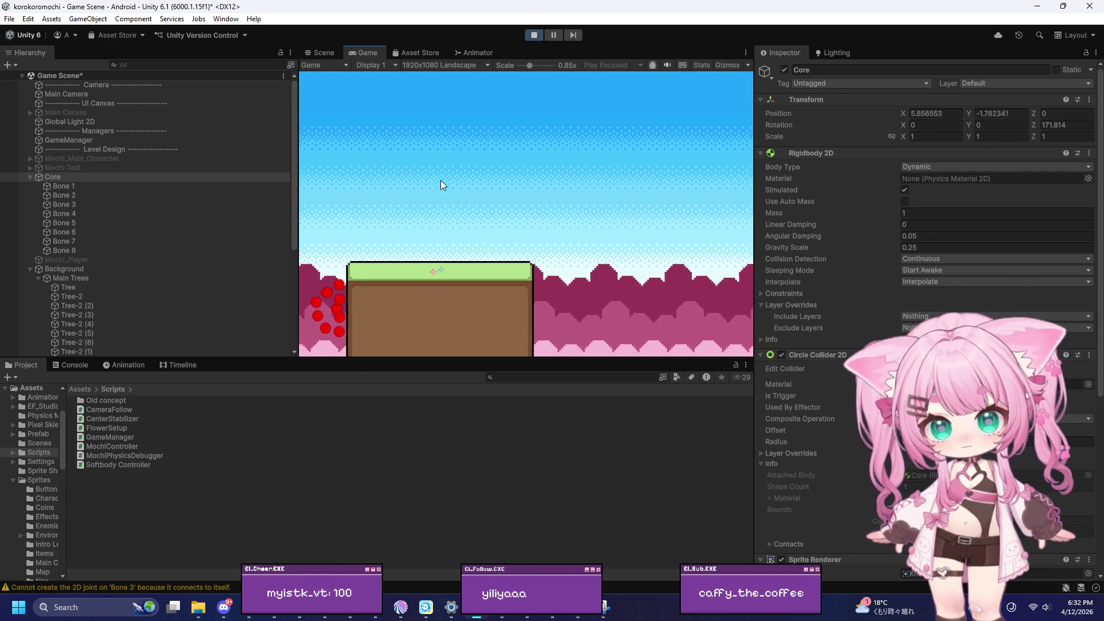
pyautogui.press('a')
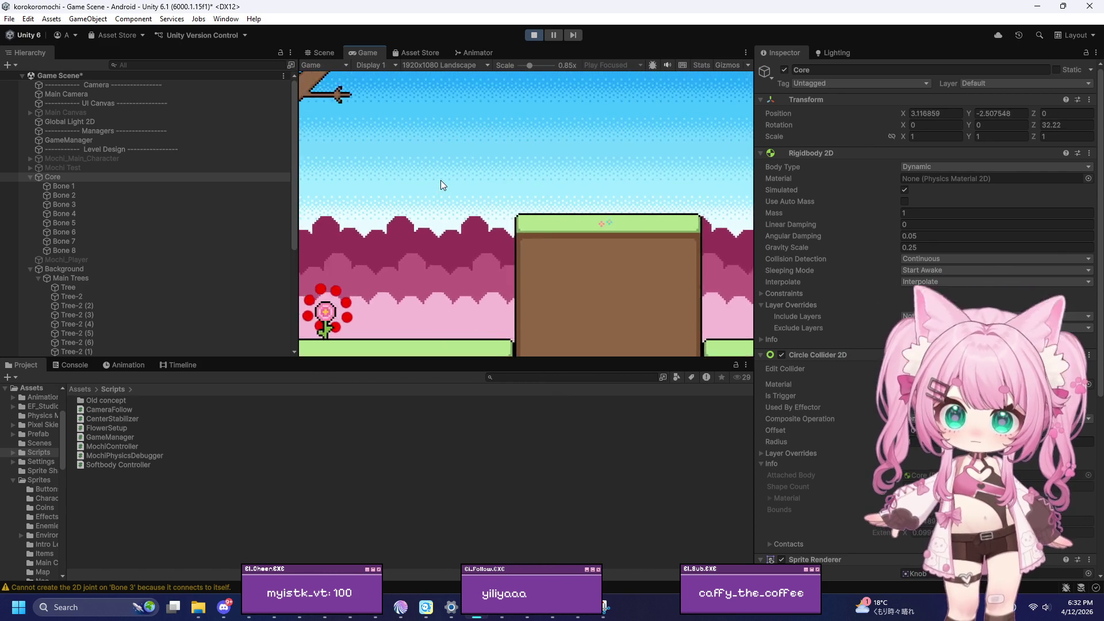
pyautogui.press('a')
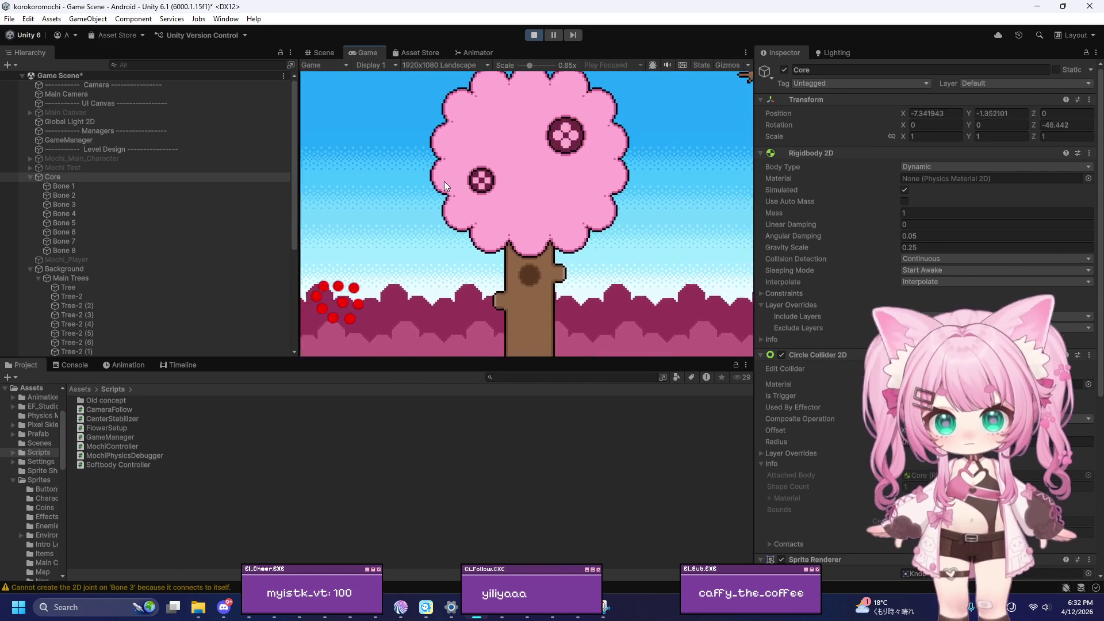
pyautogui.click(534, 36)
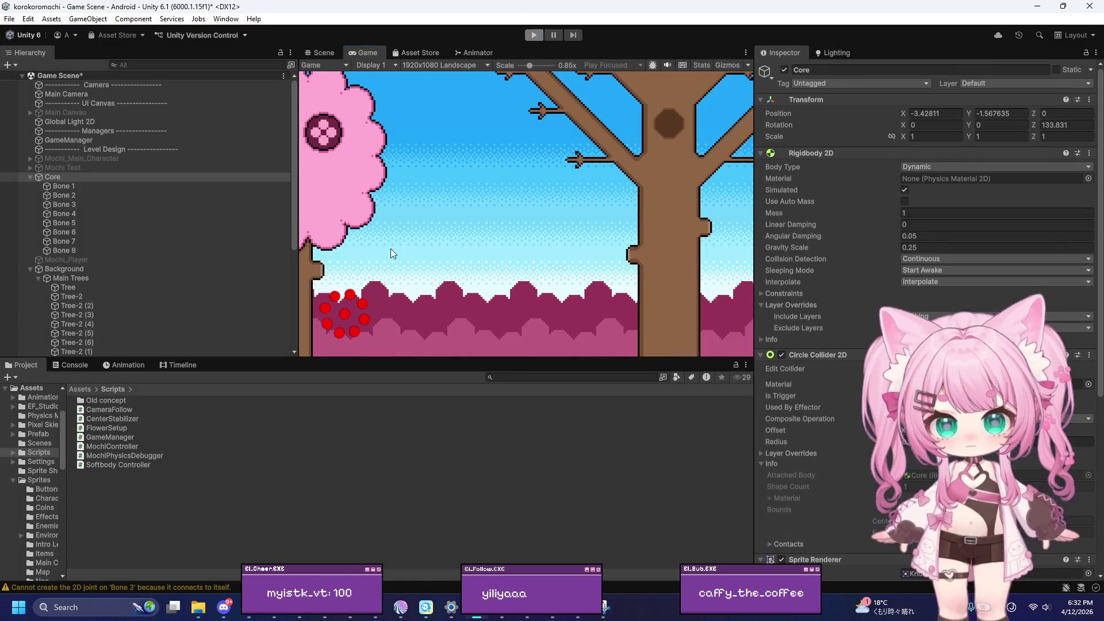
pyautogui.scroll(-5, 797, 398)
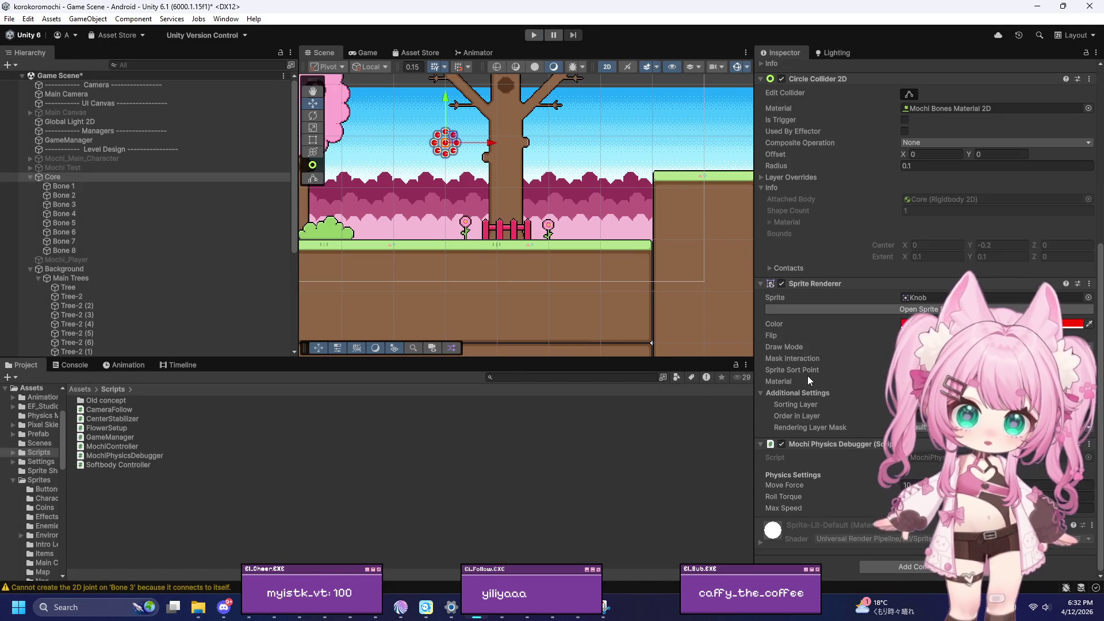
# Lower the Mochi Physics Debugger's Move Force from 10 to 5 and start Play mode
pyautogui.click(920, 485)
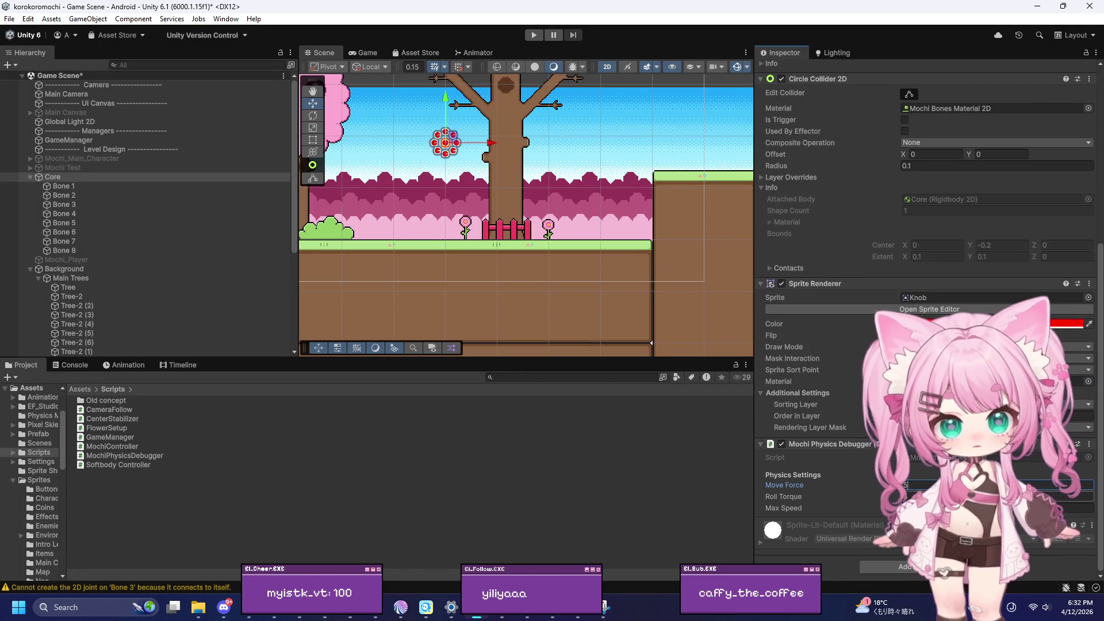
pyautogui.write('5')
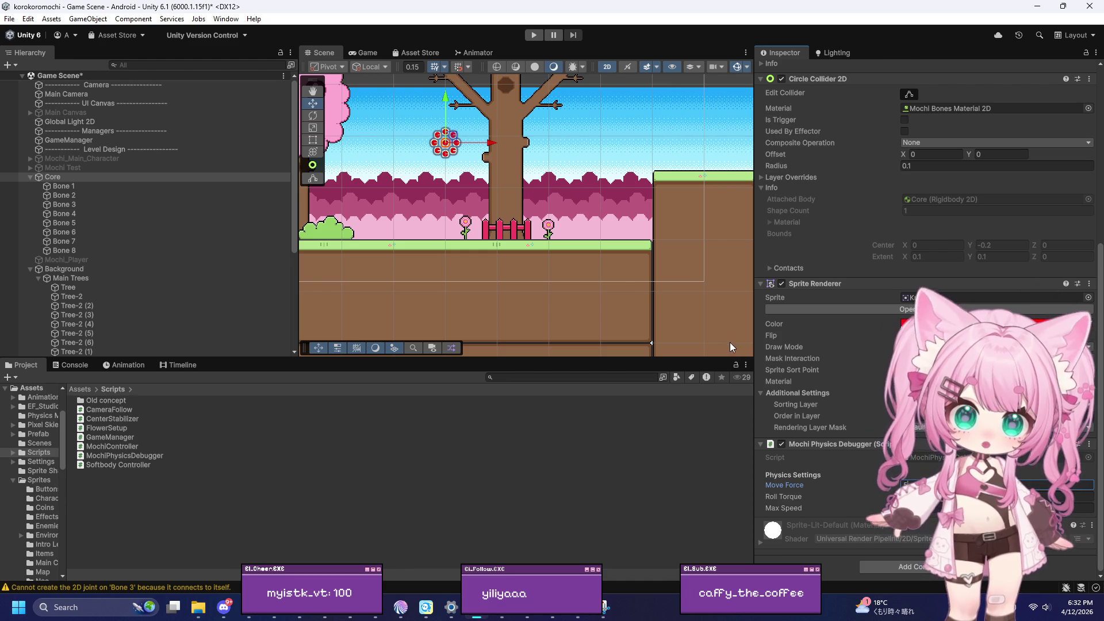
pyautogui.click(534, 35)
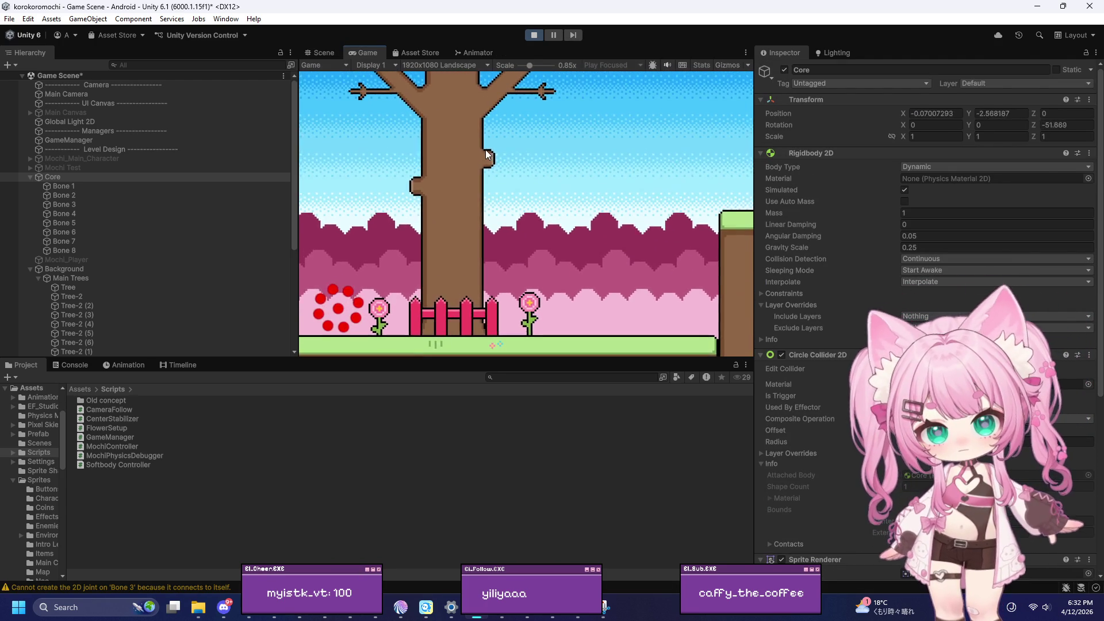
# Roll the ring right onto the platform and back left past the tree, then stop playing
pyautogui.press('d')
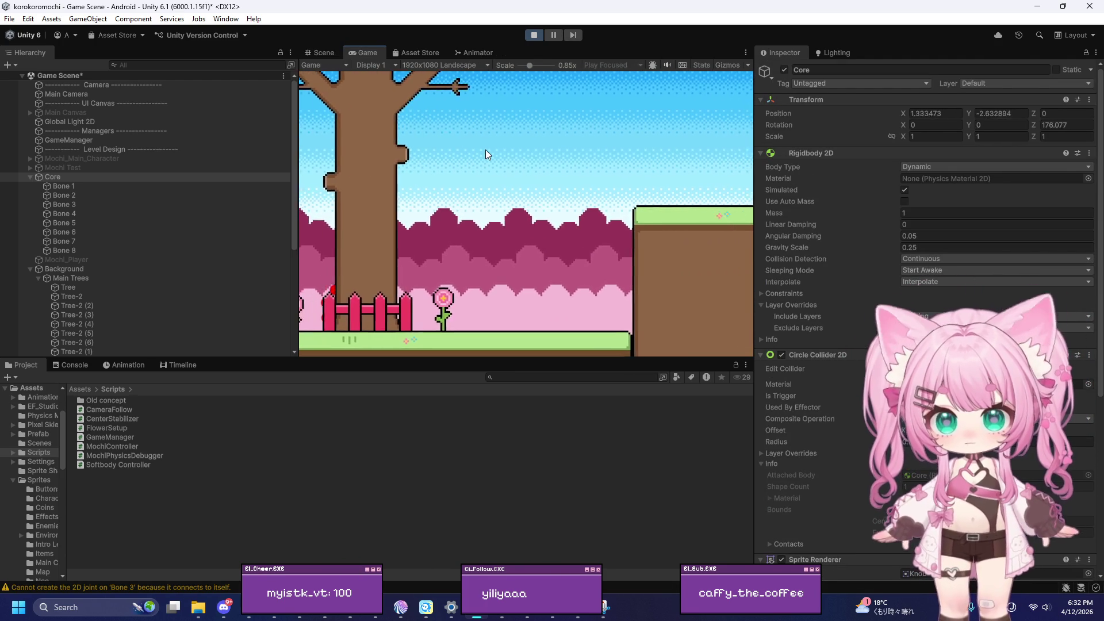
pyautogui.press('space')
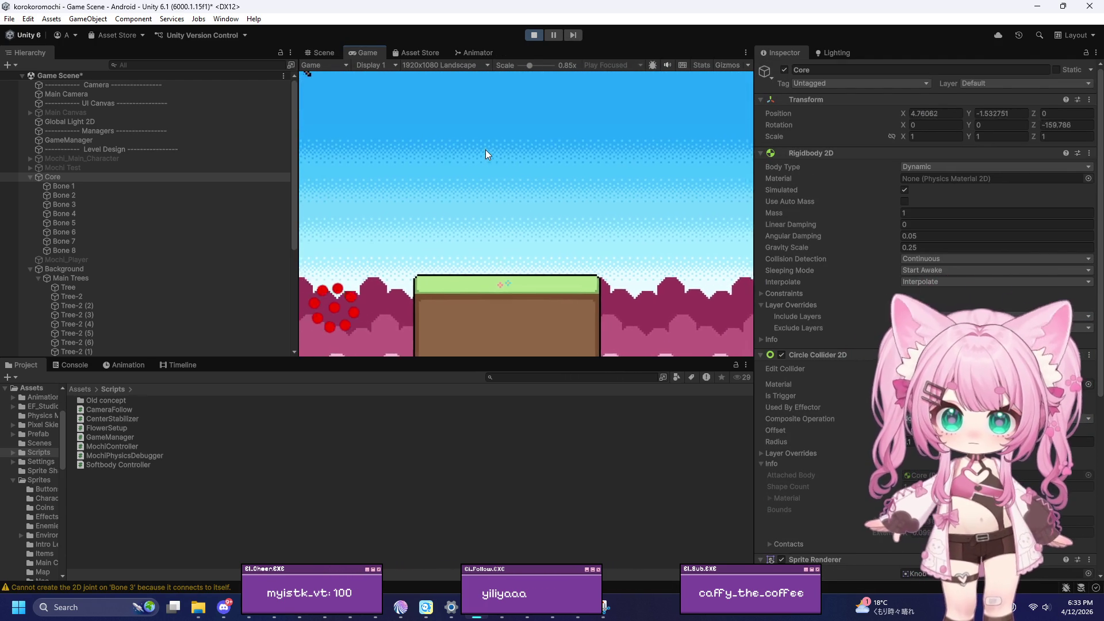
pyautogui.press('a')
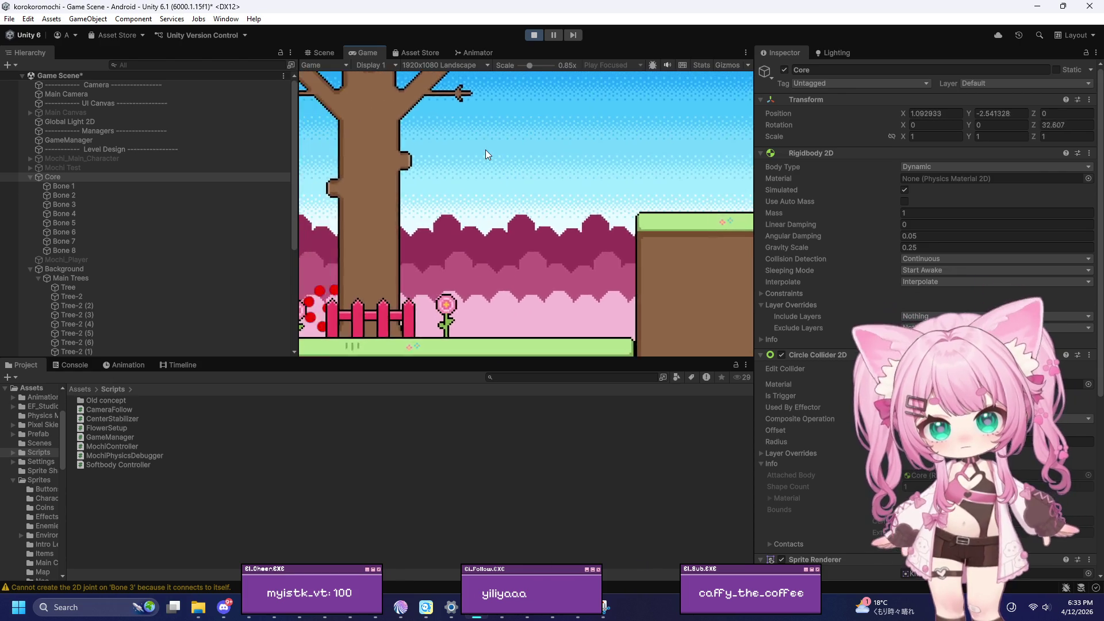
pyautogui.press('space')
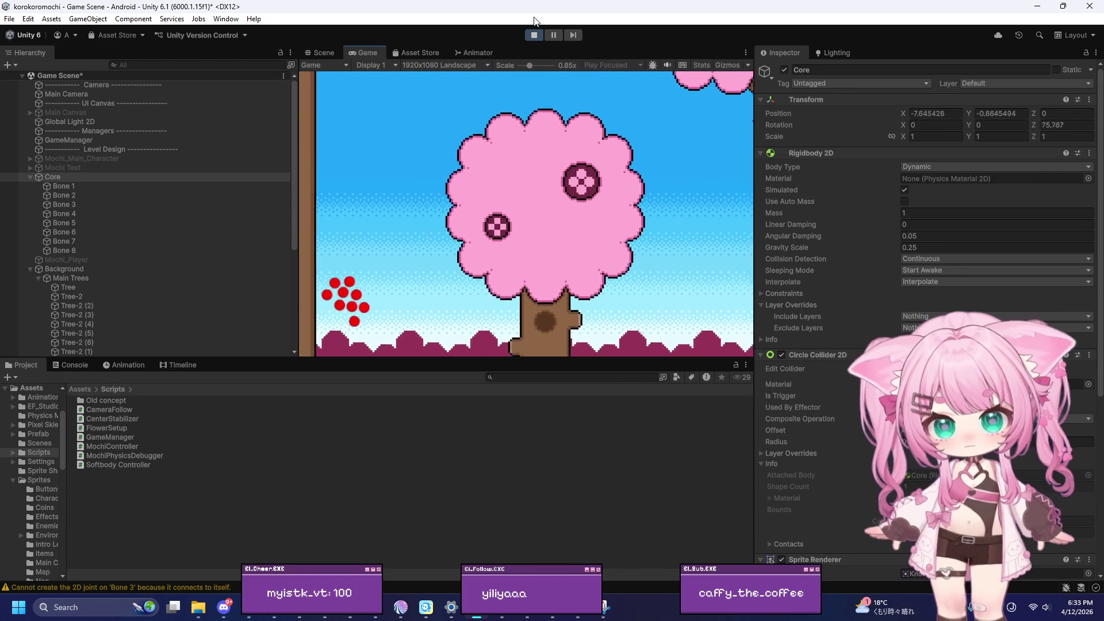
pyautogui.click(534, 34)
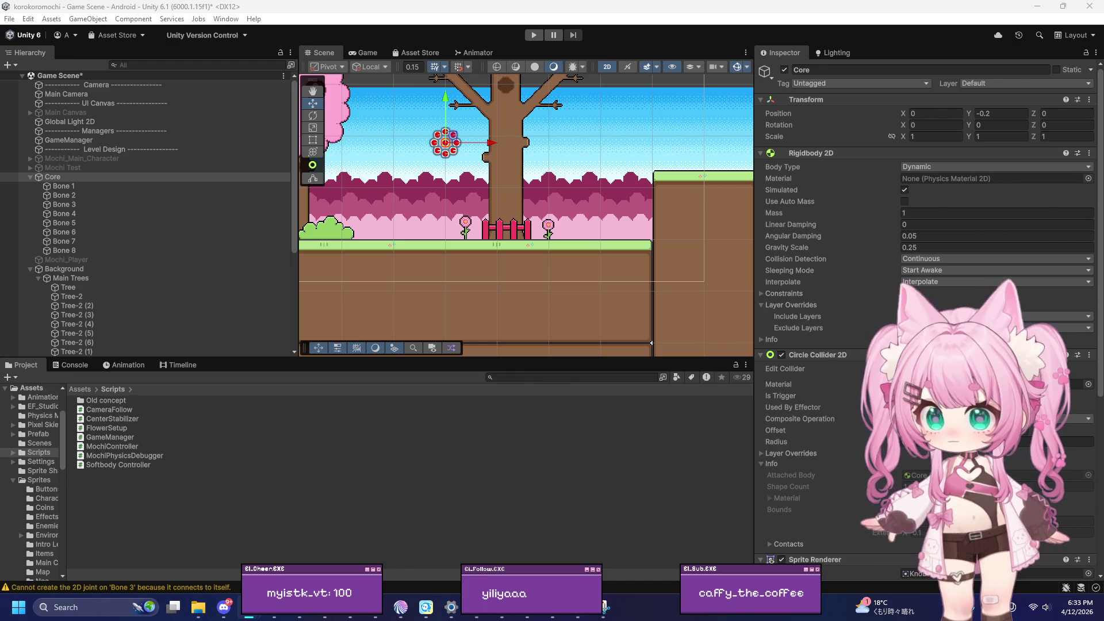
# Replace the FixedUpdate method in MochiPhysicsDebugger.cs with the revised push and torque code
pyautogui.click(575, 616)
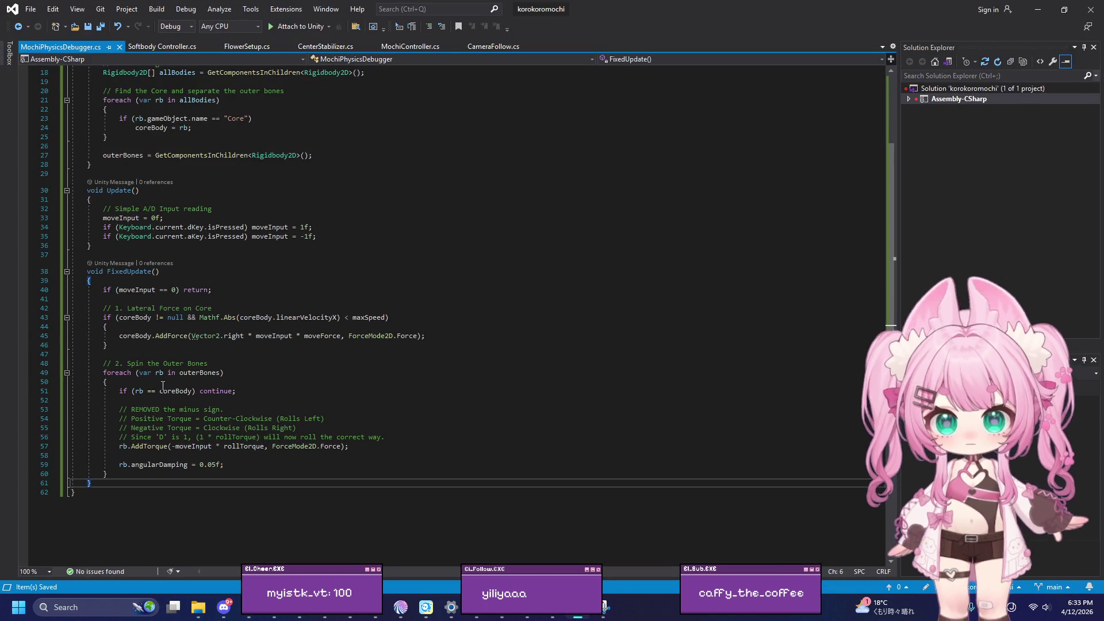
pyautogui.moveTo(89, 273); pyautogui.dragTo(177, 485)
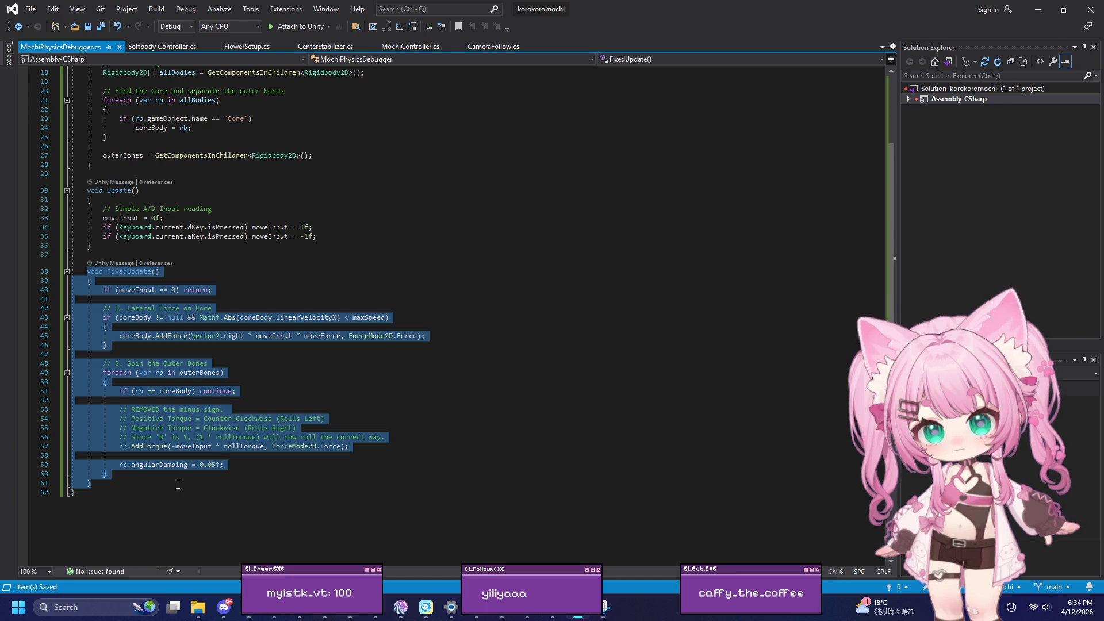
pyautogui.write('void FixedUpdate()     {         if (moveInput == 0) return;          // 1. Lateral Force on Core         if (coreBody != null && Mathf.Abs(coreBody.linearVelocityX) < maxSpeed)         {             // Pushing Right (D = 1) moves it Right.             coreBody.AddForce(Vector2.right * moveInput * moveForce, ForceMode2D.Force);         }          // 2. Spin the Outer Bones         foreach (var rb in outerBones)         {             if (rb == coreBody) continue;              // THE FIX:             // If moveInput is 1 (D/Right), torque becomes -1 * rollTorque.             // Negative torque = Clockwise = Rolling Right.             rb.AddTorque(-moveInput * rollTorque, ForceMode2D.Force);              rb.angularDamping = 0.05f;         }     }')
# Save all files in Visual Studio and return to Unity
pyautogui.click(30, 8)
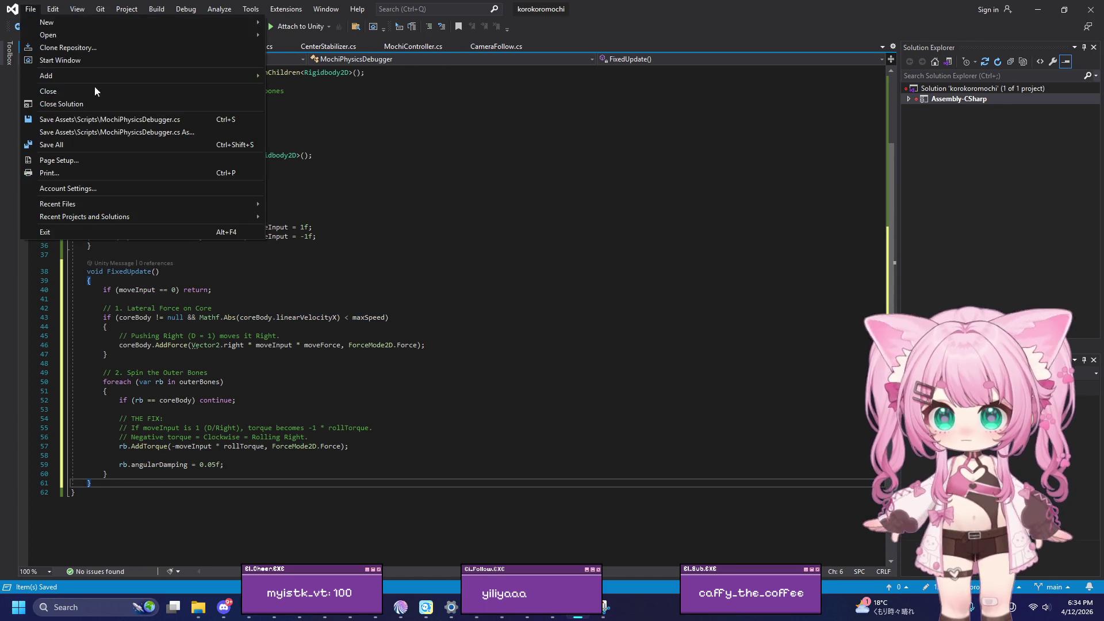
pyautogui.click(55, 146)
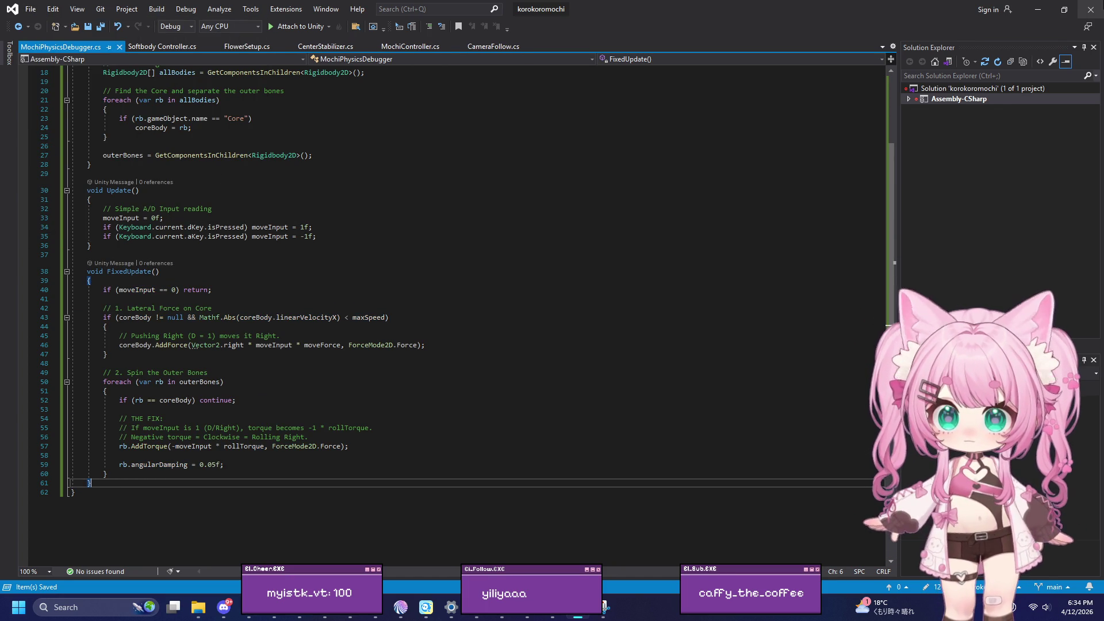
pyautogui.click(1032, 10)
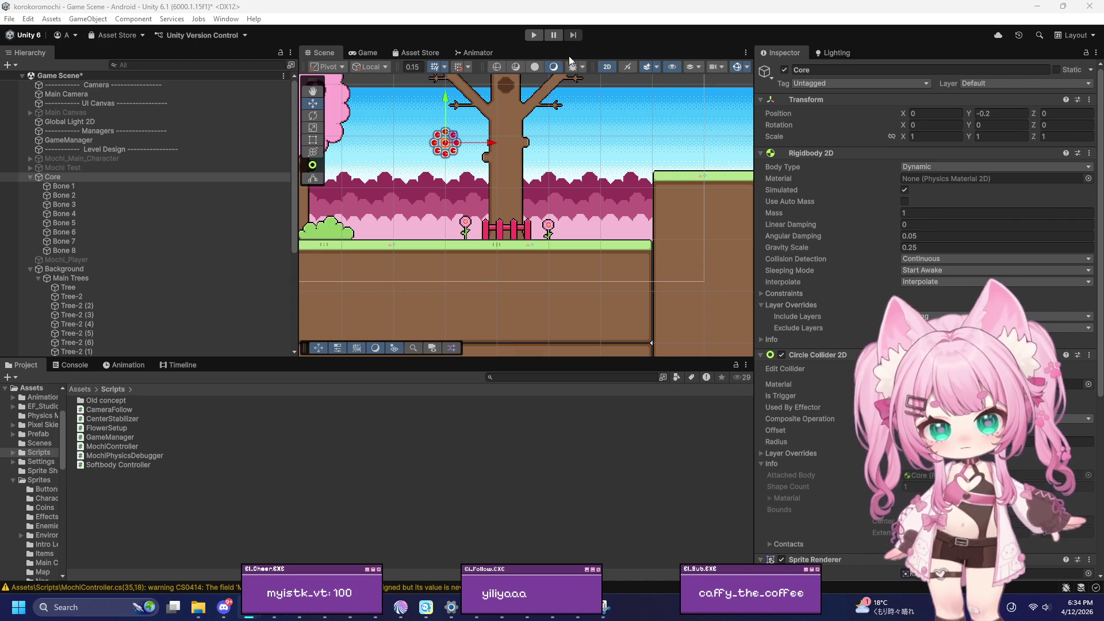
# Play-test the level with the fixed torque code, stop, and return to MochiPhysicsDebugger.cs in Visual Studio
pyautogui.click(539, 35)
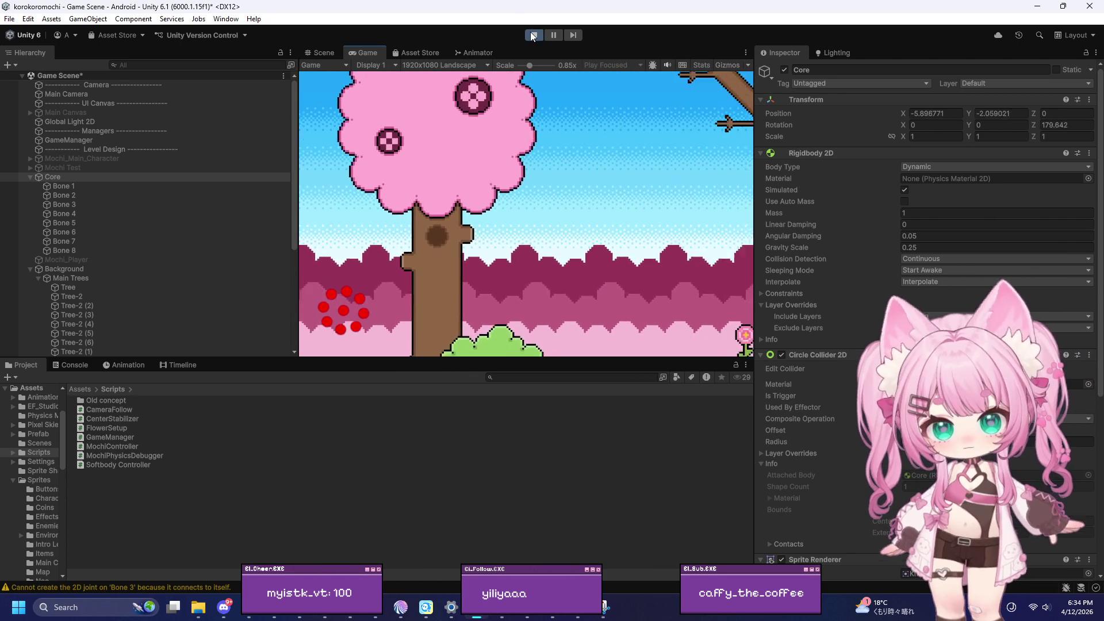
pyautogui.click(533, 34)
pyautogui.click(606, 607)
pyautogui.click(450, 337)
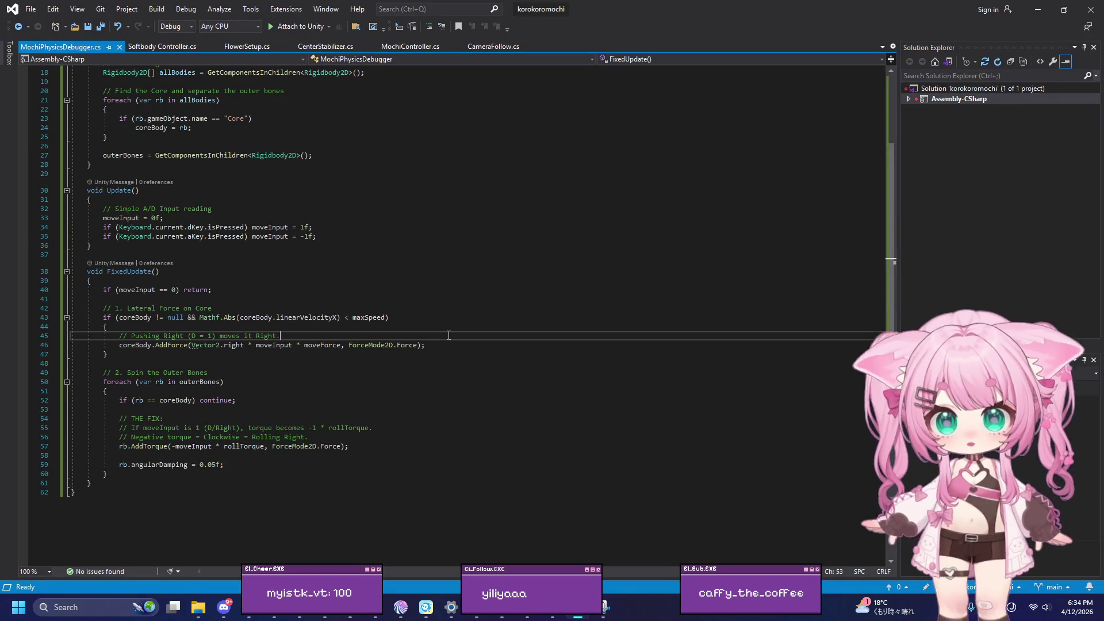
# Select and copy all of the MochiPhysicsDebugger.cs code
pyautogui.hotkey('ctrl', 'a')
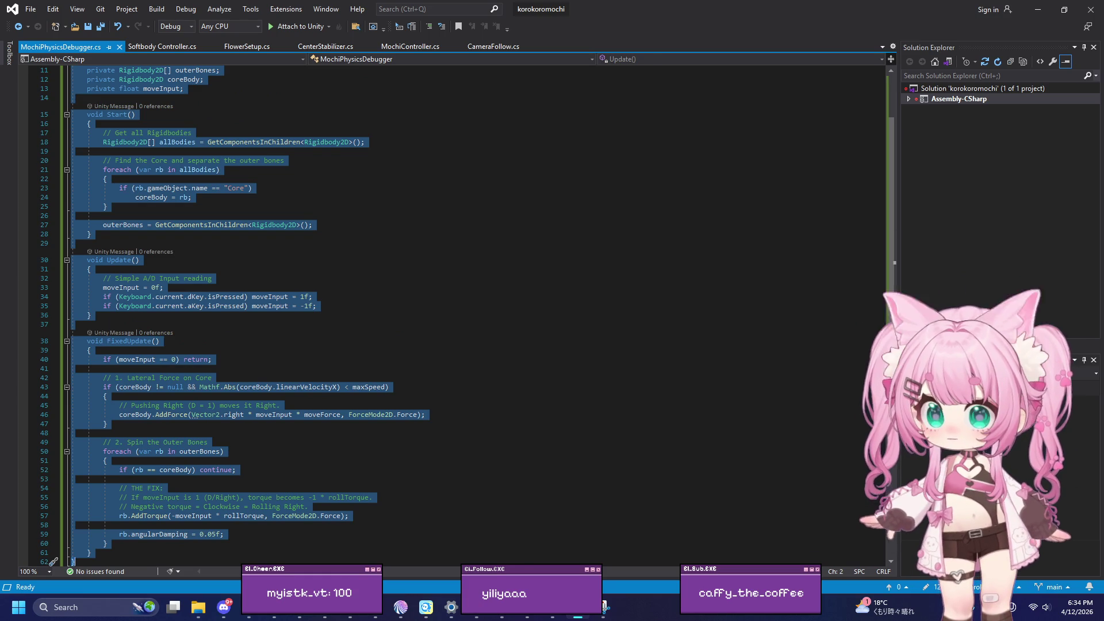
pyautogui.hotkey('alt', 'Tab')
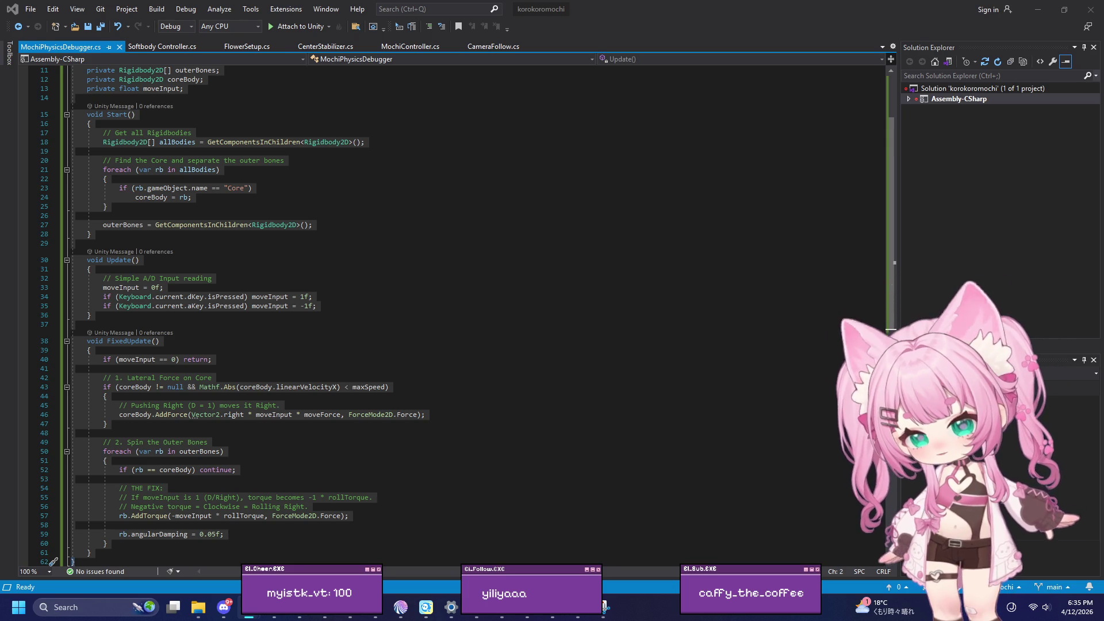
# Replace all of MochiPhysicsDebugger.cs with the shorter core-only torque script
pyautogui.click(326, 291)
pyautogui.hotkey('ctrl', 'a')
pyautogui.write('using UnityEngine; using UnityEngine.InputSystem;  public class MochiPhysicsDebugger : MonoBehaviour {     [Header("Physics Settings")]     public float moveForce = 10f;     public float rollTorque = 5f;     public float maxSpeed = 8f;      private Rigidbody2D coreBody;     private float moveInput;      void Start()     {         foreach (var rb in GetComponentsInChildren<Rigidbody2D>())         {             if (rb.gameObject.name == "Core")             {                 coreBody = rb;                 break;             }         }     }      void Update()     {         moveInput = 0f;         if (Keyboard.current.dKey.isPressed) moveInput = 1f;         if (Keyboard.current.aKey.isPressed) moveInput = -1f;     }      void FixedUpdate()     {         if (moveInput == 0 || coreBody == null) return;          // Lateral push         if (Mathf.Abs(coreBody.linearVelocityX) < maxSpeed)             coreBody.AddForce(Vector2.right * moveInput * moveForce, ForceMode2D.Force);          // Torque ONLY on core — bones follow via joints         // Moving right (moveInput = 1) → clockwise → negative torque         coreBody.AddTorque(-moveInput * rollTorque, ForceMode2D.Force);     } }')
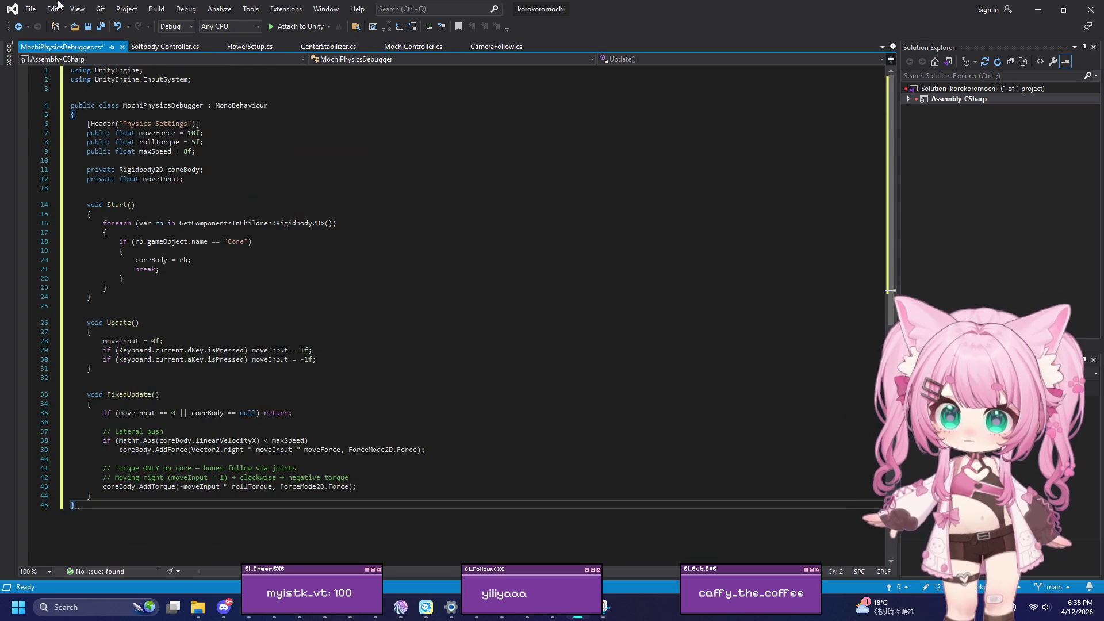
# Save the script with Unicode encoding and return to Unity
pyautogui.click(31, 9)
pyautogui.click(81, 144)
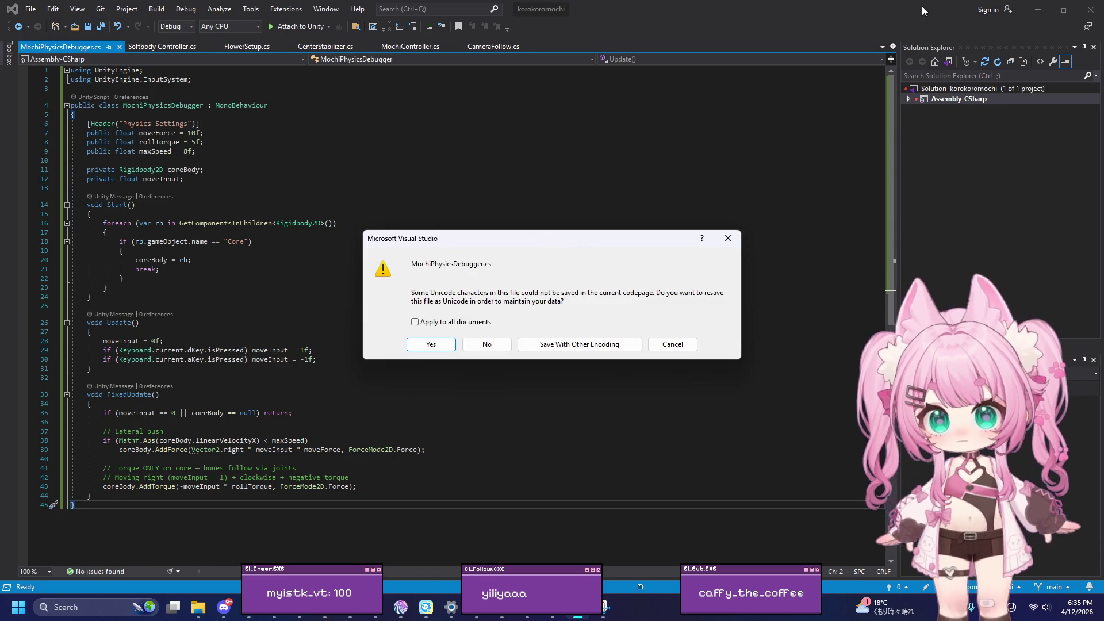
pyautogui.click(433, 344)
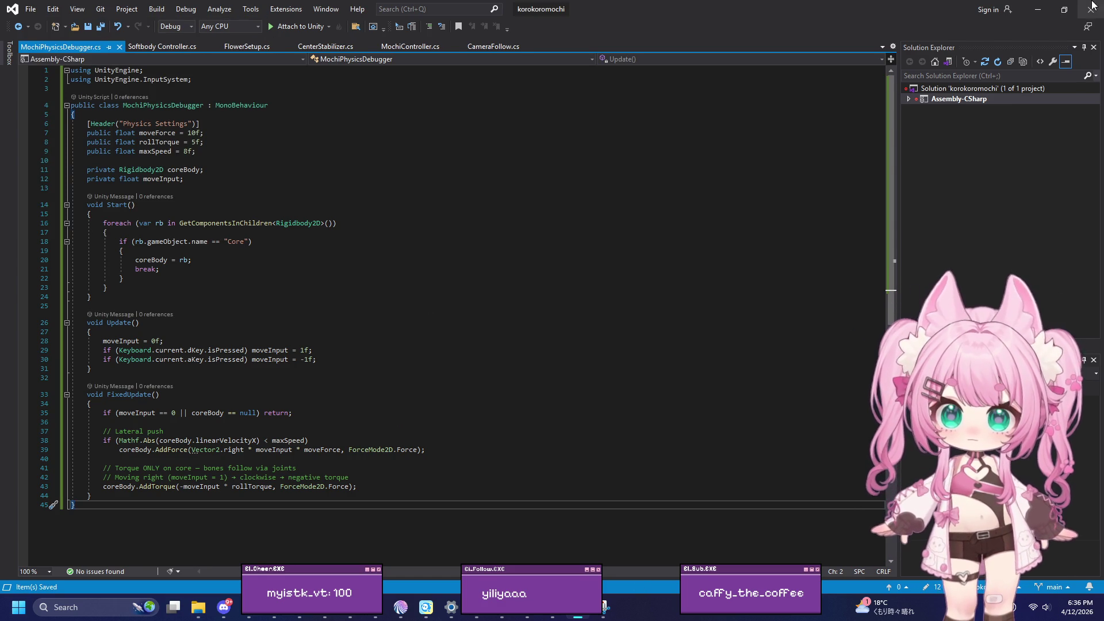
pyautogui.click(1038, 9)
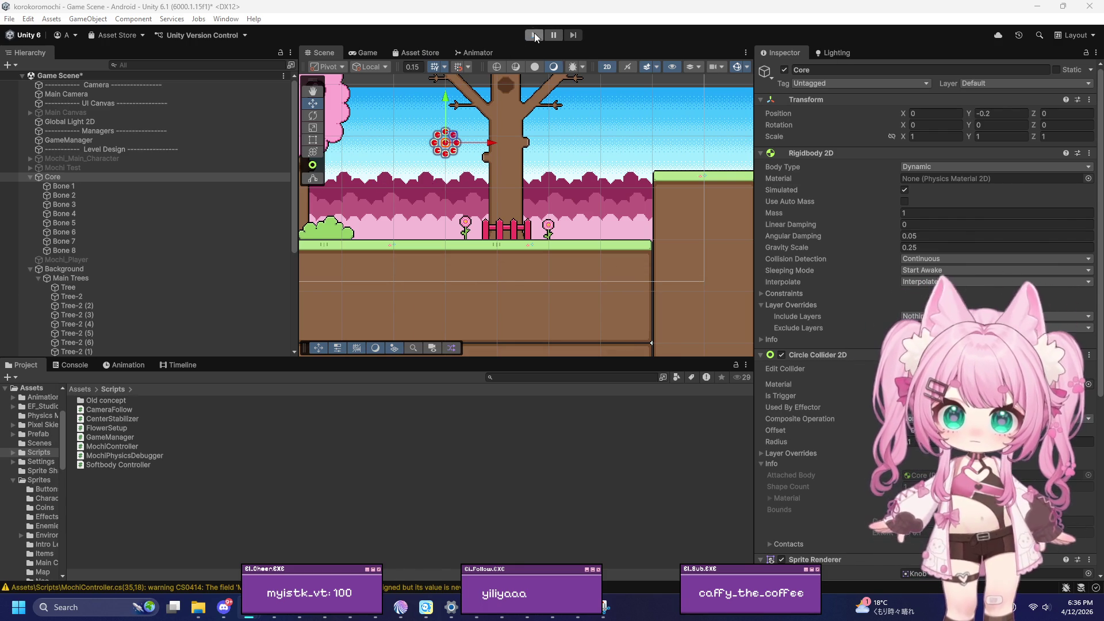
pyautogui.click(534, 33)
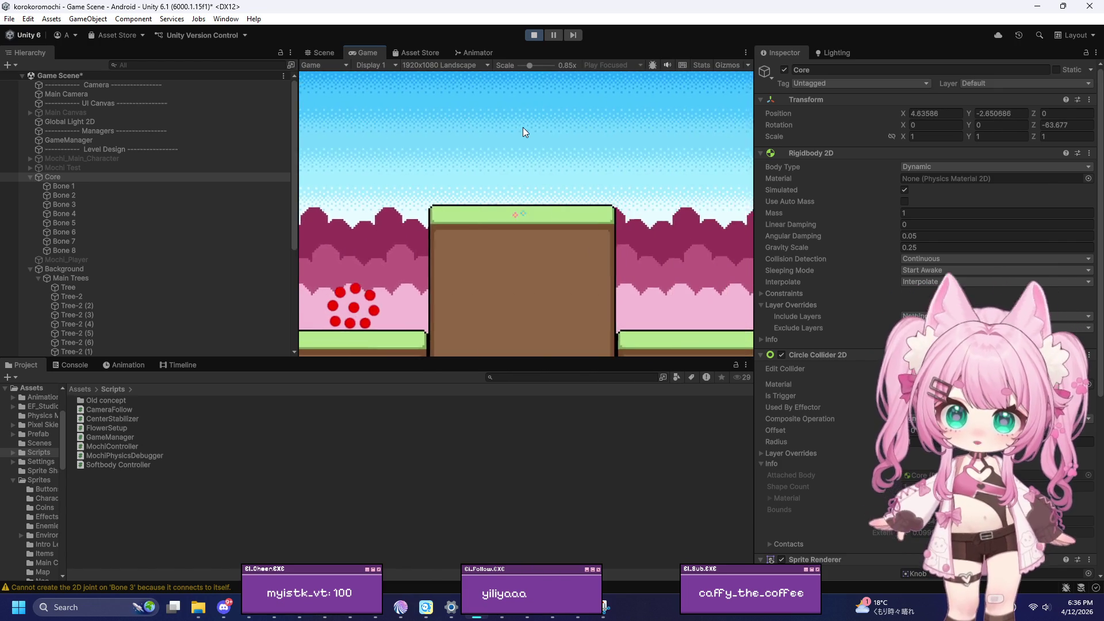
pyautogui.press('a')
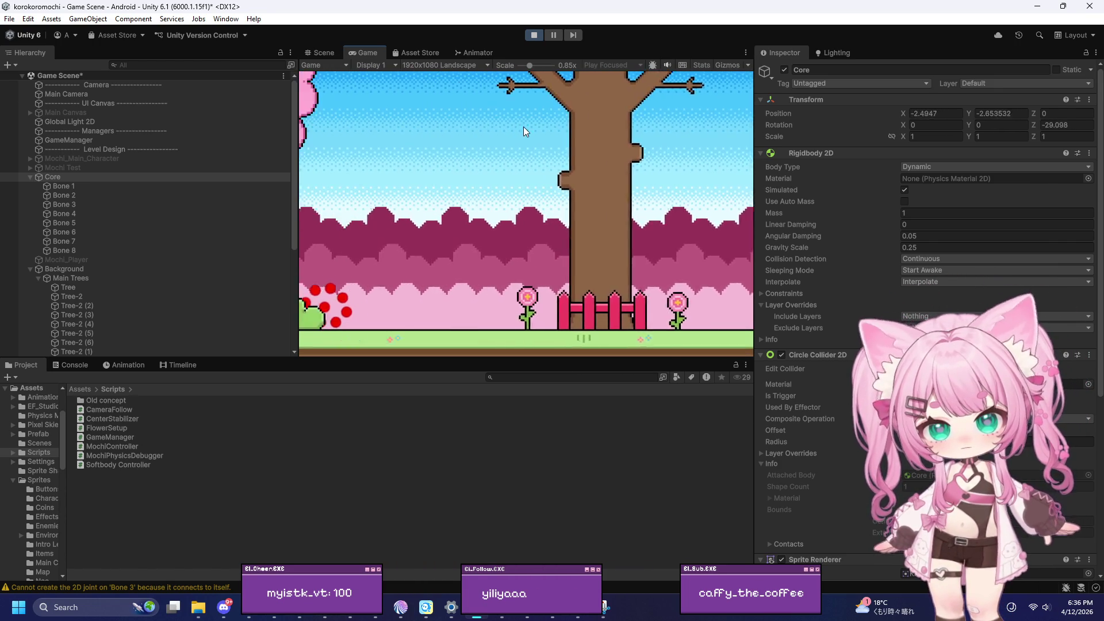
pyautogui.click(534, 35)
pyautogui.scroll(-8, 851, 363)
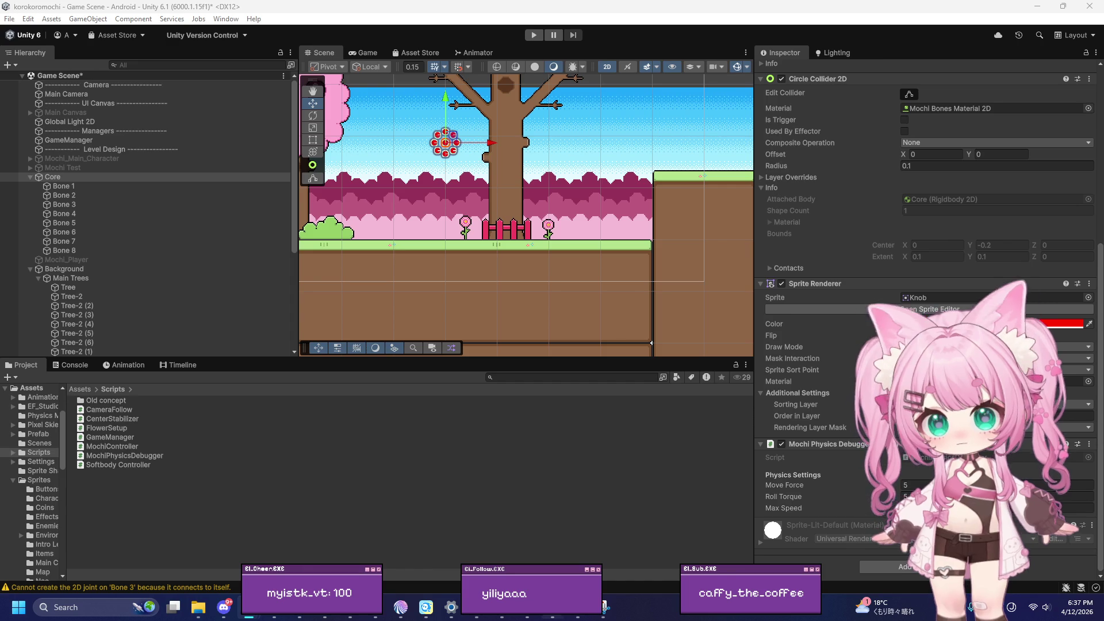
# Replace MochiPhysicsDebugger.cs with the constant-velocity script capping angular speed at 20
pyautogui.hotkey('alt', 'Tab')
pyautogui.hotkey('ctrl', 'a')
pyautogui.hotkey('ctrl', 'v')
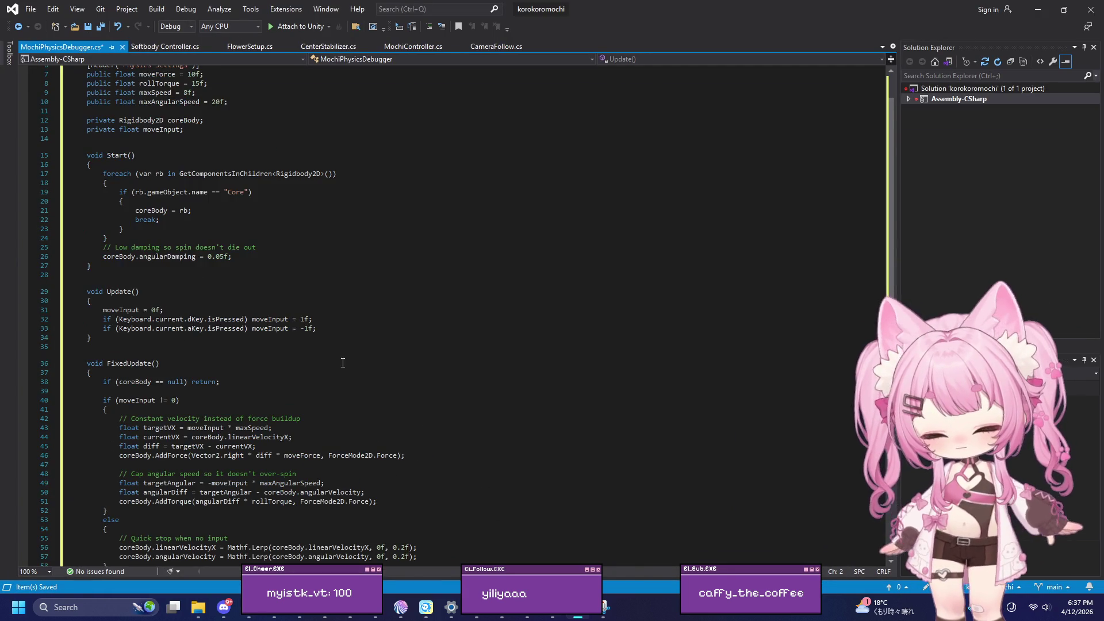
# Save the script and return to Unity
pyautogui.click(27, 10)
pyautogui.click(72, 147)
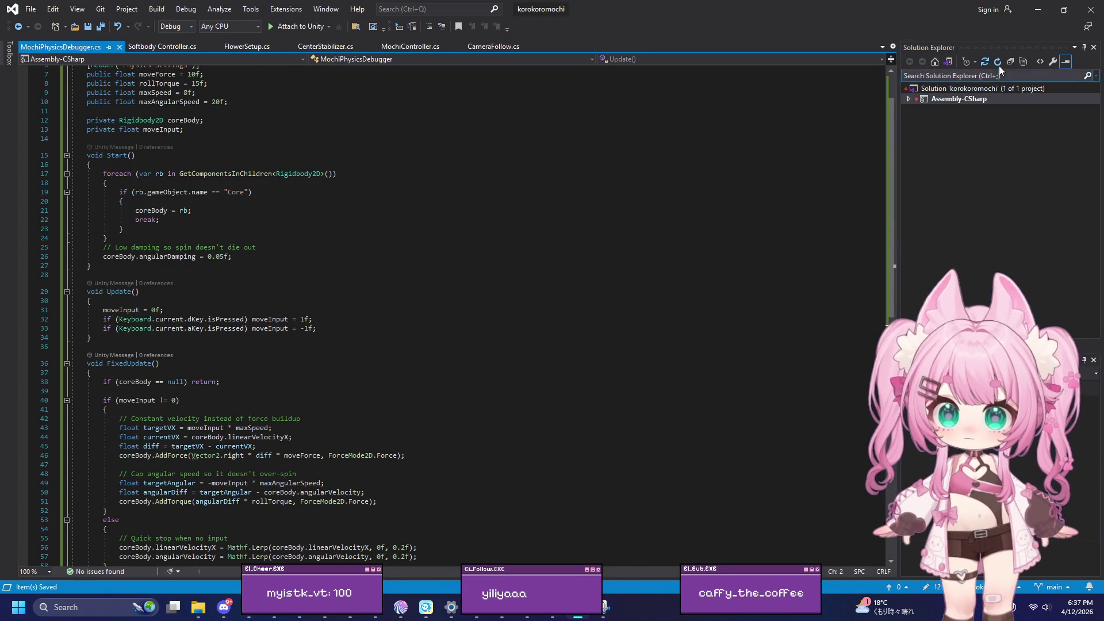
pyautogui.click(1048, 10)
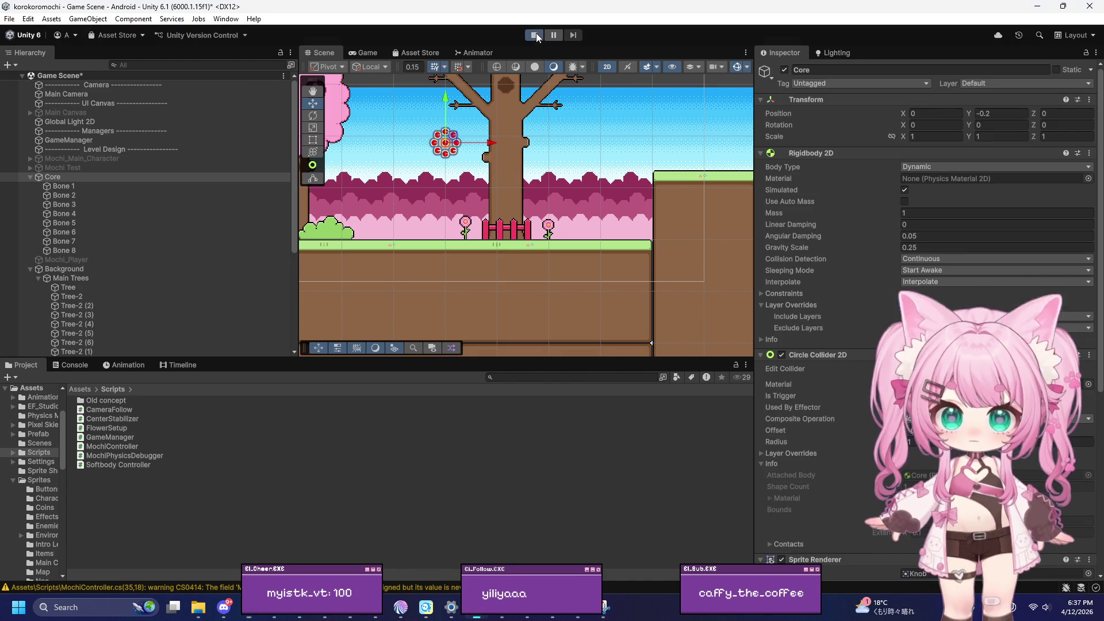
pyautogui.click(537, 33)
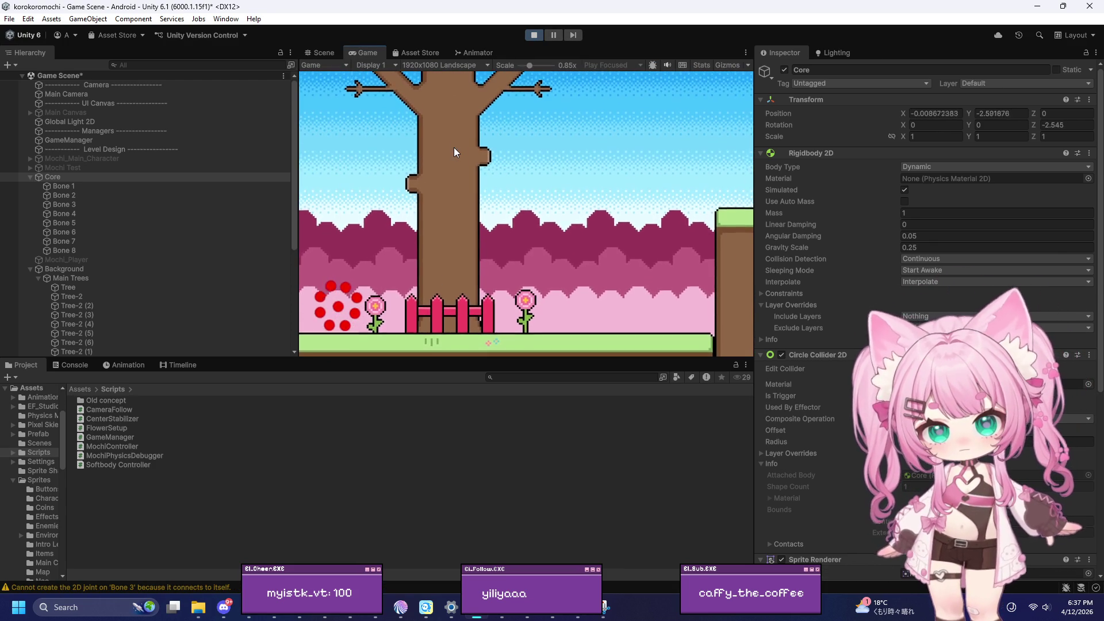
pyautogui.press('d')
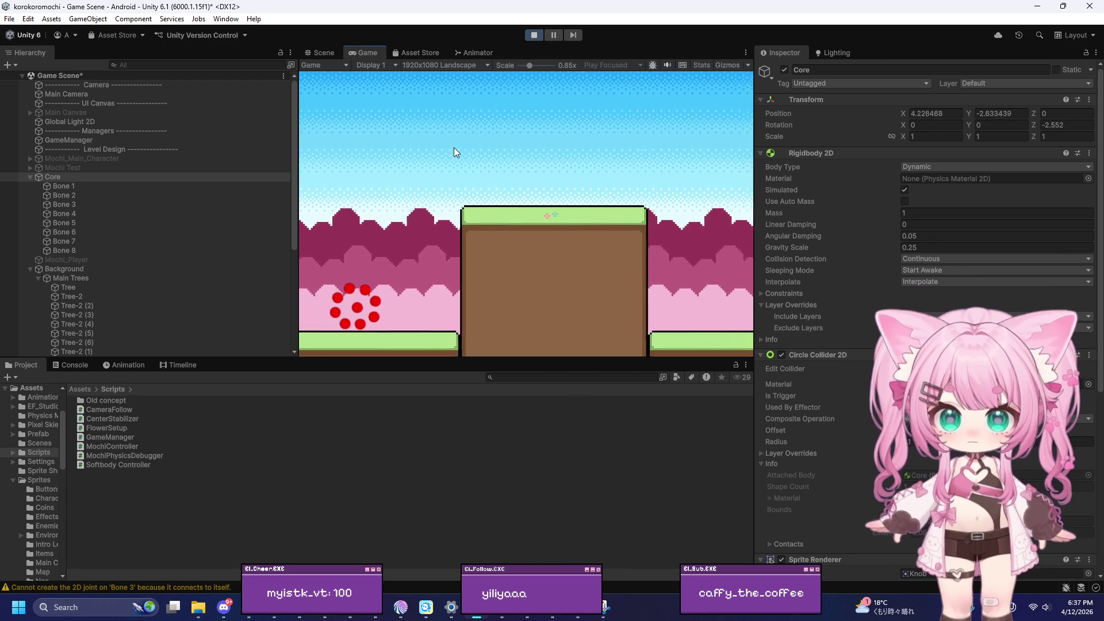
pyautogui.press('a')
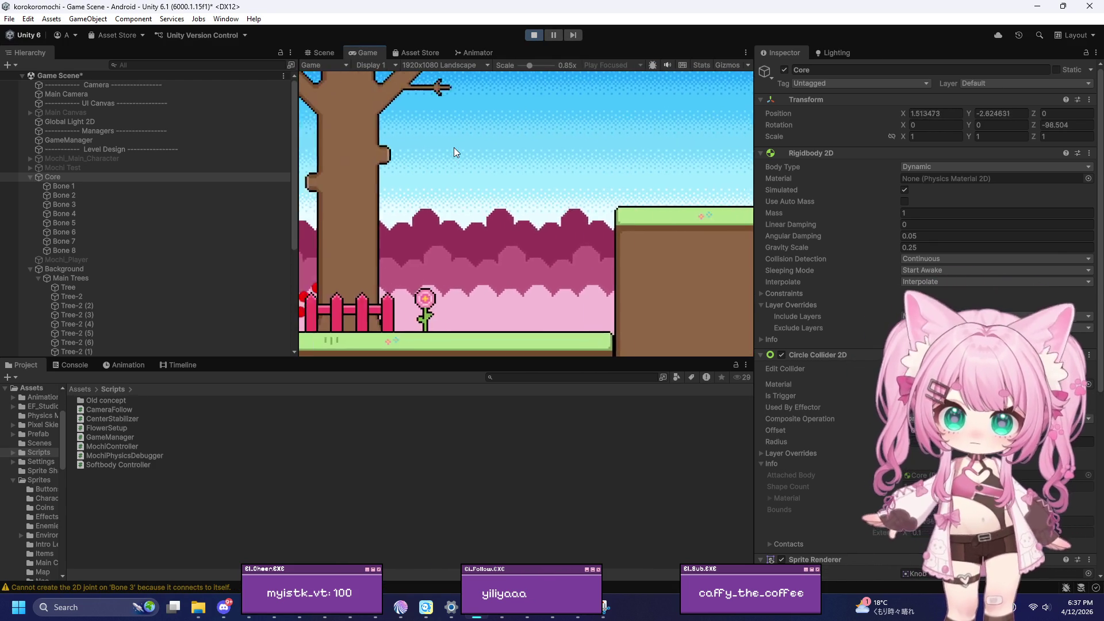
pyautogui.click(534, 36)
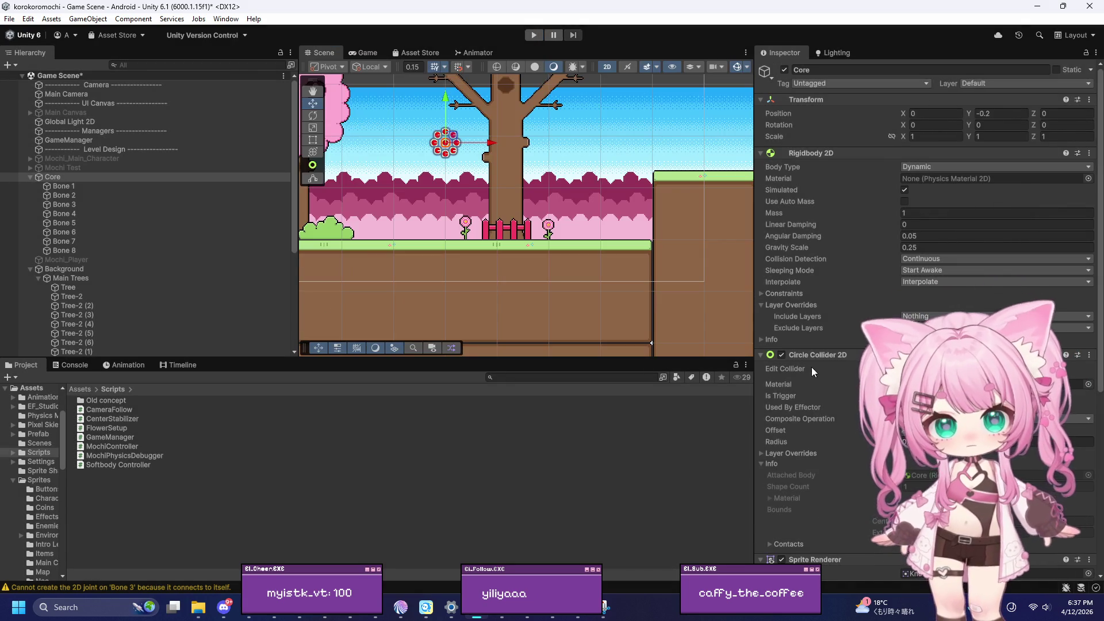
# Enter Move Force 10 and Roll Torque 15 in Core's Mochi Physics Debugger component
pyautogui.scroll(-5, 811, 367)
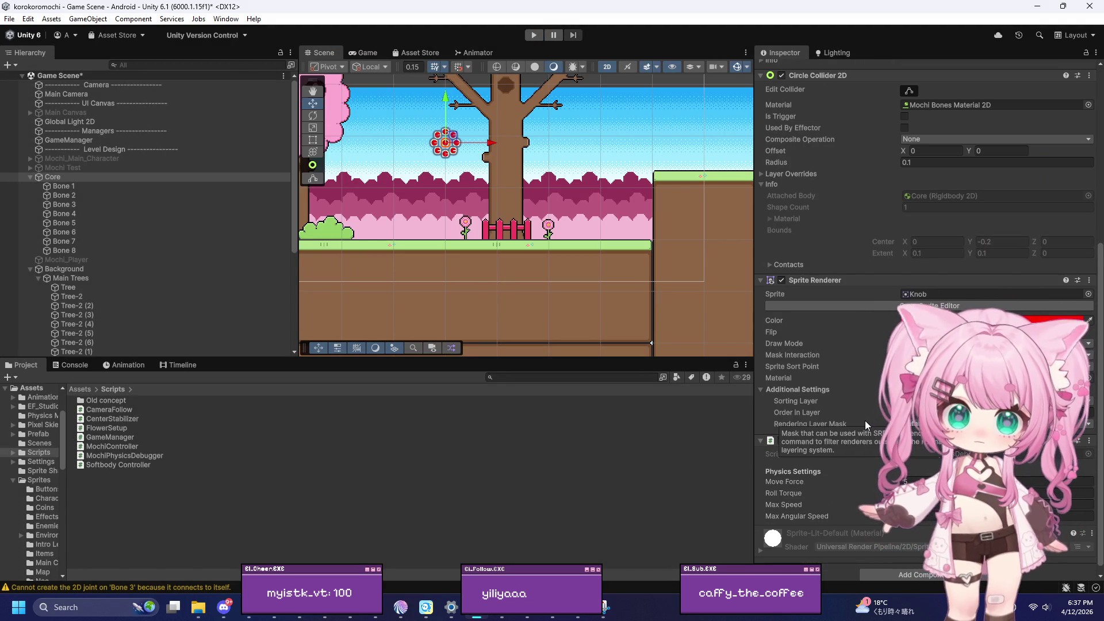
pyautogui.scroll(-1, 865, 420)
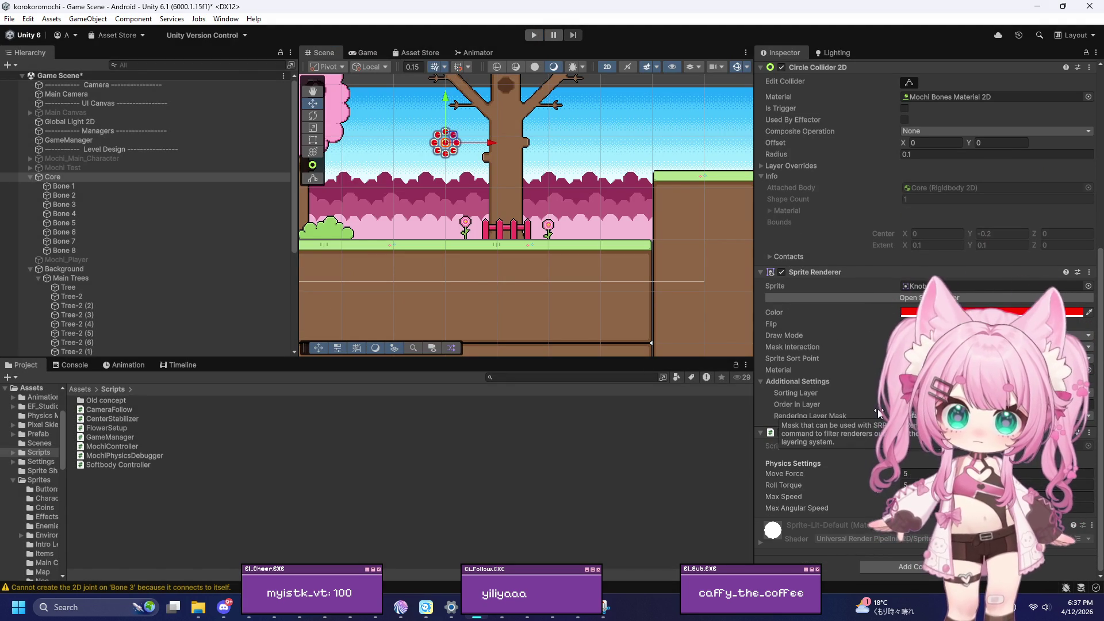
pyautogui.click(913, 473)
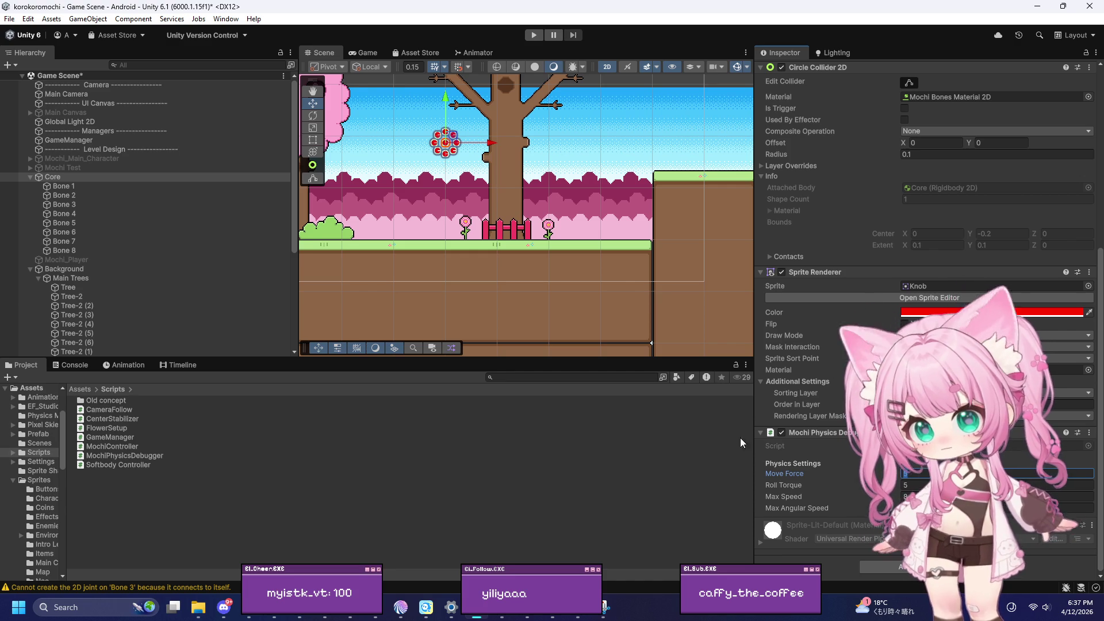
pyautogui.write('10')
pyautogui.press('Tab')
pyautogui.write('15')
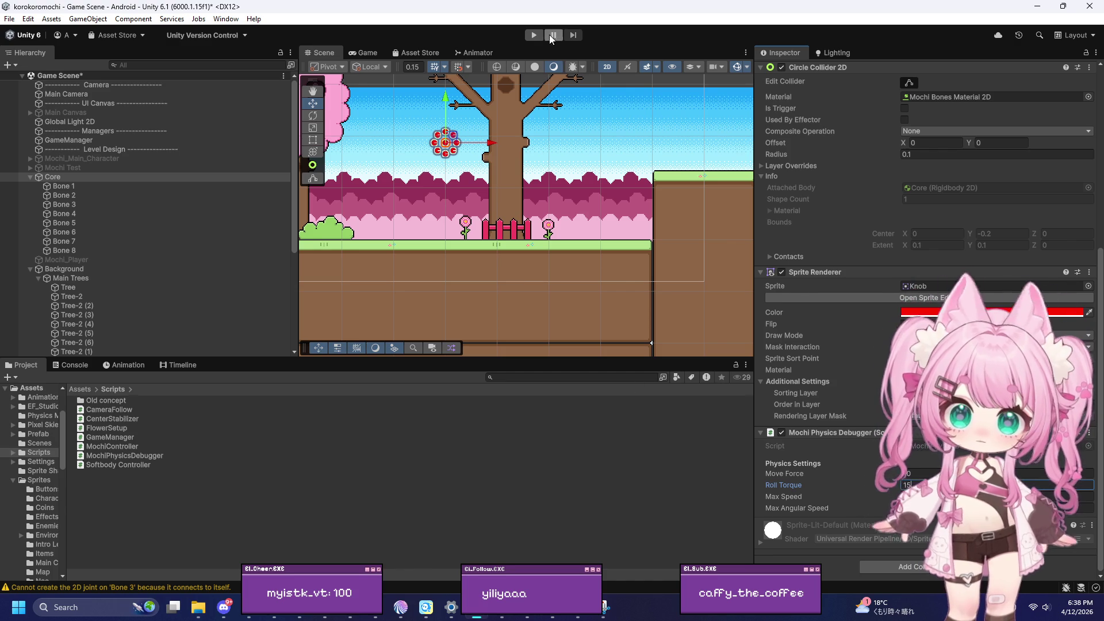
pyautogui.click(534, 36)
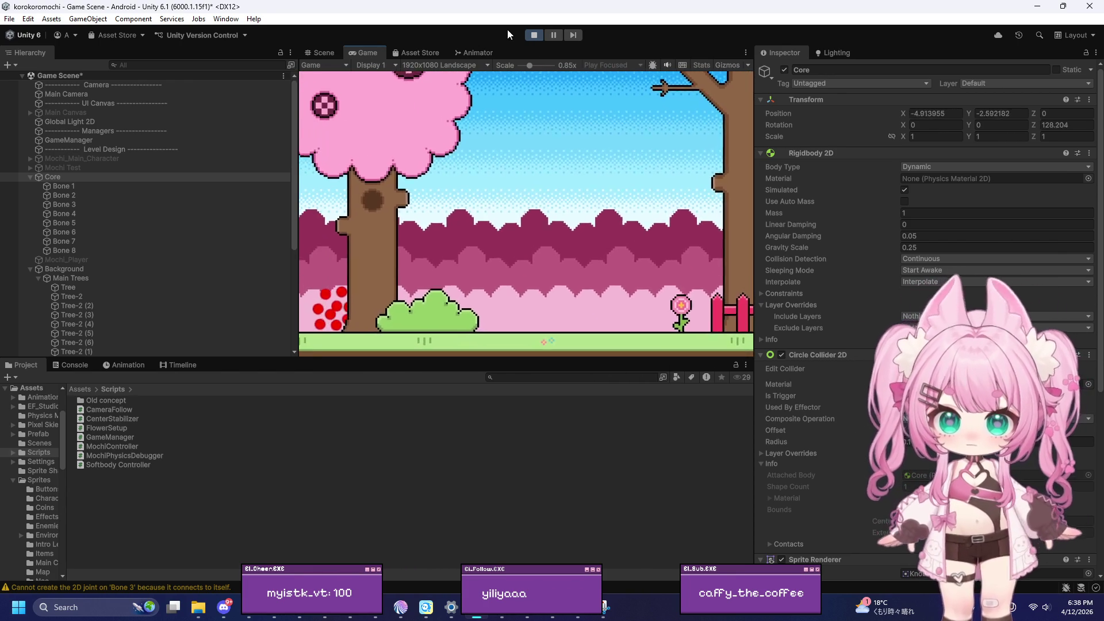
pyautogui.click(530, 34)
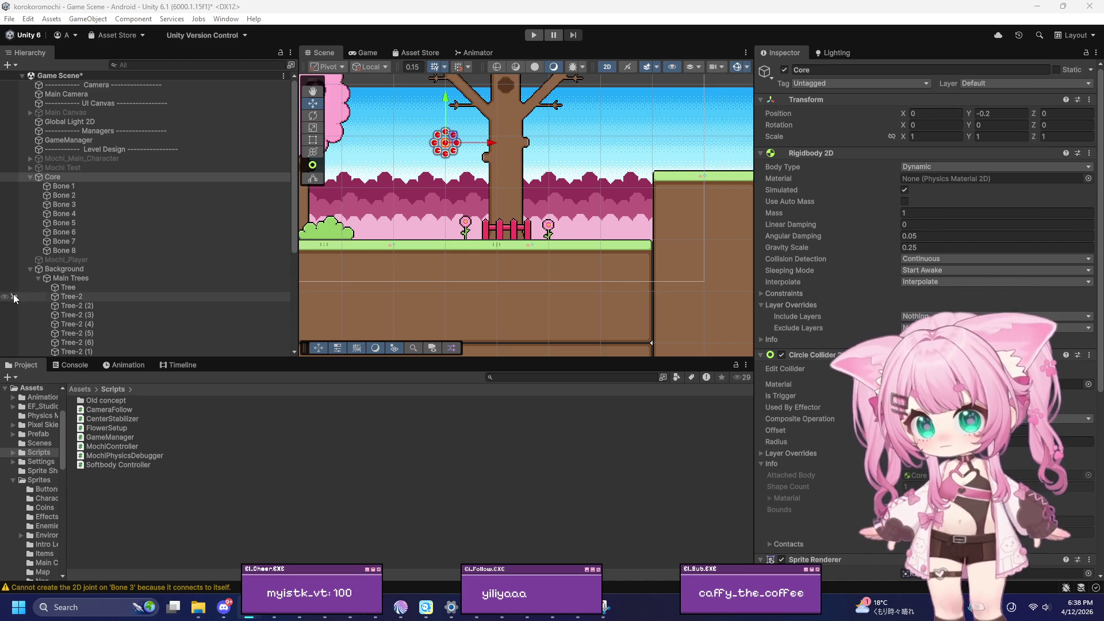
# Save MochiPhysicsDebugger.cs with moveForce 3, rollTorque 3, maxSpeed 3, damping 2, then minimize Visual Studio
pyautogui.click(582, 617)
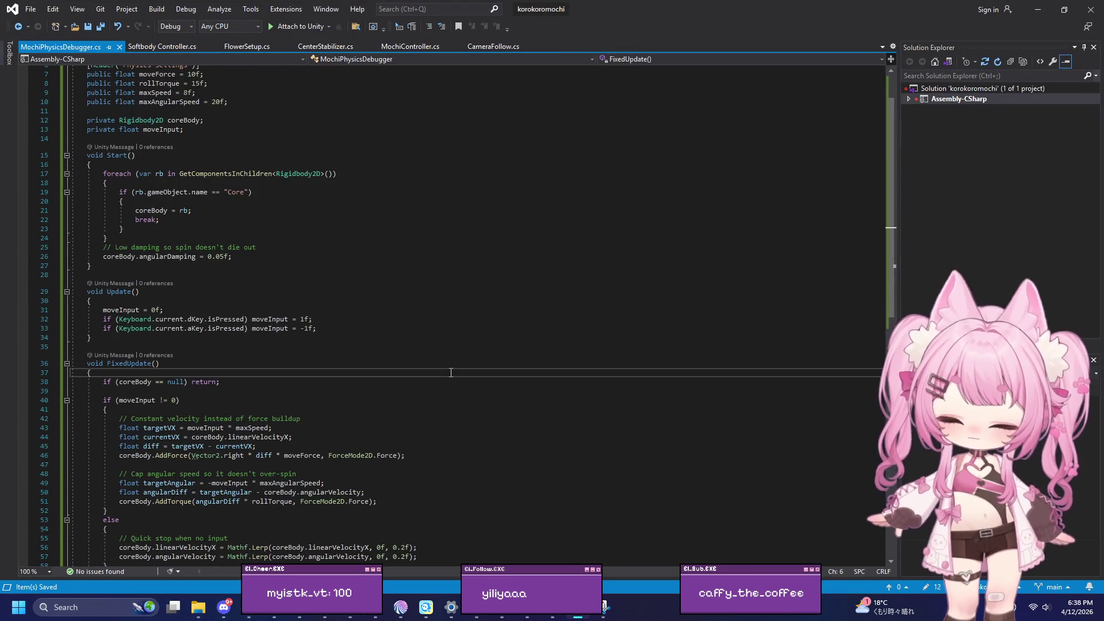
pyautogui.hotkey('ctrl', 'z')
pyautogui.click(31, 9)
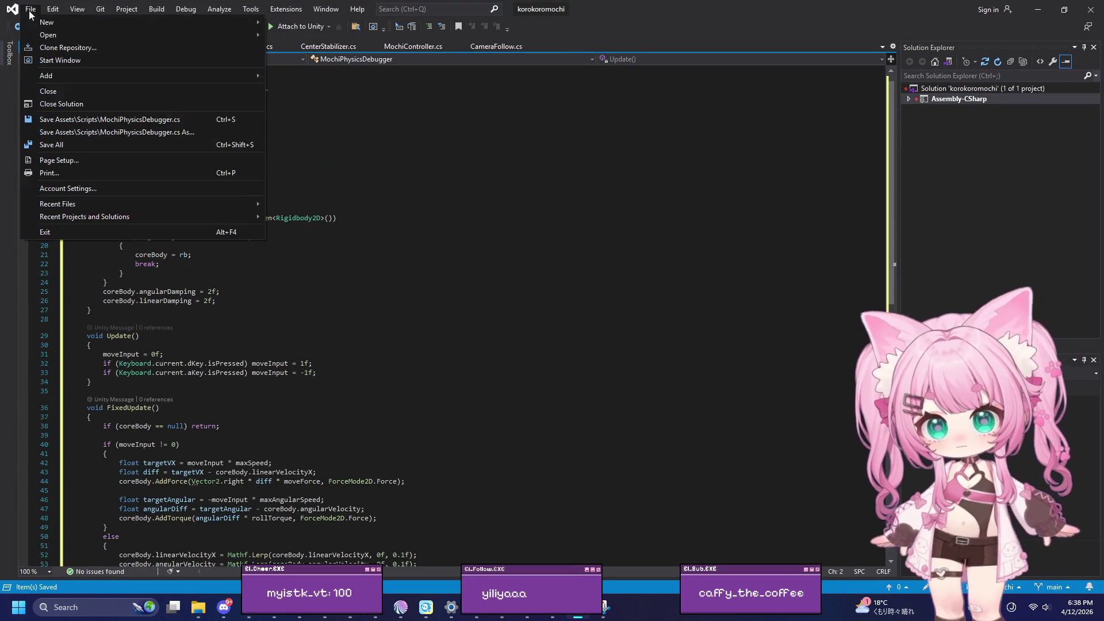
pyautogui.press('Escape')
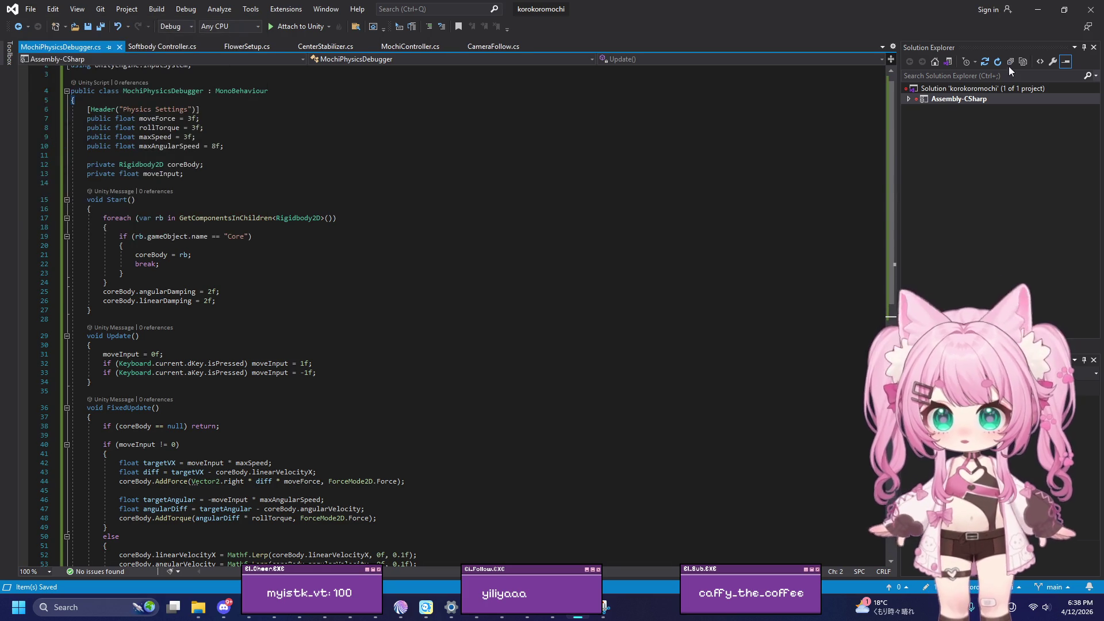
pyautogui.click(1040, 8)
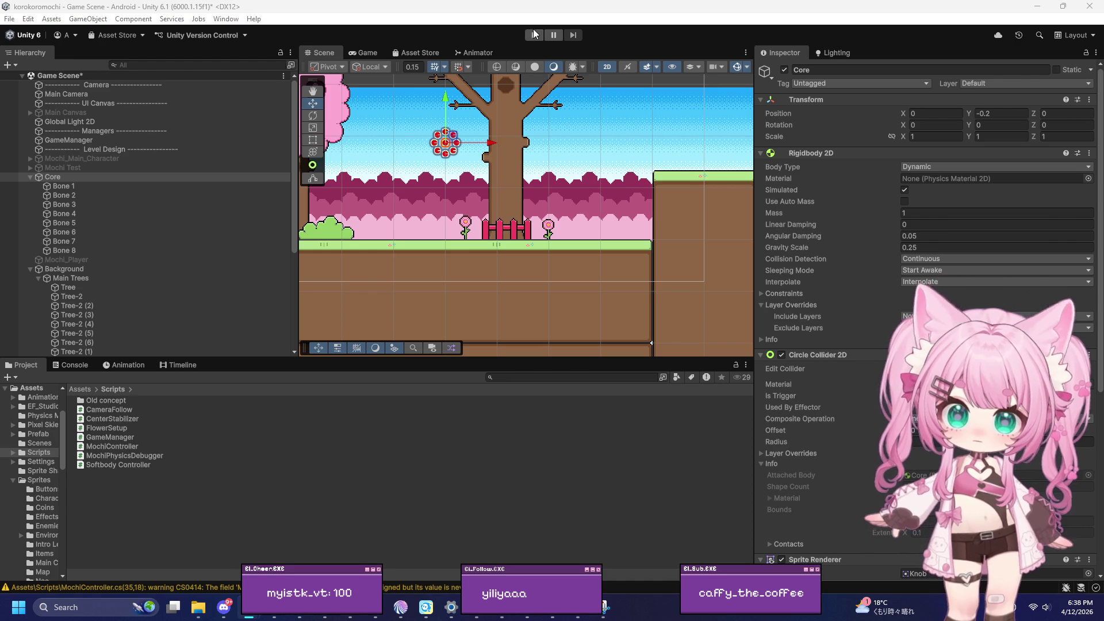
# Play-test the red mochi ring with Core damping 2, rolling it right and left, then stop
pyautogui.click(533, 35)
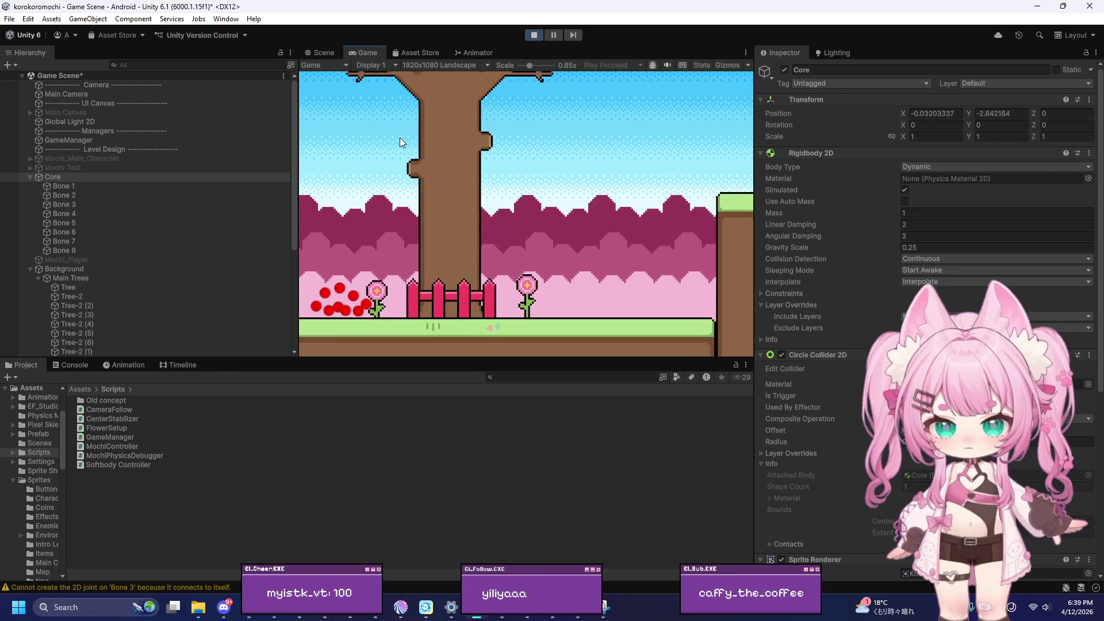
pyautogui.press('Right')
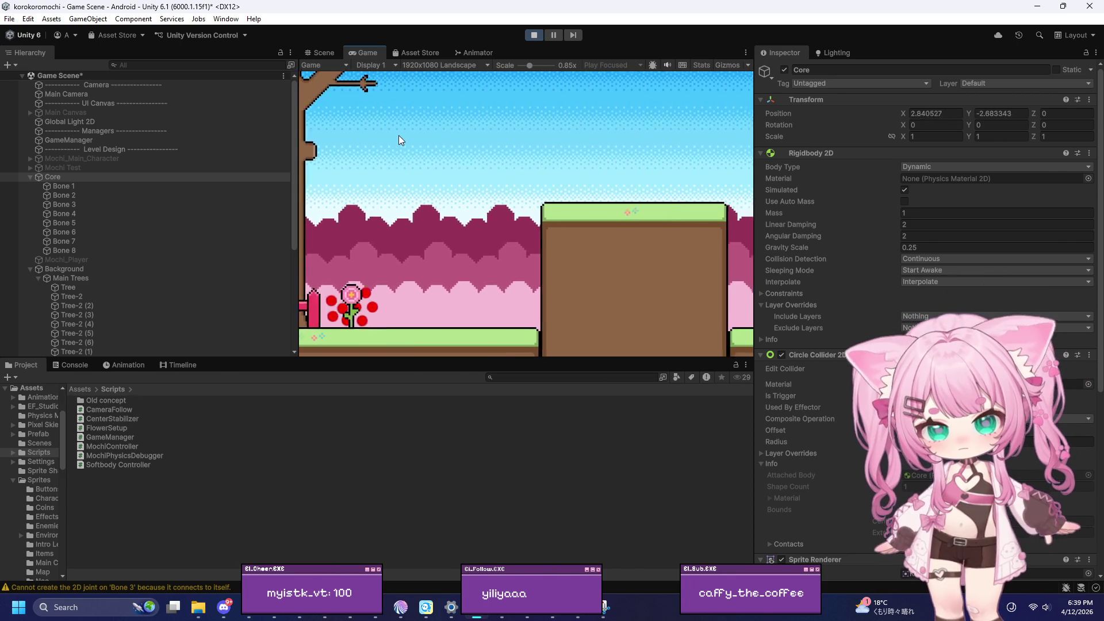
pyautogui.press('Left')
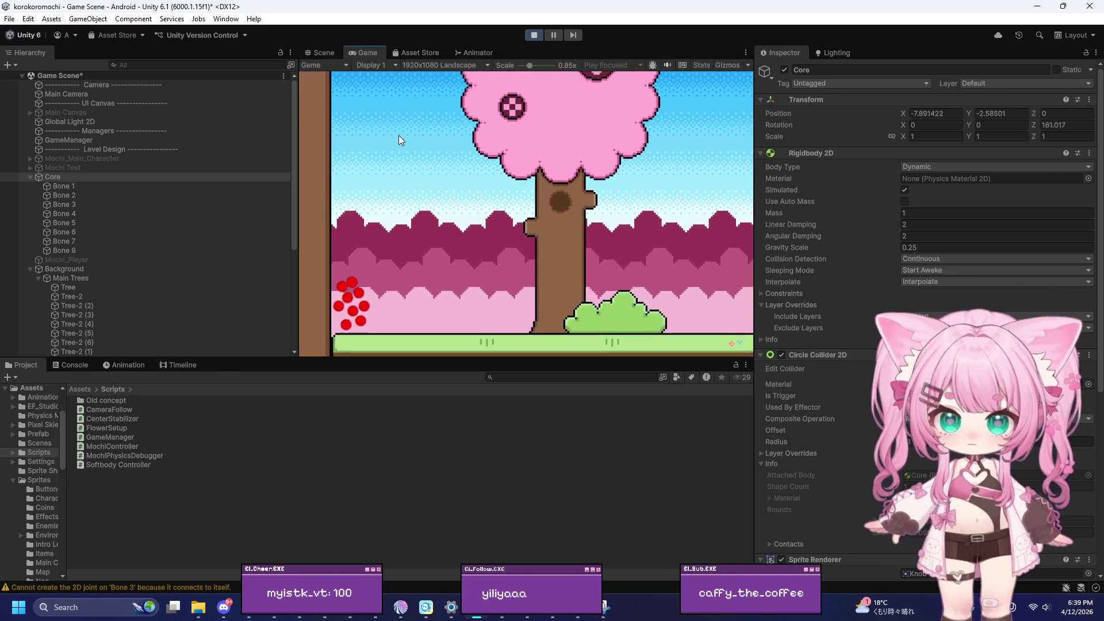
pyautogui.press('Right')
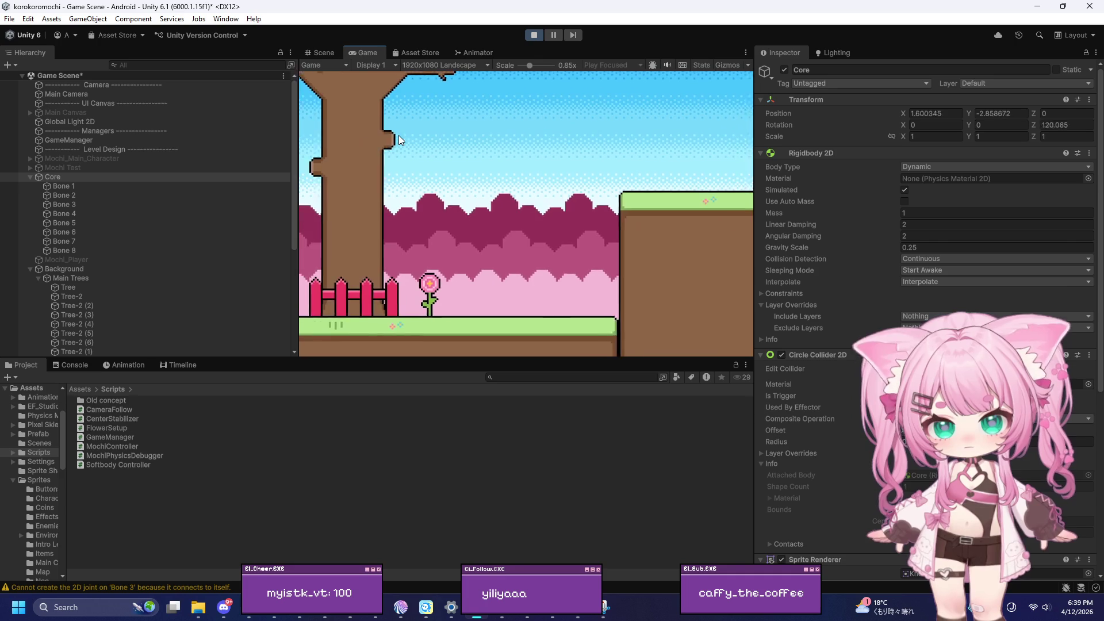
pyautogui.press('Left')
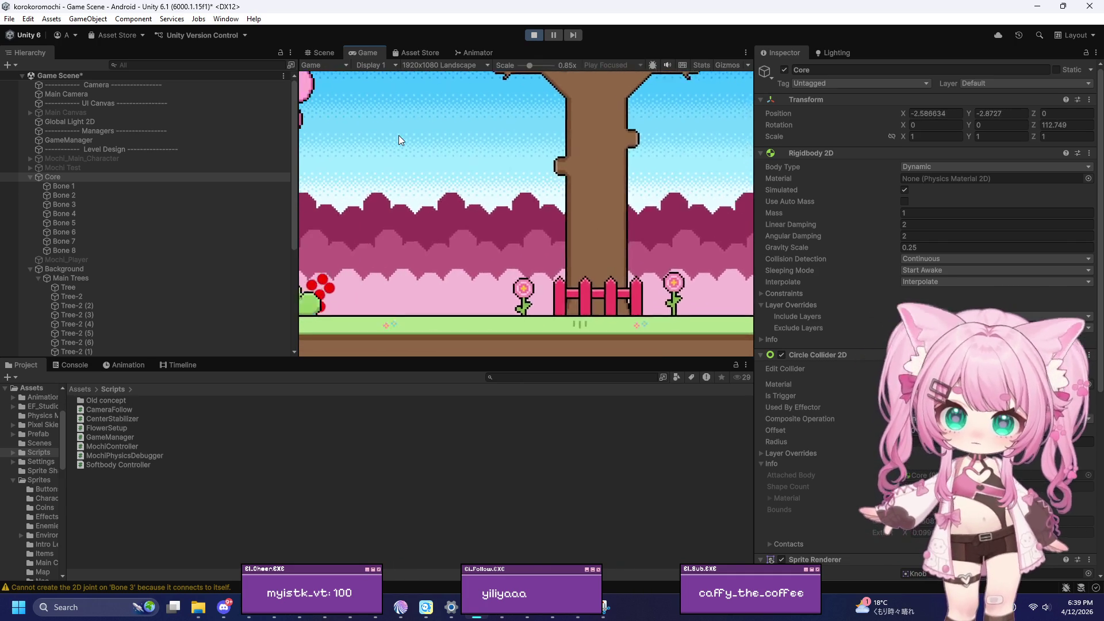
pyautogui.press('Right')
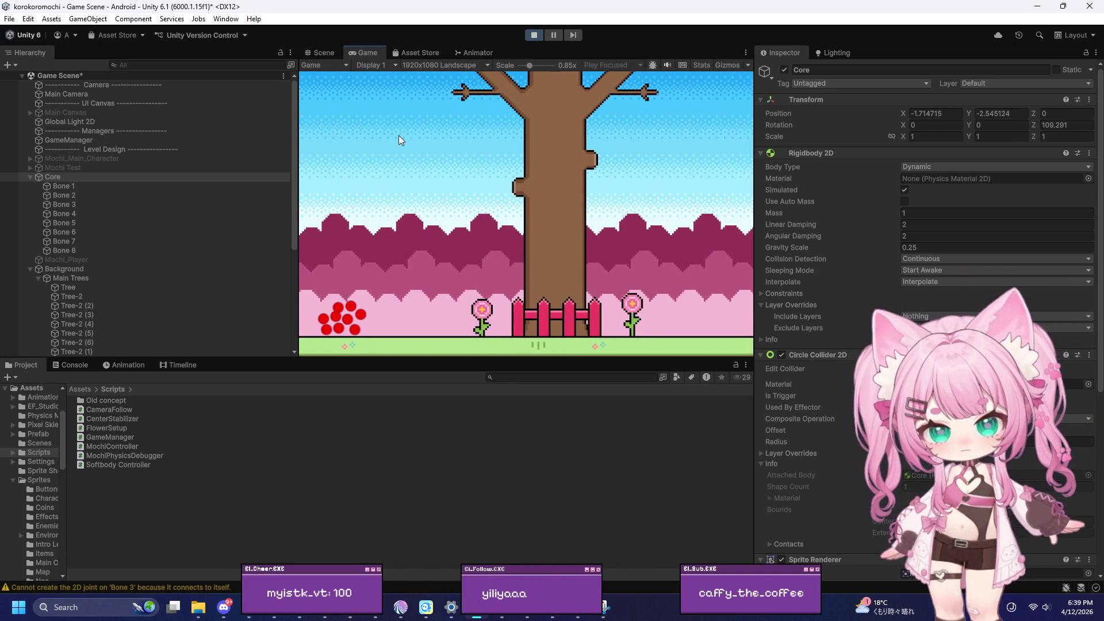
pyautogui.press('Right')
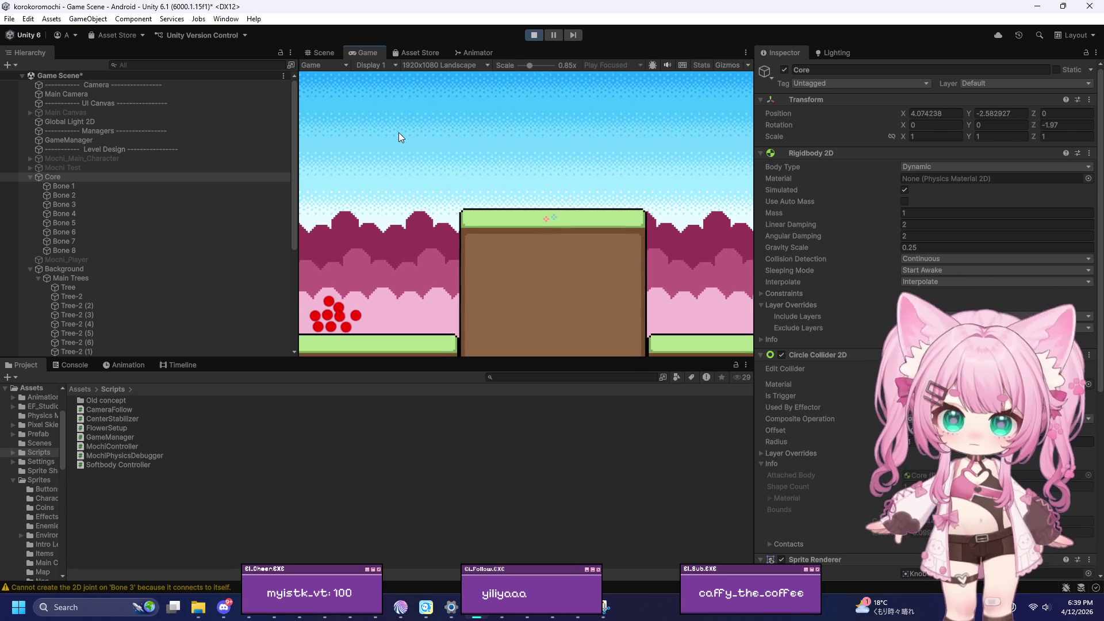
pyautogui.press('r')
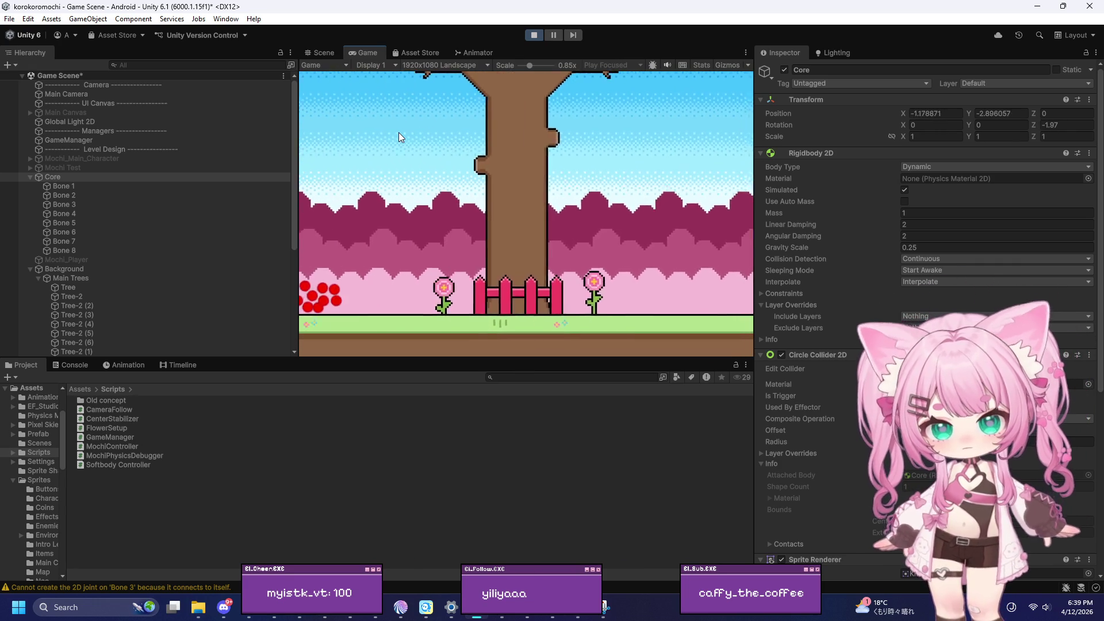
pyautogui.click(534, 35)
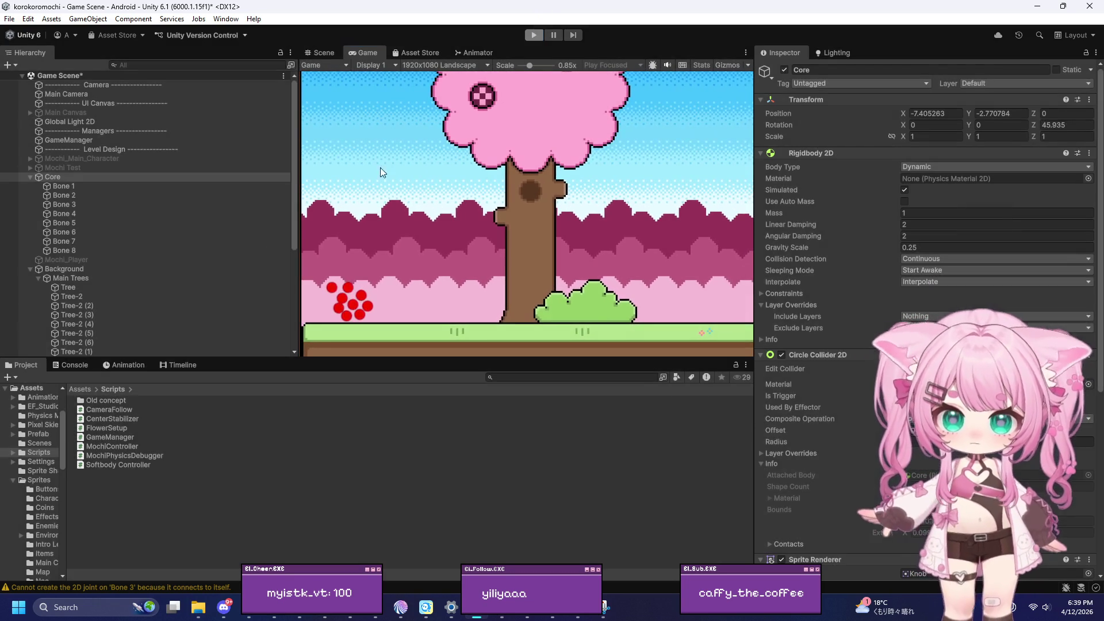
# Set the Core object's Rigidbody 2D Mass to 5
pyautogui.click(86, 186)
pyautogui.keyDown('shift'); pyautogui.click(77, 251); pyautogui.keyUp('shift')
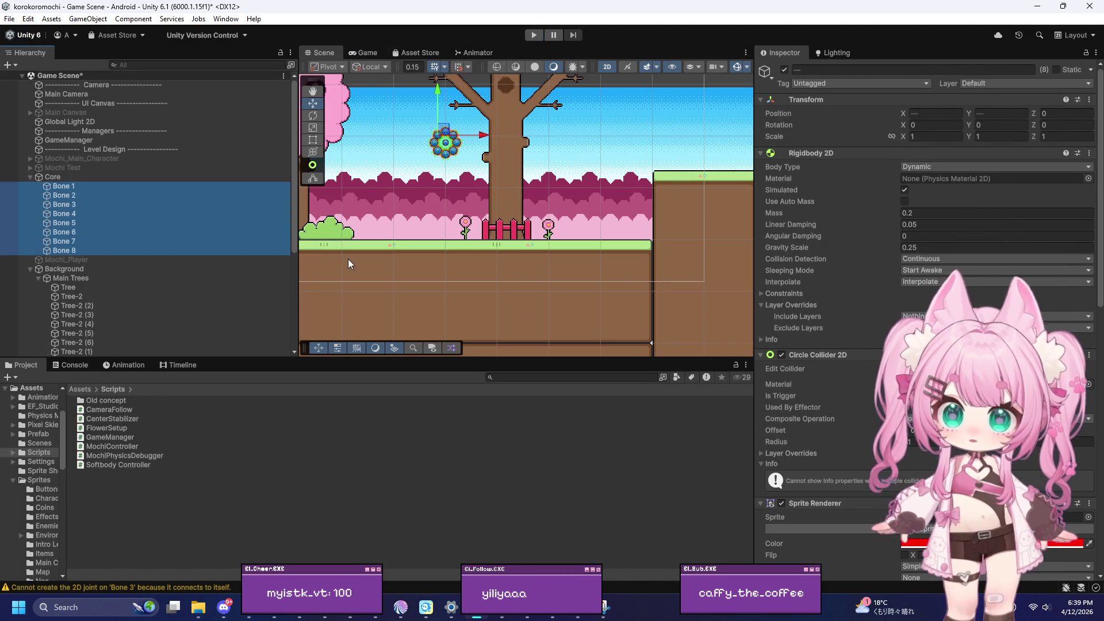
pyautogui.scroll(-3, 828, 267)
pyautogui.scroll(3, 832, 260)
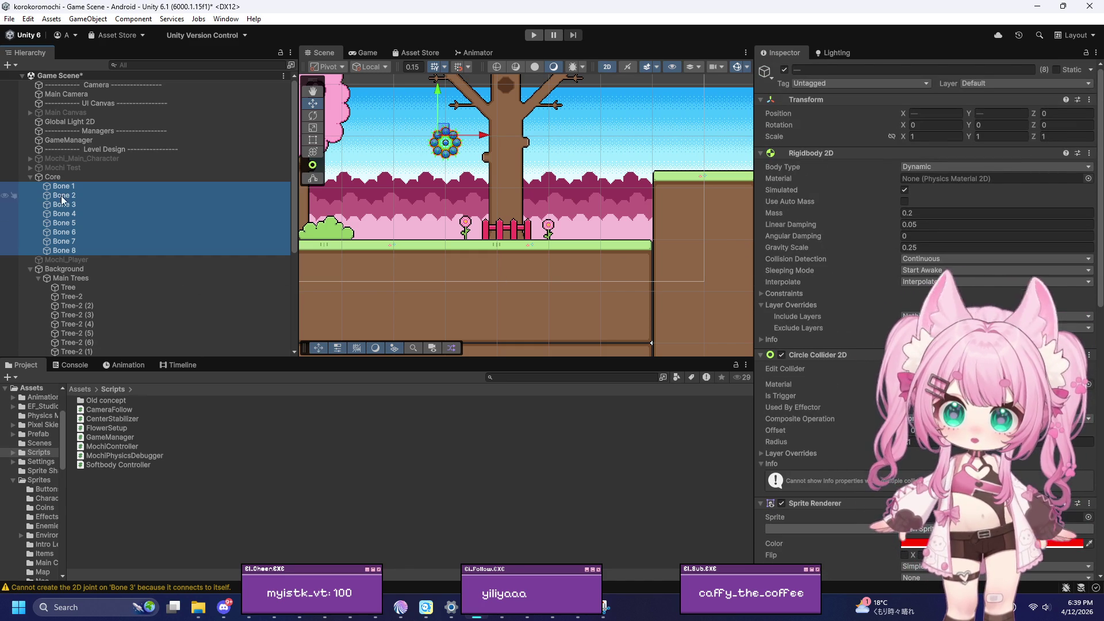
pyautogui.click(65, 178)
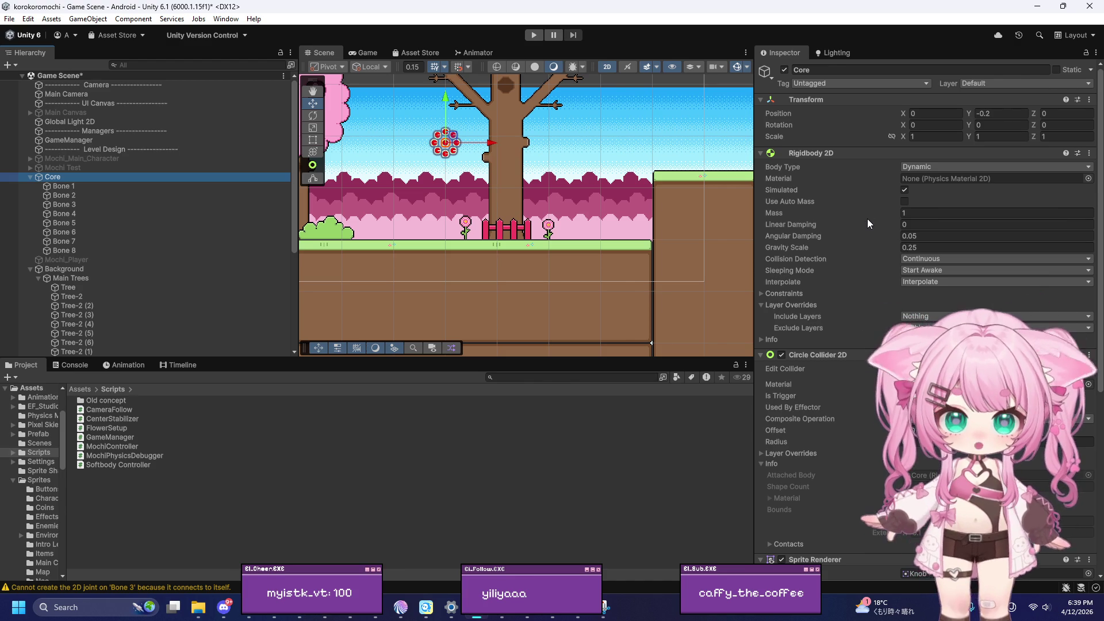
pyautogui.click(936, 213)
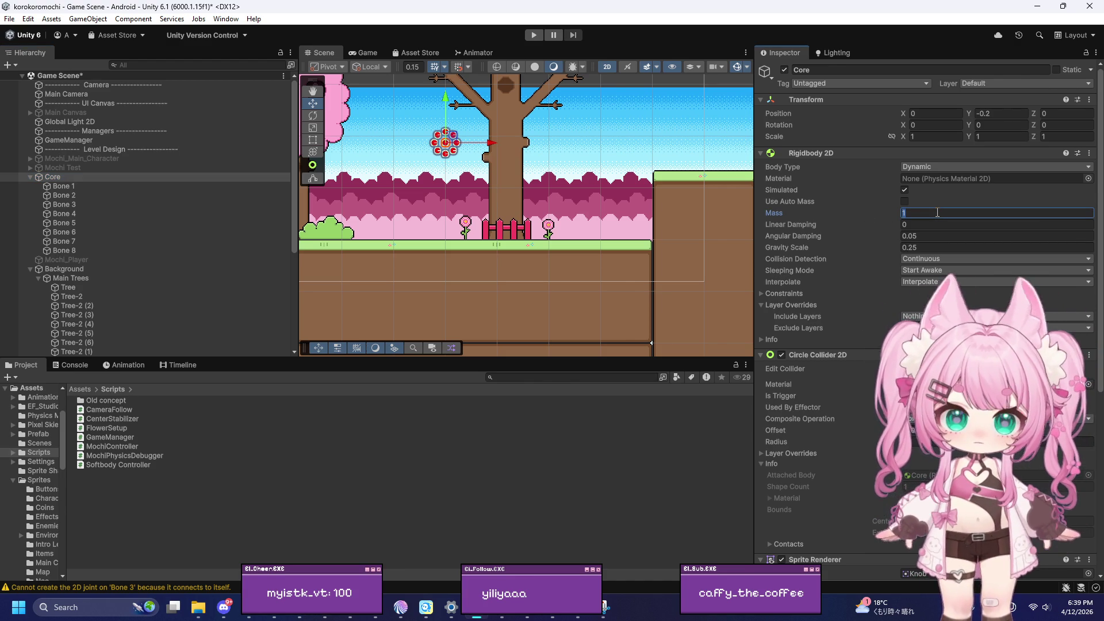
pyautogui.write('5')
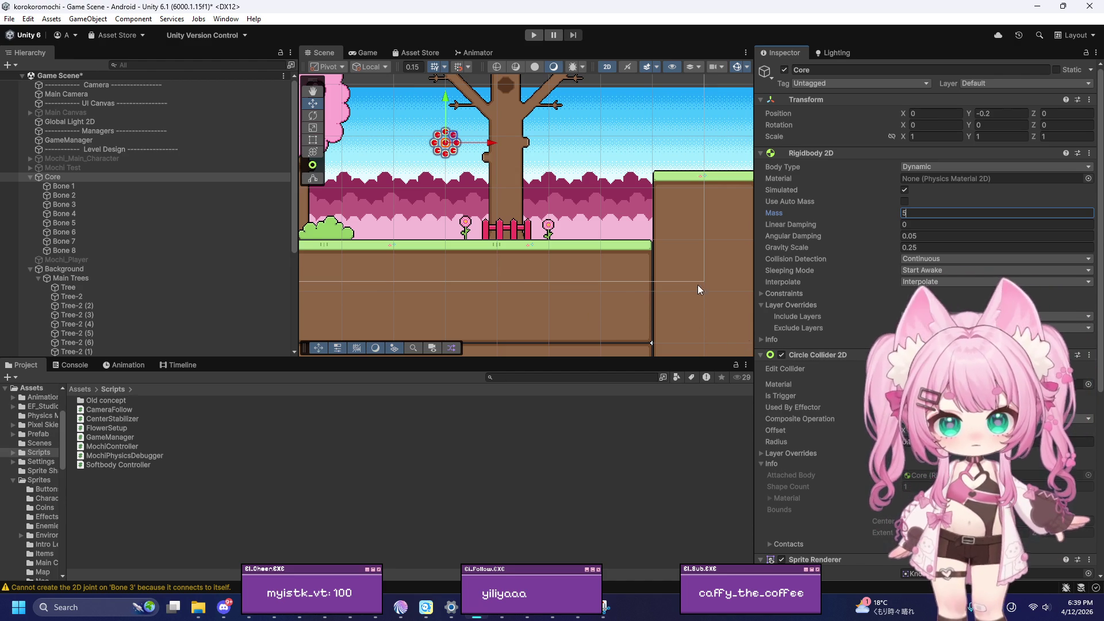
# Give Bone 1–8's Spring Joint 2D Damping Ratio 0.8 and Frequency 5, then start Play
pyautogui.click(102, 187)
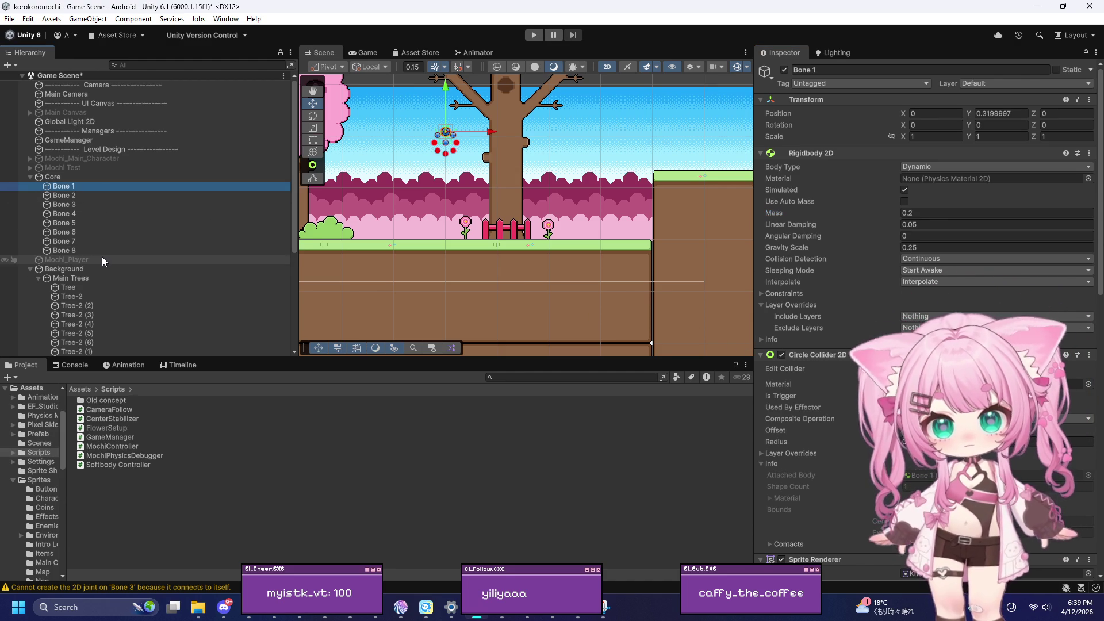
pyautogui.keyDown('shift'); pyautogui.click(115, 251); pyautogui.keyUp('shift')
pyautogui.scroll(-8, 858, 326)
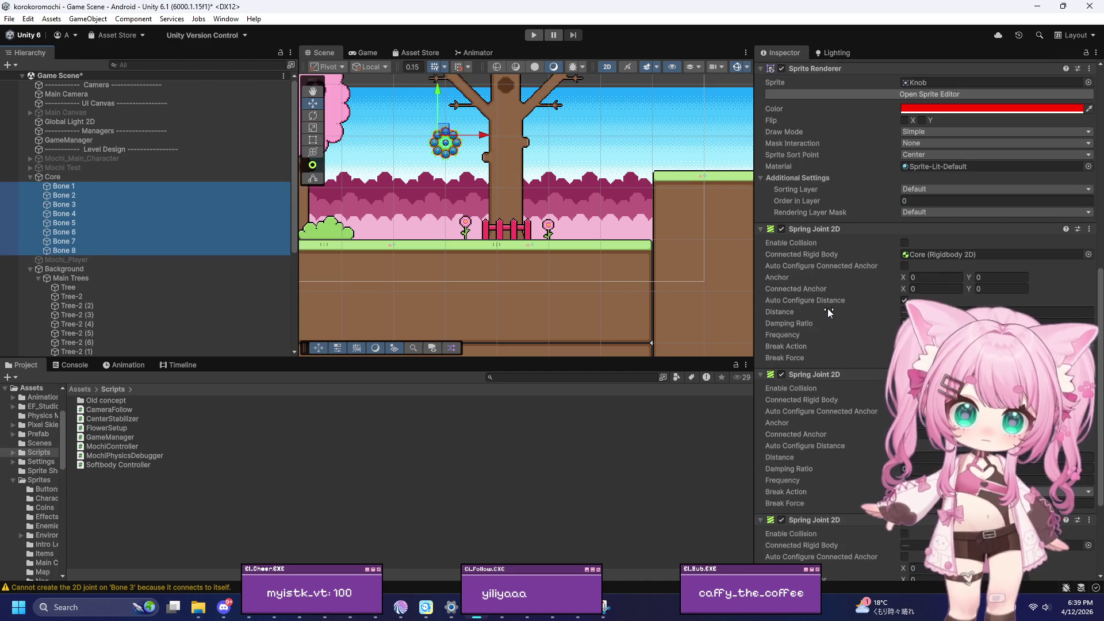
pyautogui.scroll(-1, 827, 307)
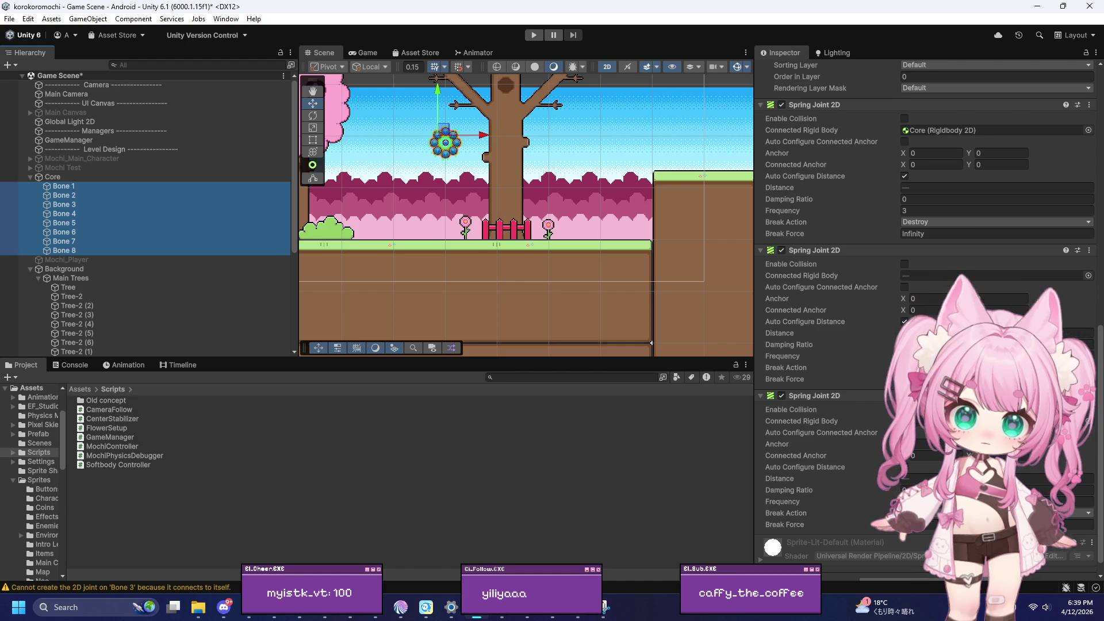
pyautogui.click(990, 356)
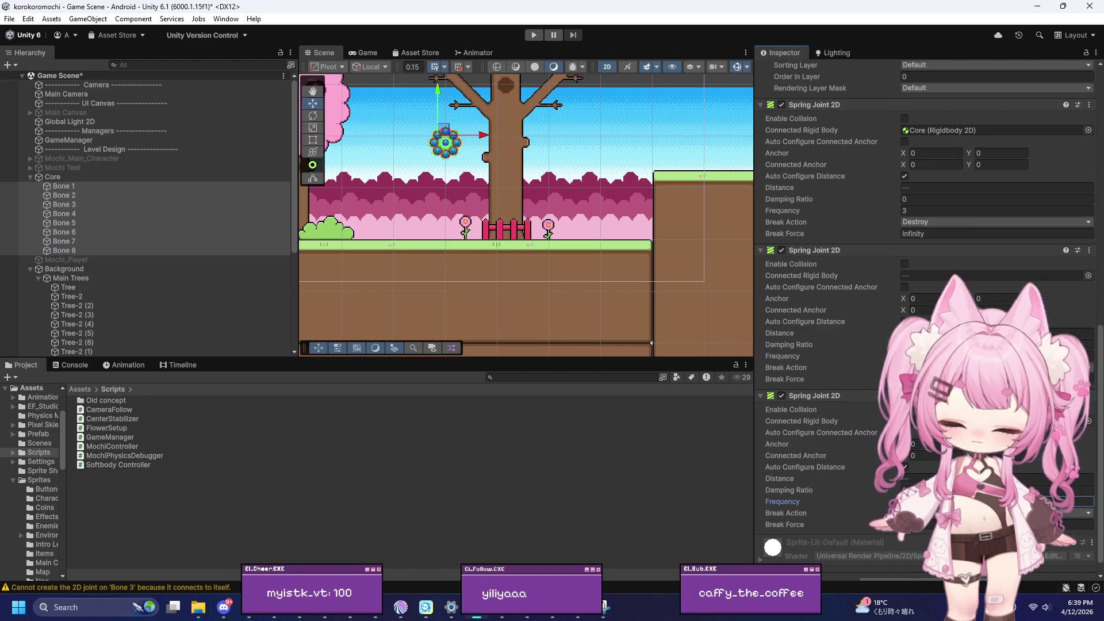
pyautogui.click(998, 490)
pyautogui.write('0.8')
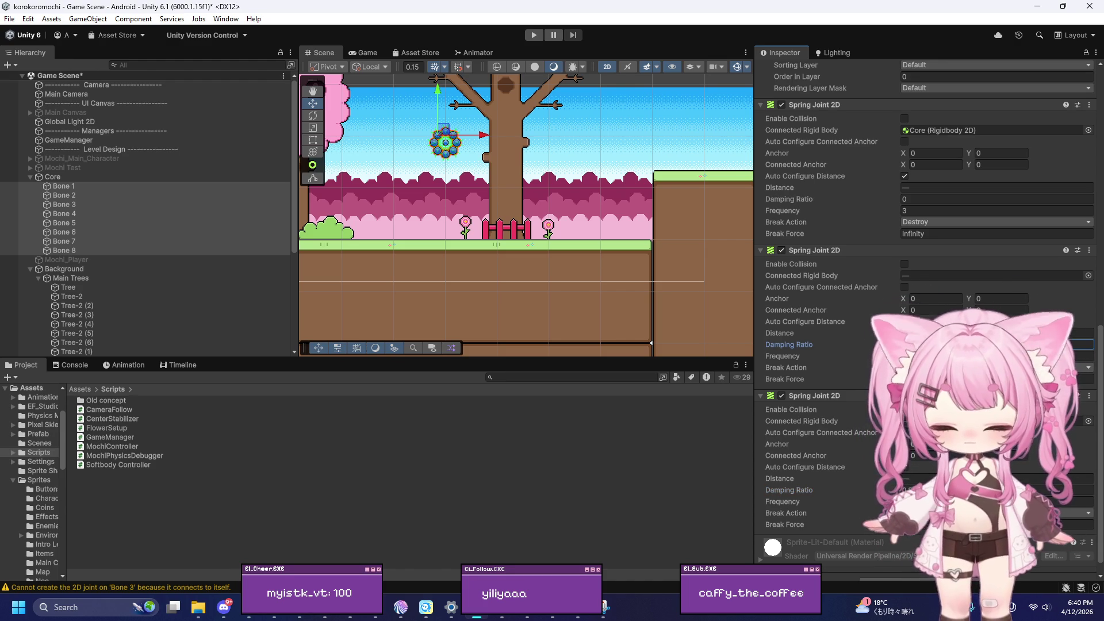
pyautogui.click(920, 212)
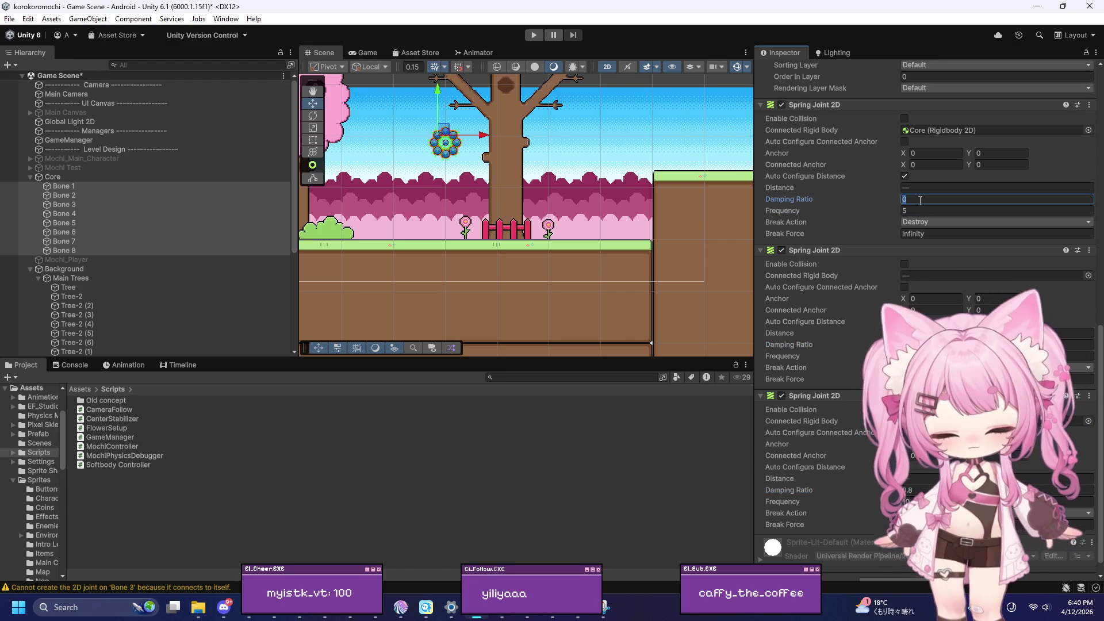
pyautogui.click(534, 34)
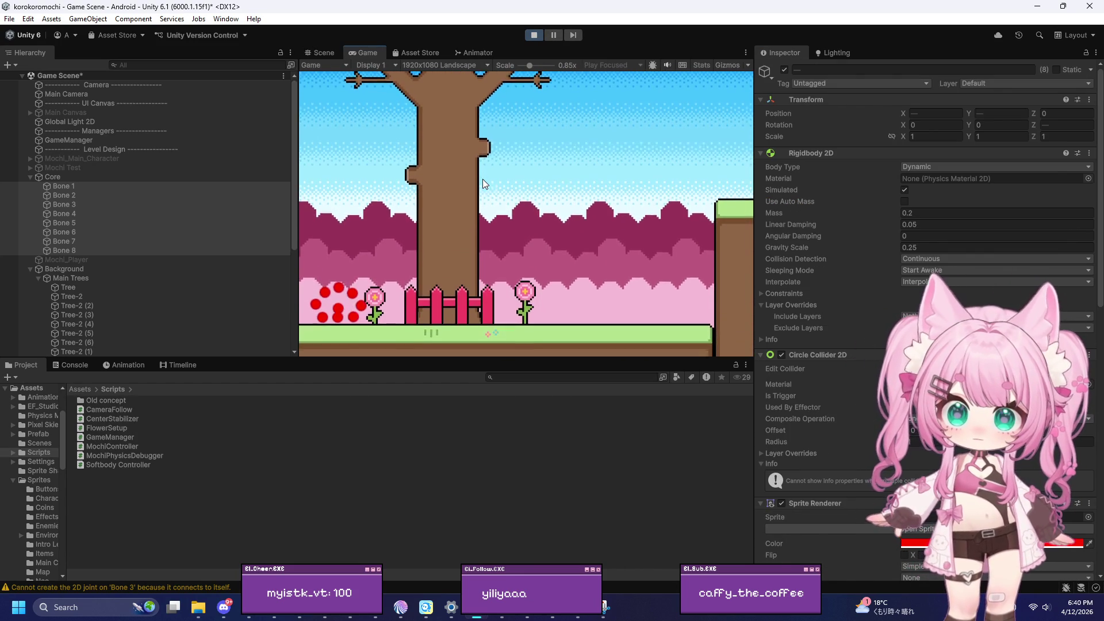
# Roll the mochi right and left with D and A to test the new springs, then stop Play
pyautogui.press('d')
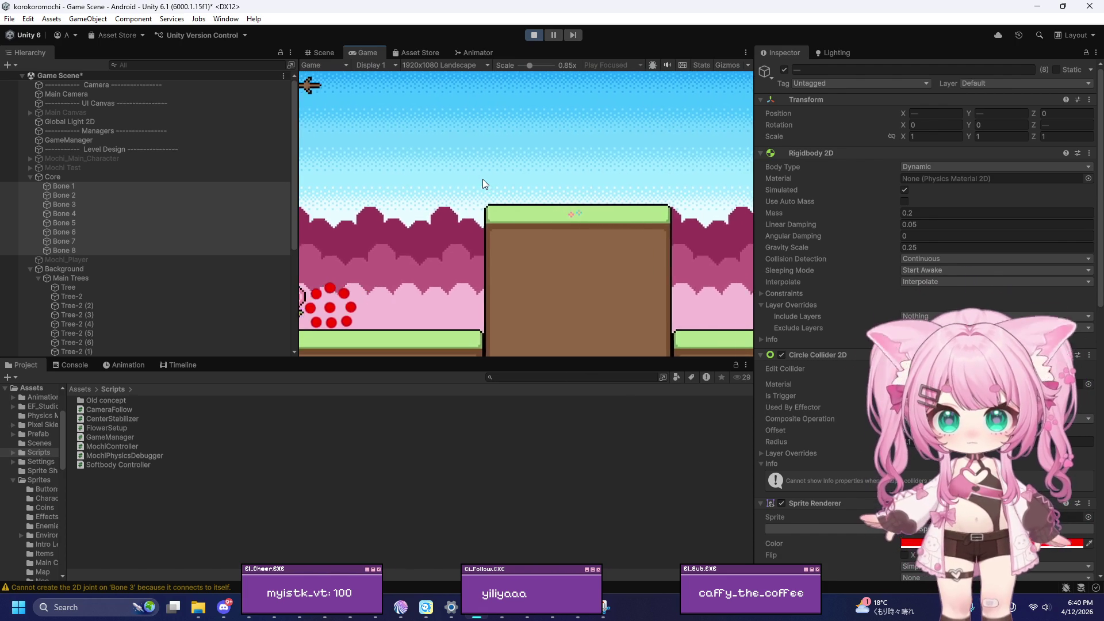
pyautogui.press('a')
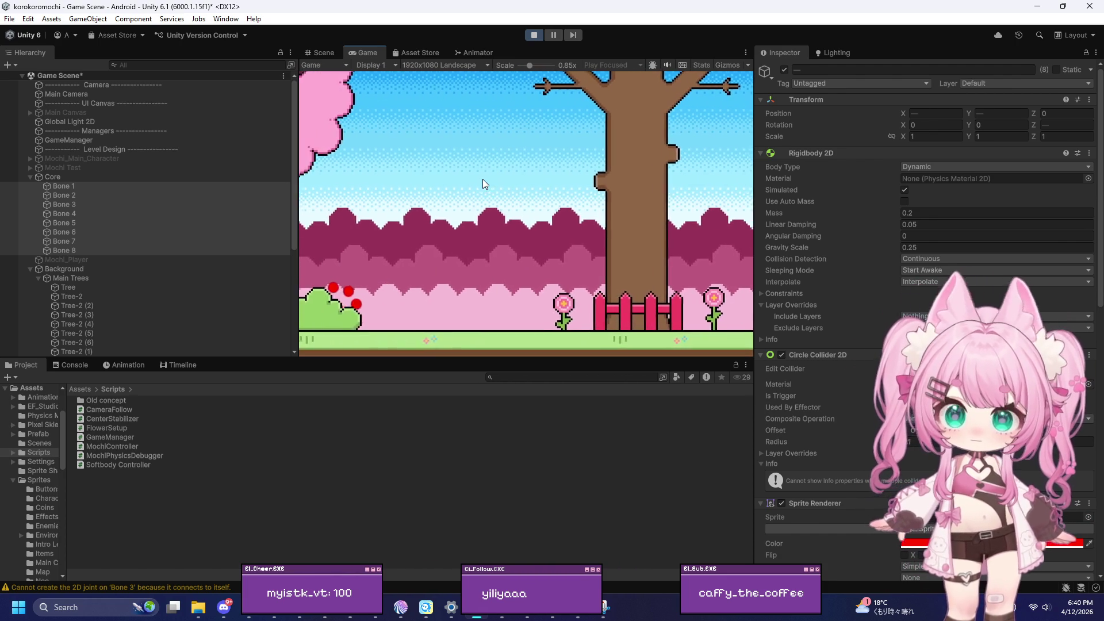
pyautogui.press('d')
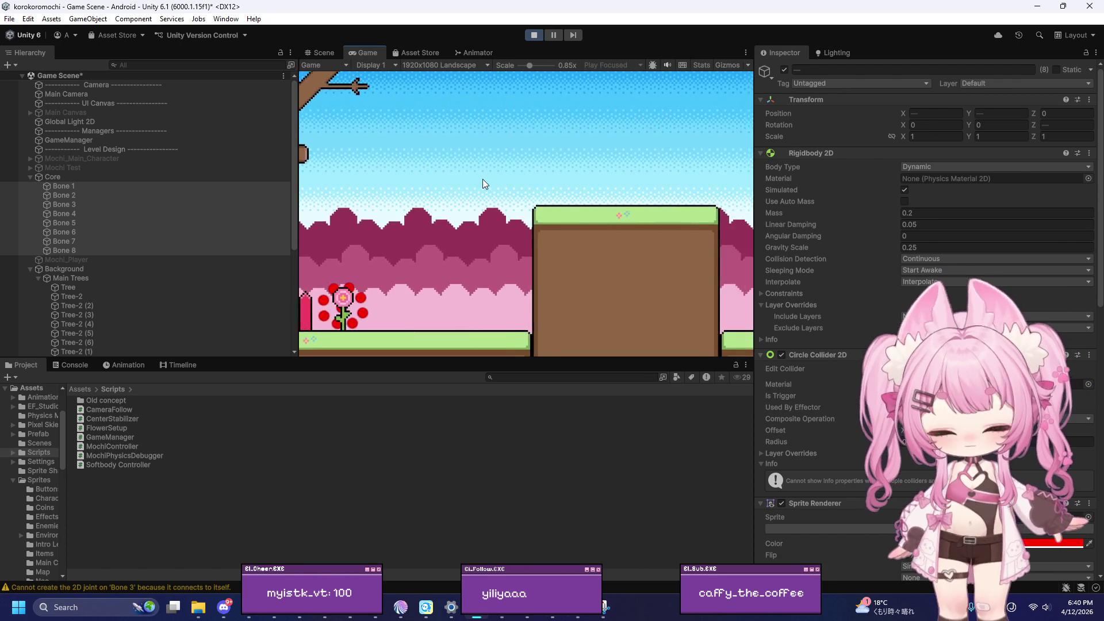
pyautogui.press('a')
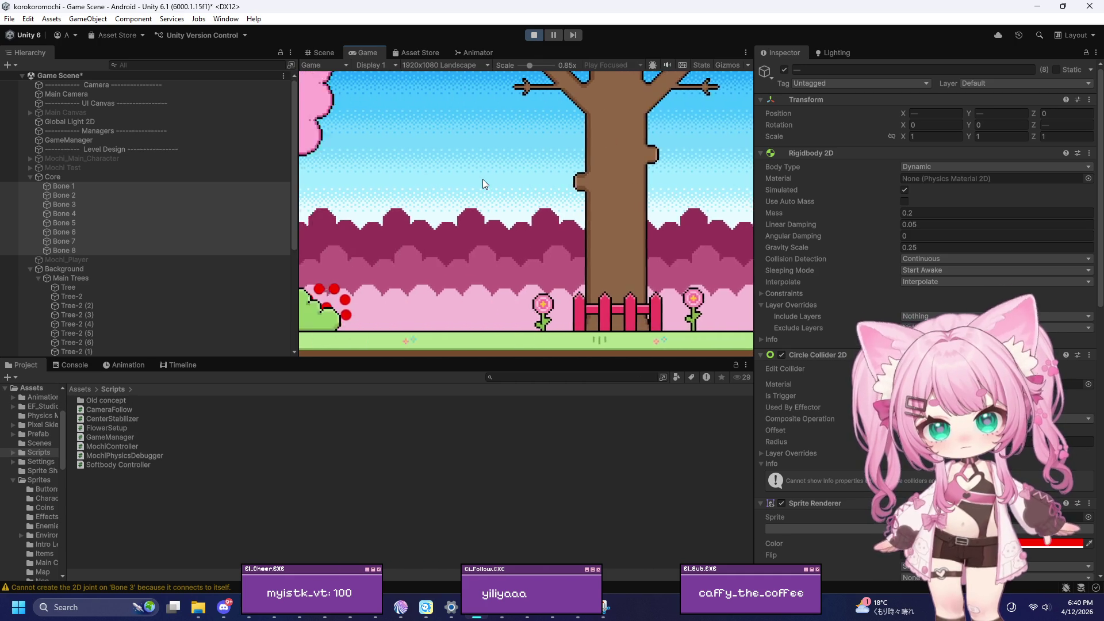
pyautogui.press('a')
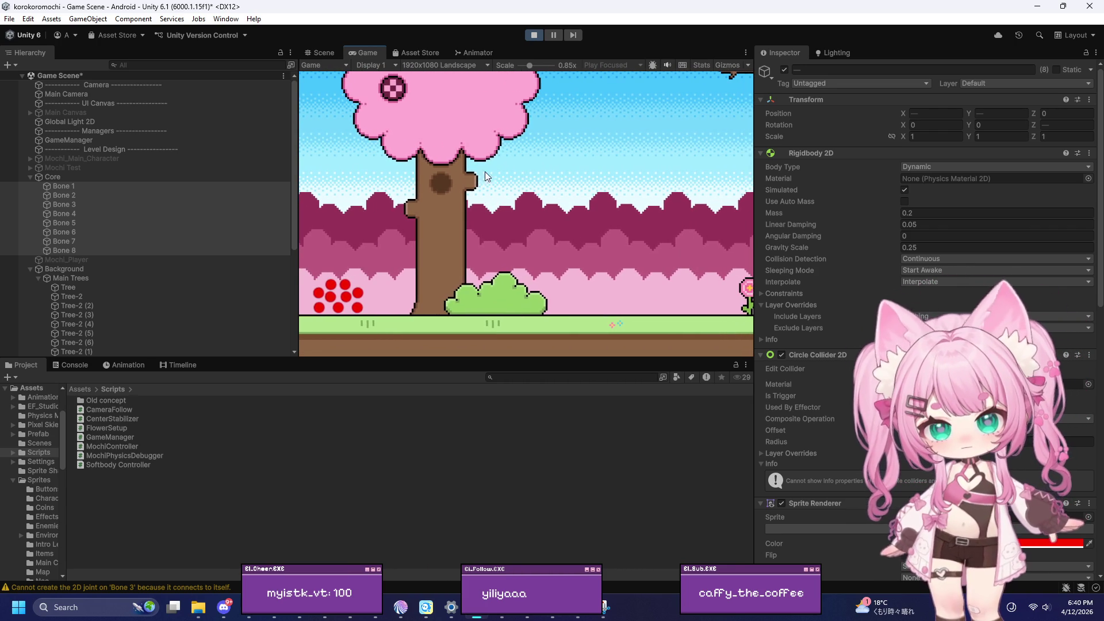
pyautogui.click(535, 35)
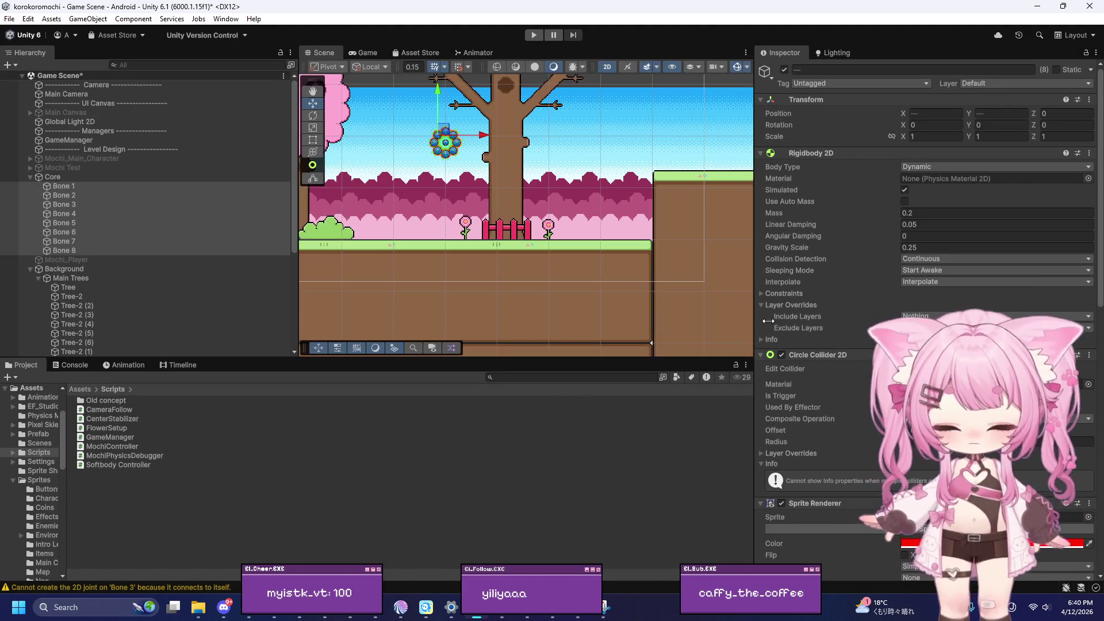
# Select the Core object in the Hierarchy
pyautogui.scroll(-5, 854, 274)
pyautogui.scroll(-12, 854, 273)
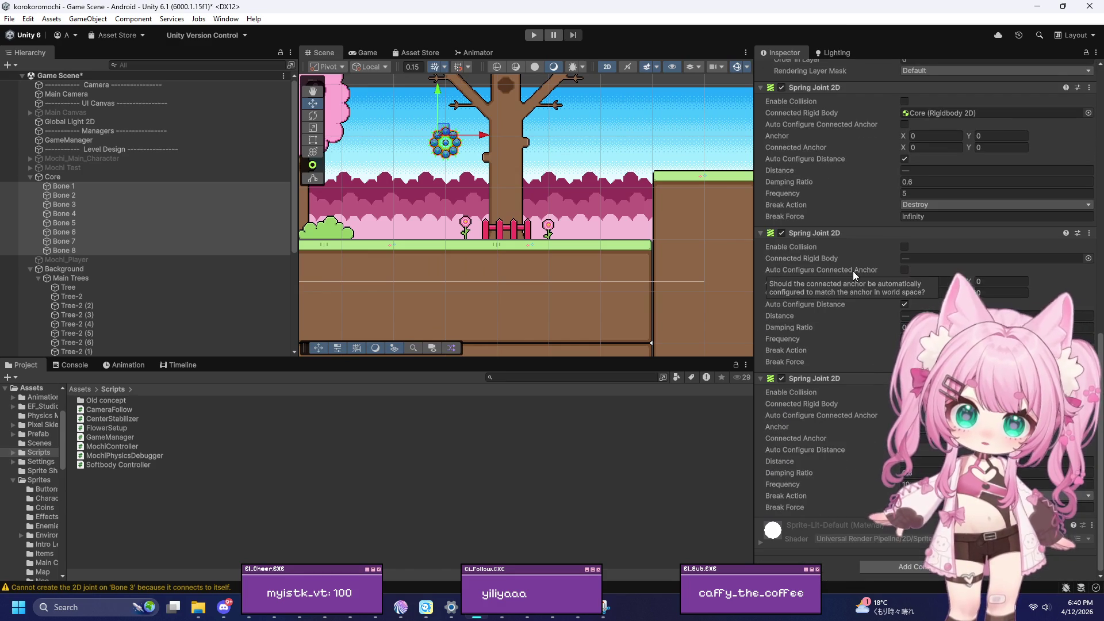
pyautogui.scroll(7, 803, 295)
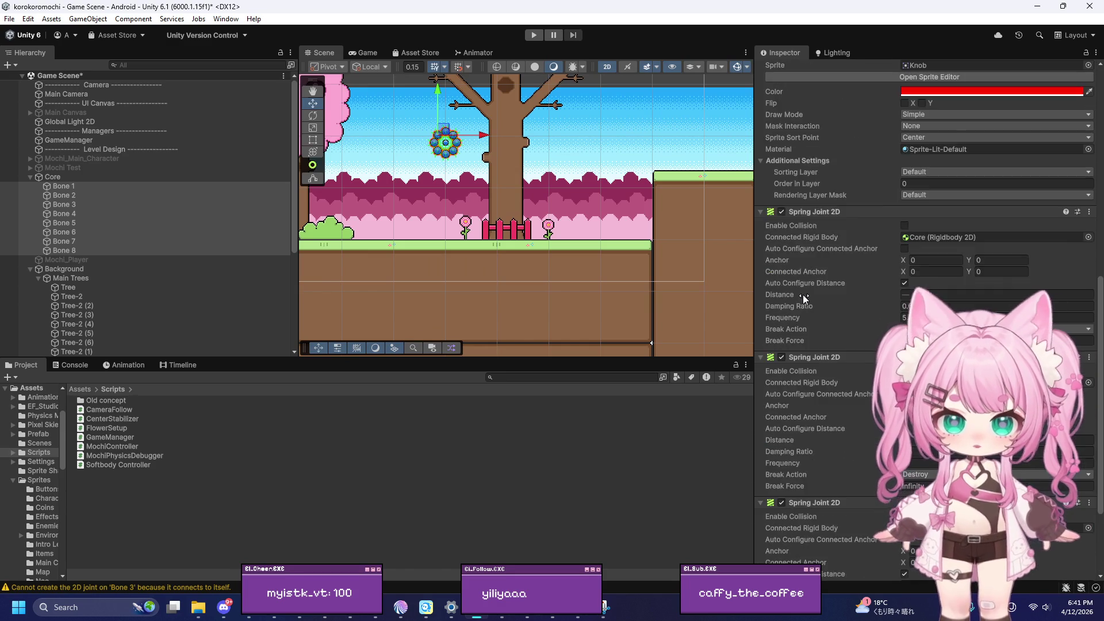
pyautogui.scroll(4, 803, 294)
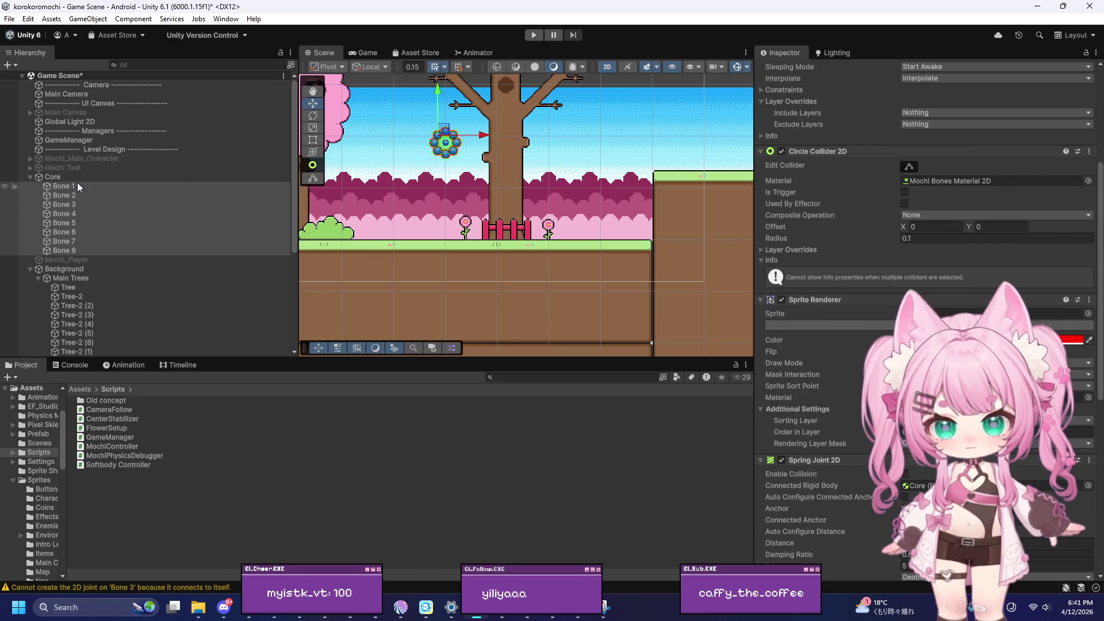
pyautogui.click(101, 177)
pyautogui.scroll(5, 883, 236)
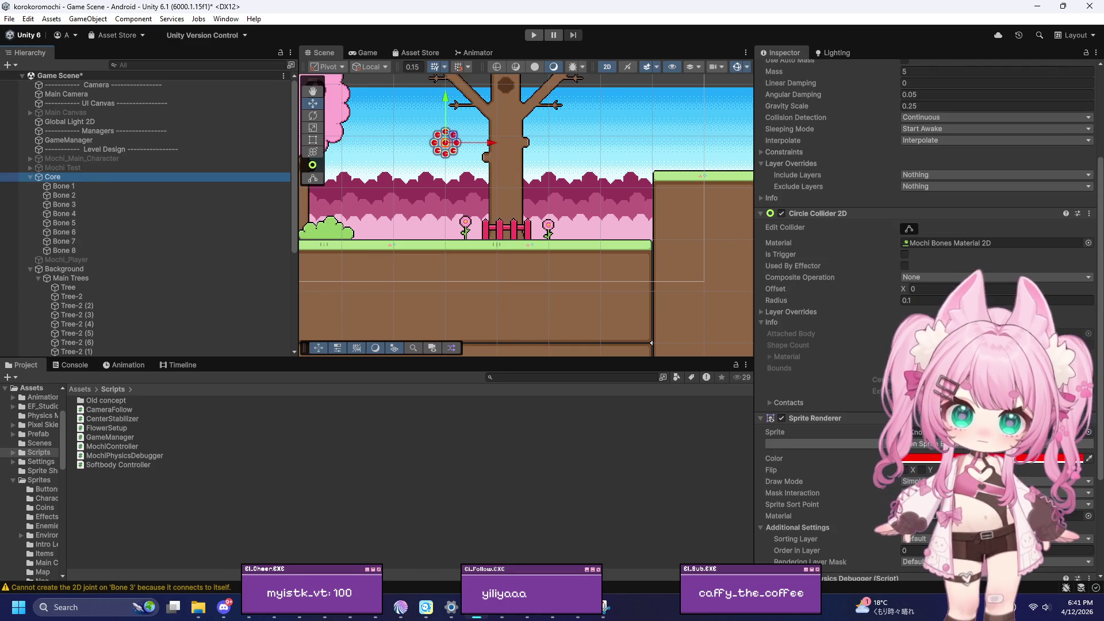
pyautogui.scroll(2, 904, 318)
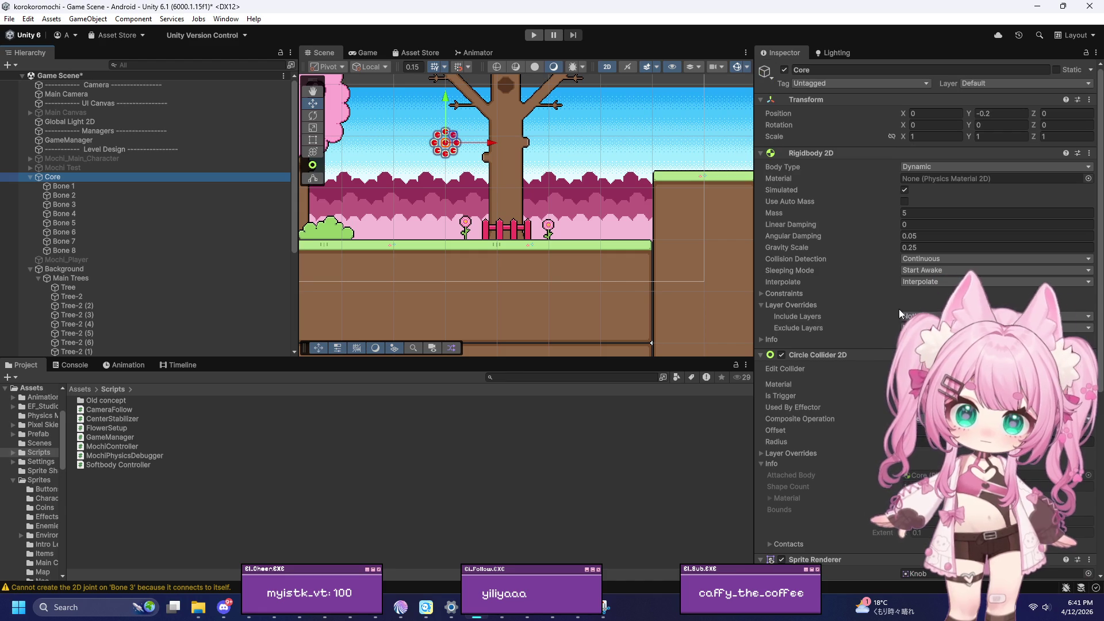
# Set Core's Rigidbody 2D Mass to 1 and Gravity Scale to 1, then start Play
pyautogui.click(916, 215)
pyautogui.write('10')
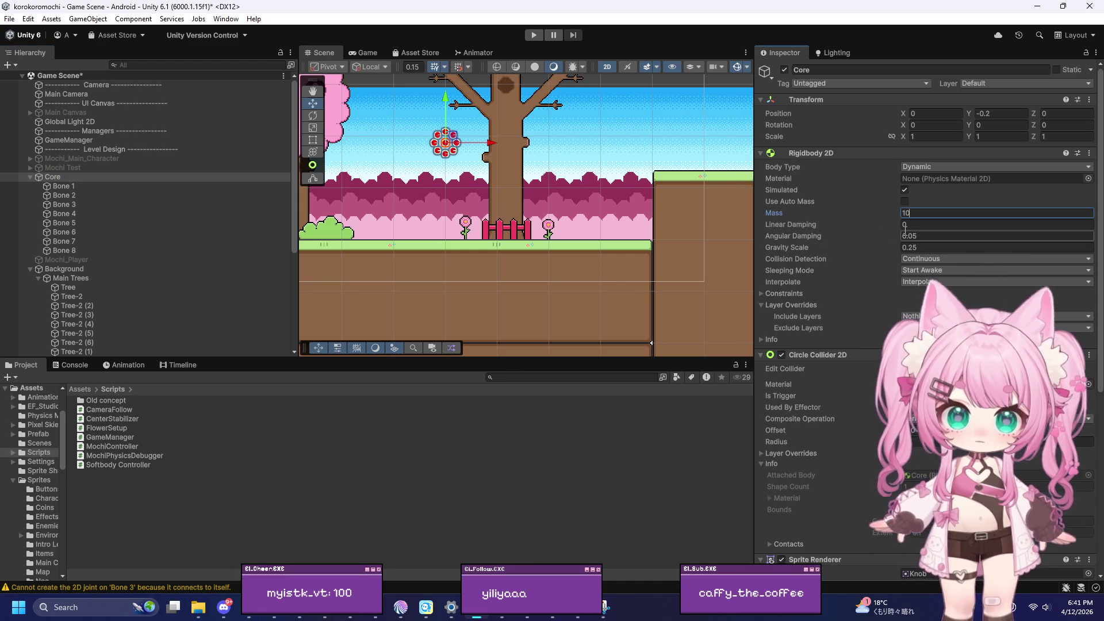
pyautogui.press('BackSpace')
pyautogui.press('BackSpace')
pyautogui.write('5')
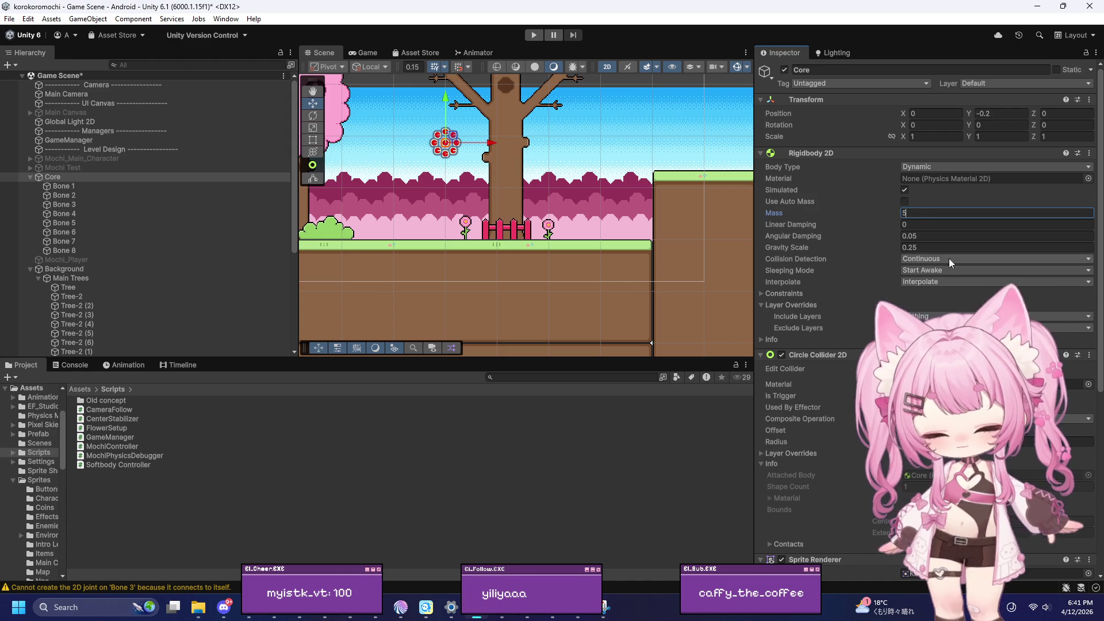
pyautogui.press('BackSpace')
pyautogui.write('1')
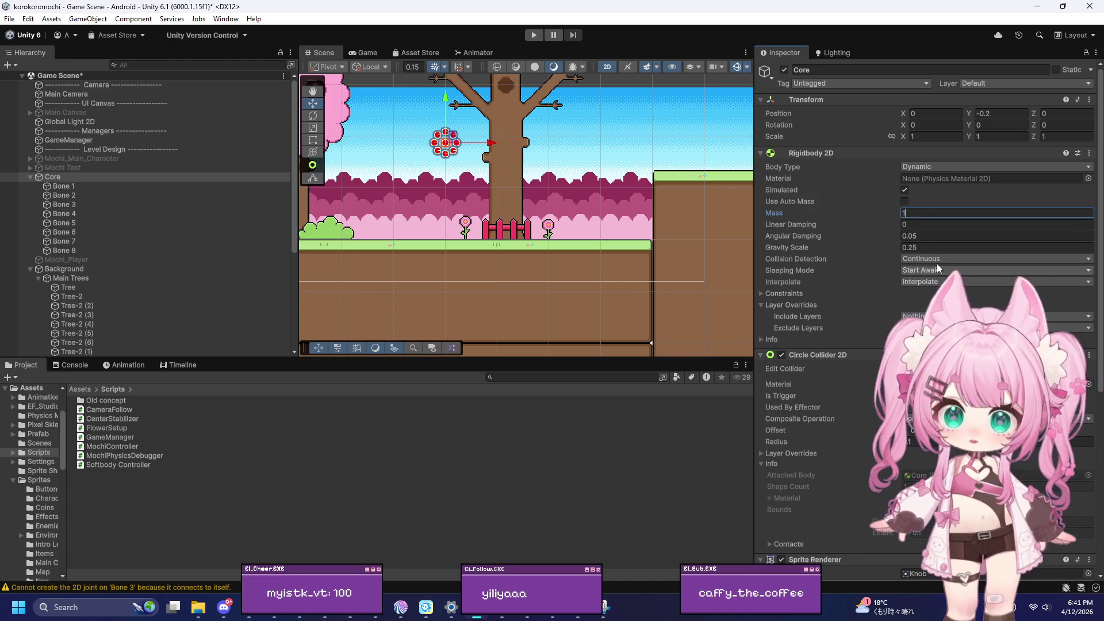
pyautogui.click(930, 248)
pyautogui.write('1')
pyautogui.click(535, 34)
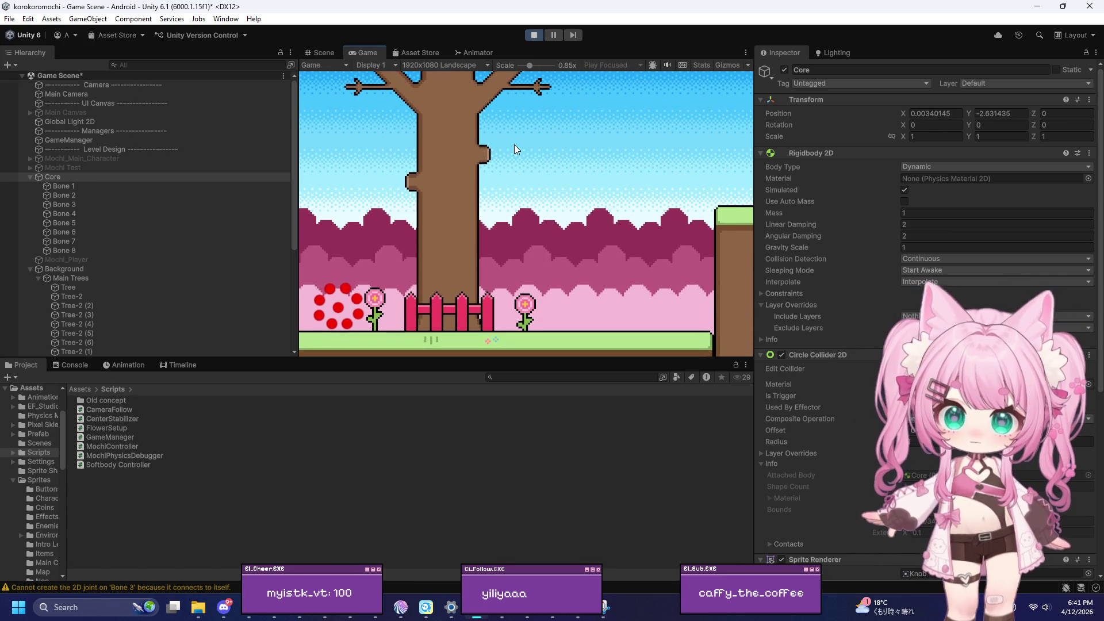
# Roll the red Mochi ring back and forth with D and A, then stop Play mode
pyautogui.press('d')
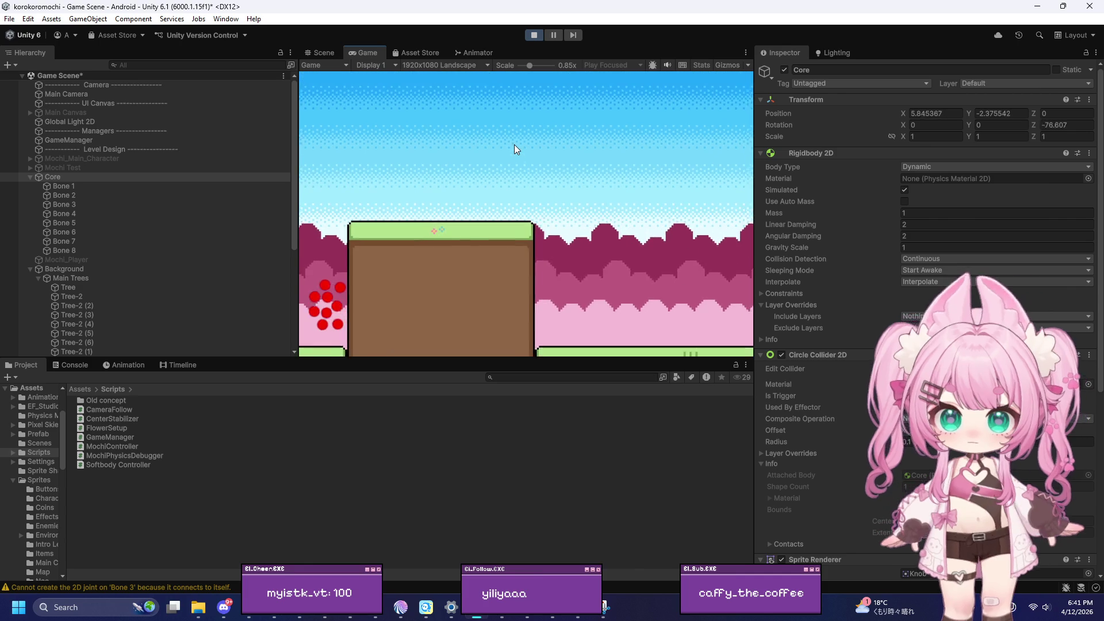
pyautogui.press('a')
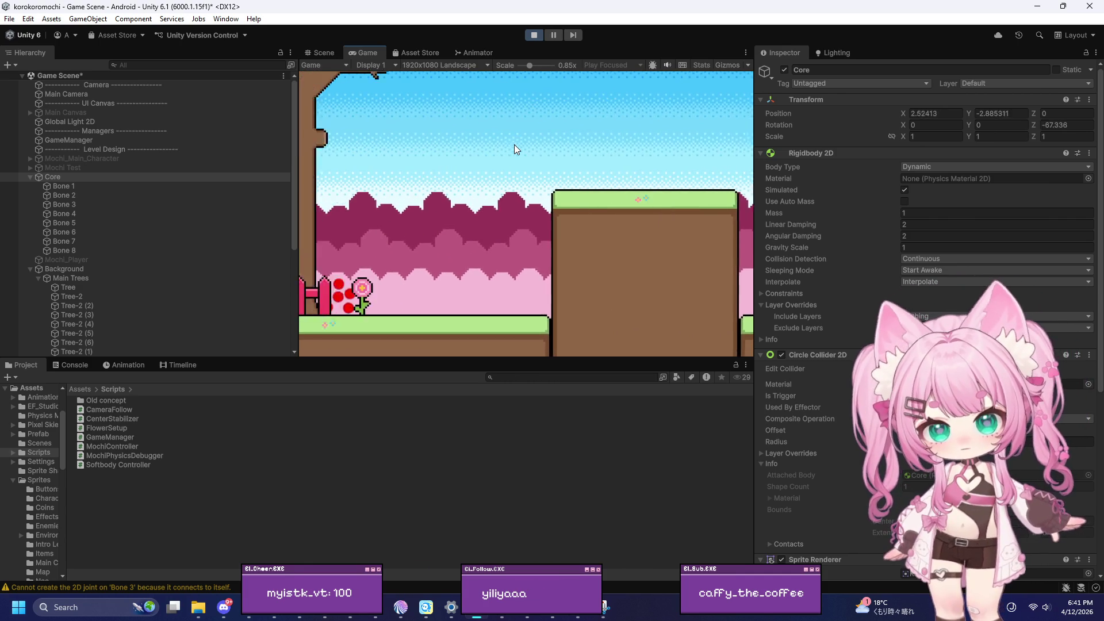
pyautogui.press('a')
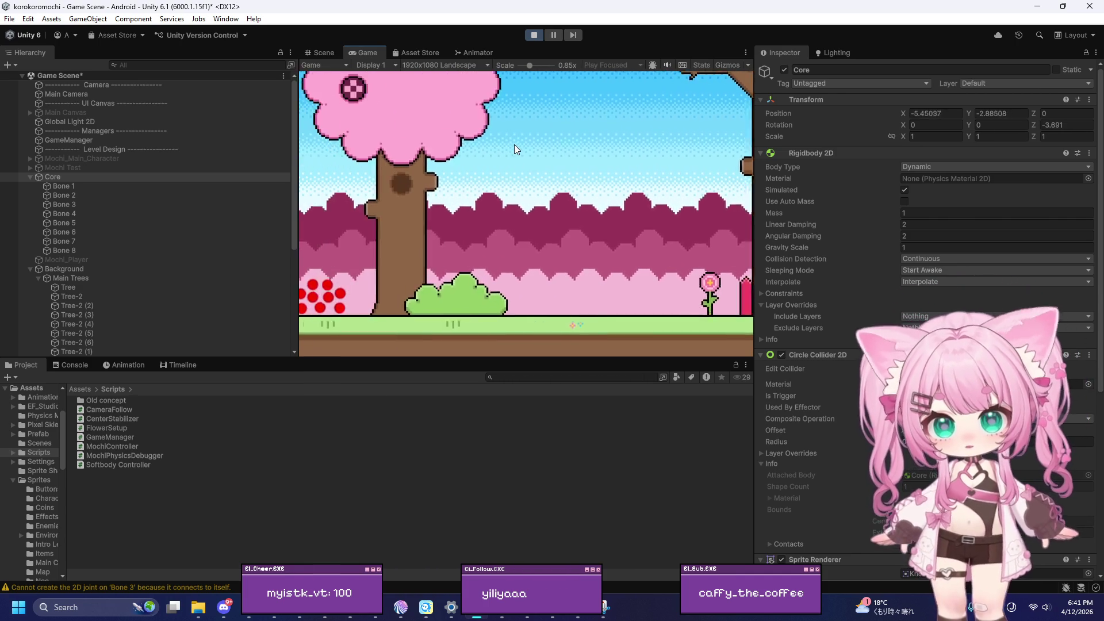
pyautogui.press('d')
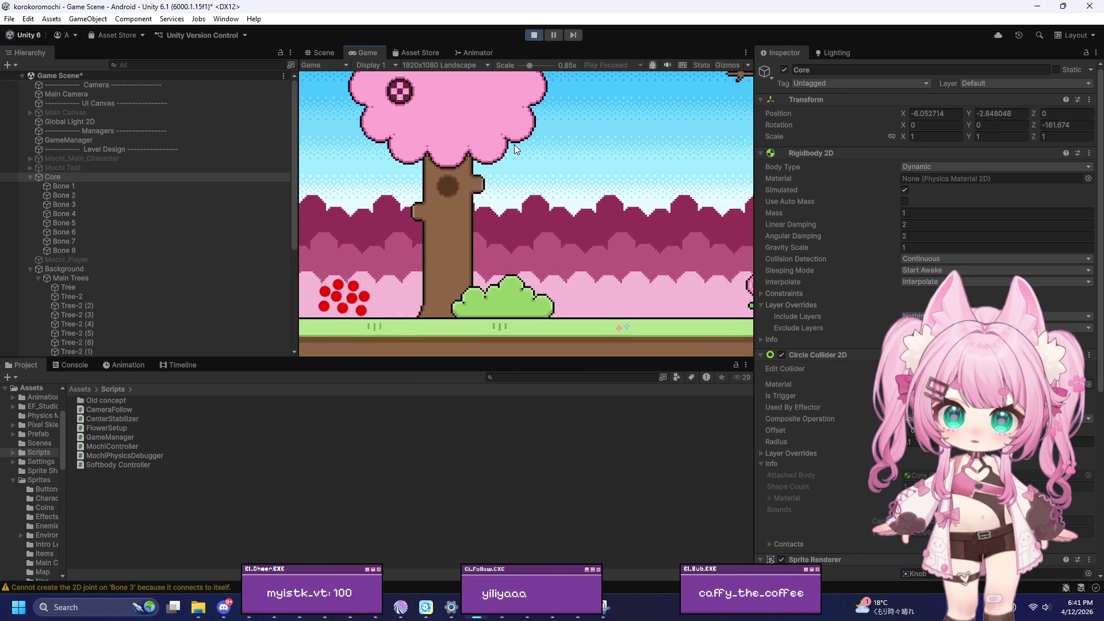
pyautogui.press('d')
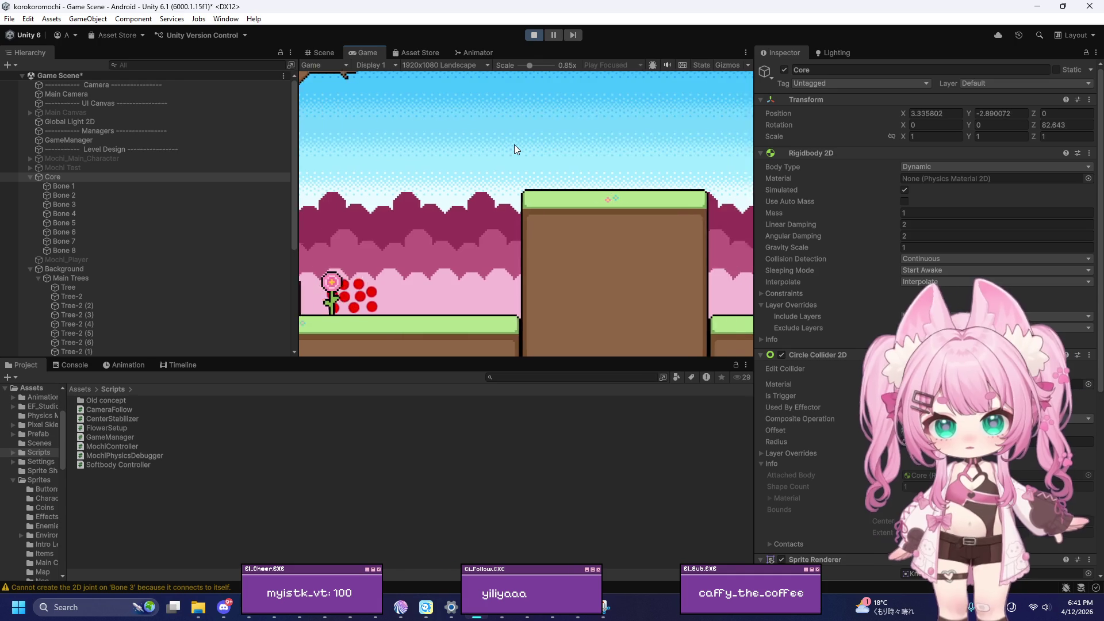
pyautogui.press('a')
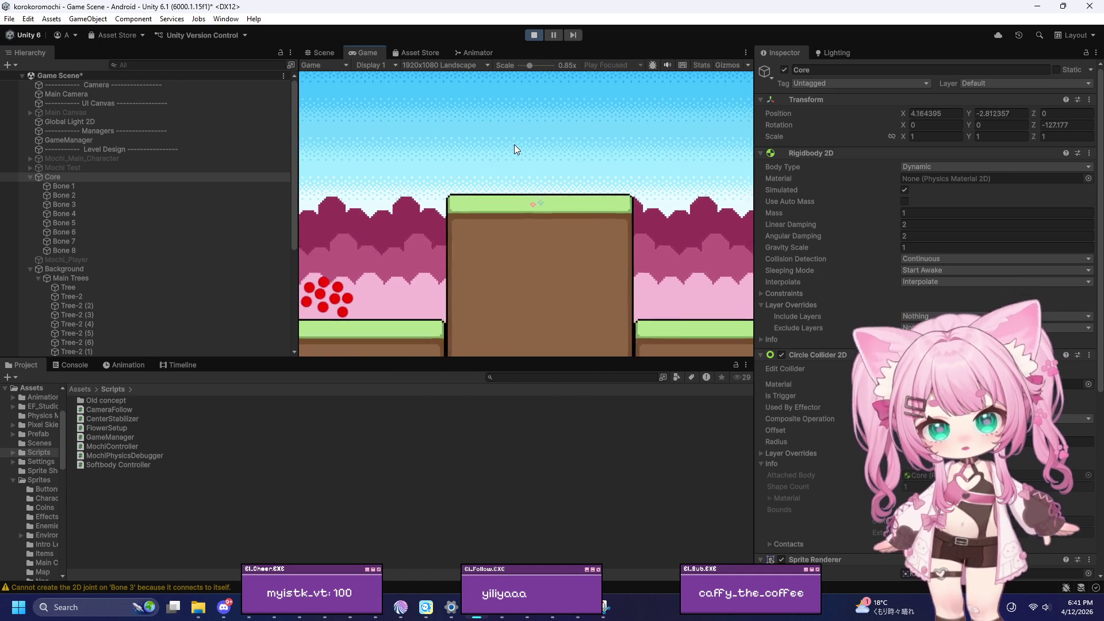
pyautogui.press('a')
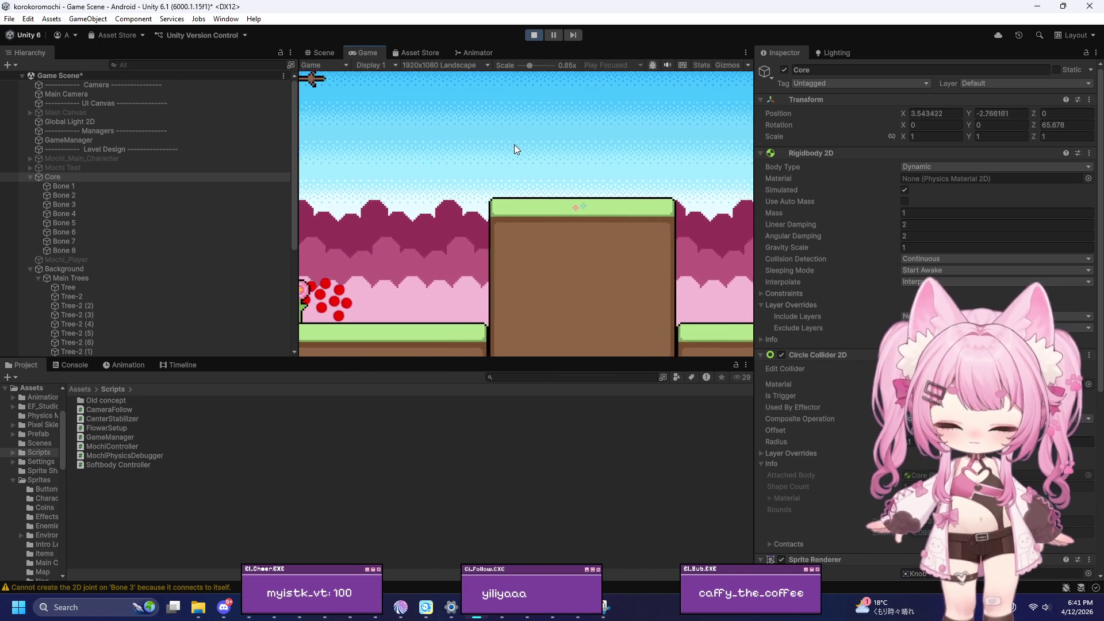
pyautogui.click(538, 35)
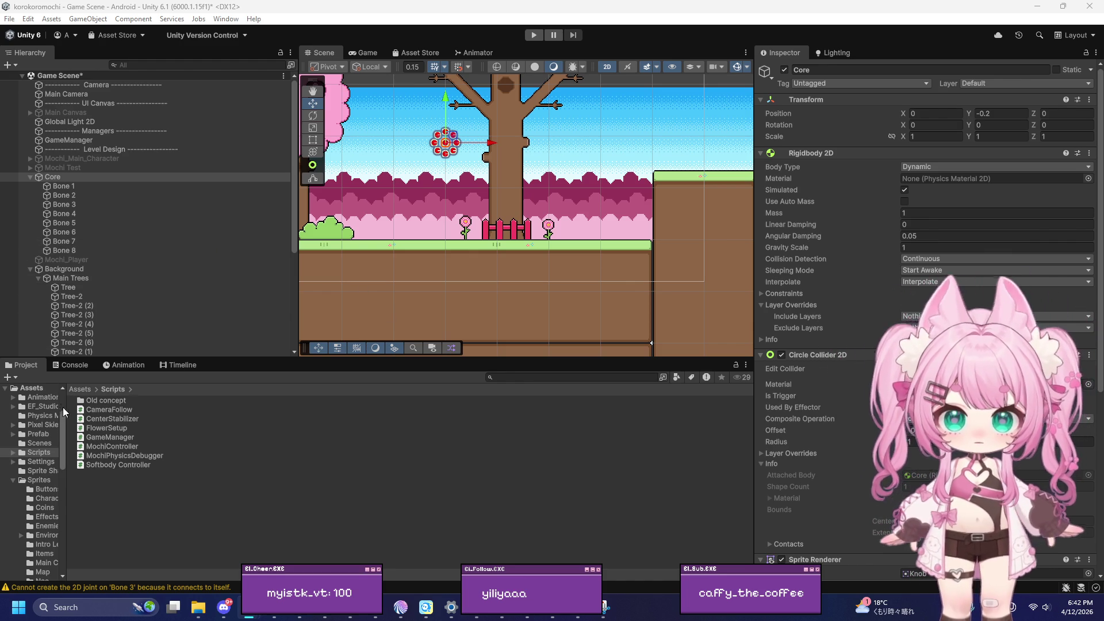
# Screenshot Core's Inspector panel with the Snipping Tool
pyautogui.click(88, 607)
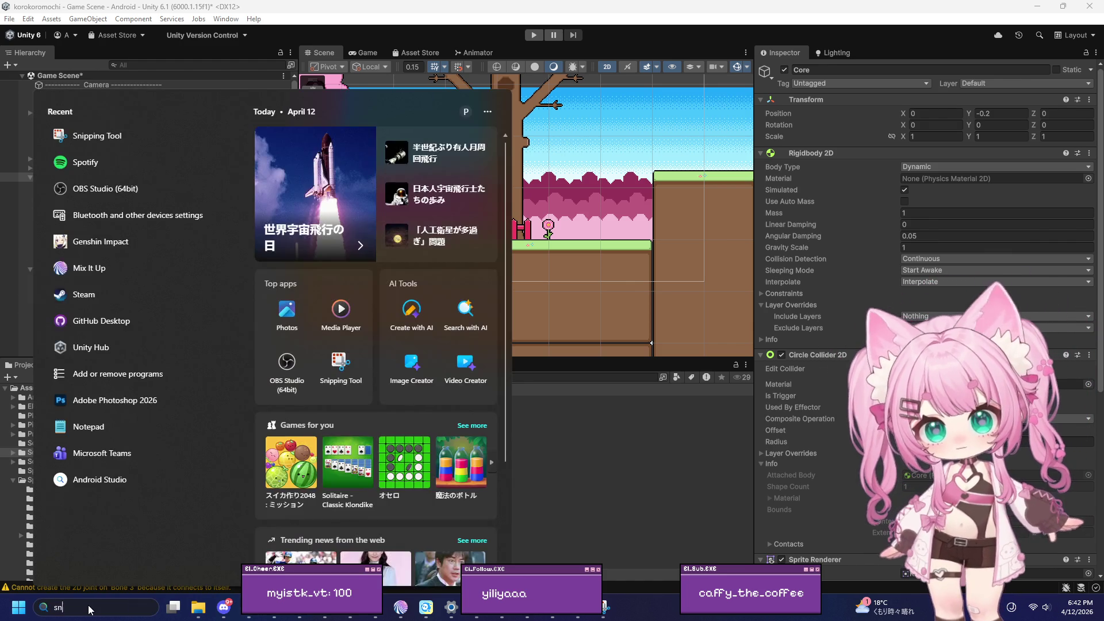
pyautogui.write('sna')
pyautogui.click(72, 172)
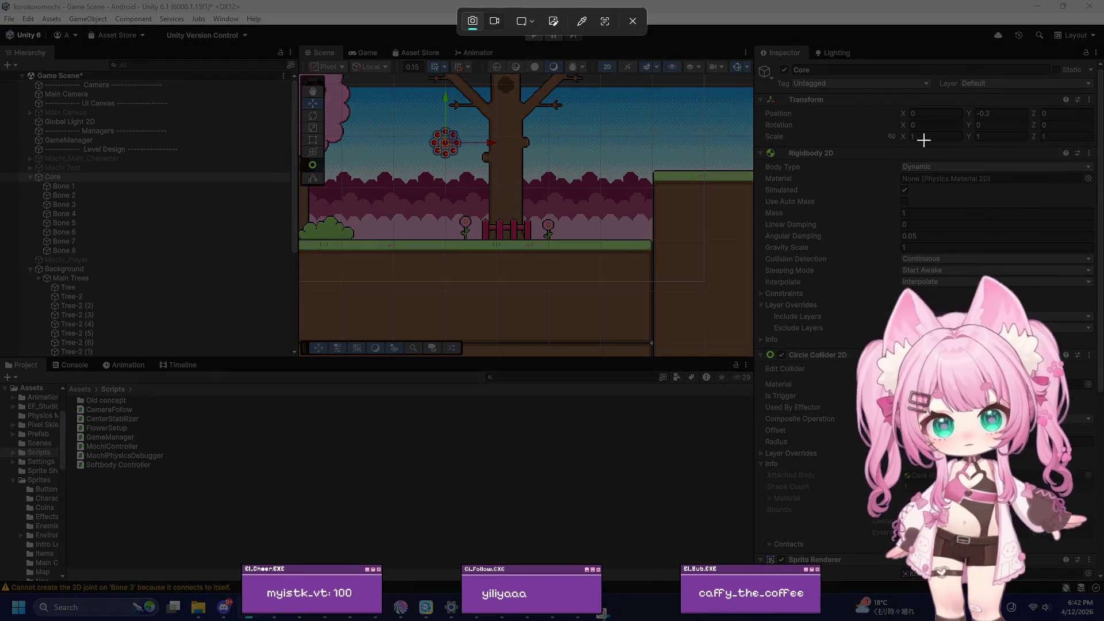
pyautogui.moveTo(758, 45); pyautogui.dragTo(1098, 574)
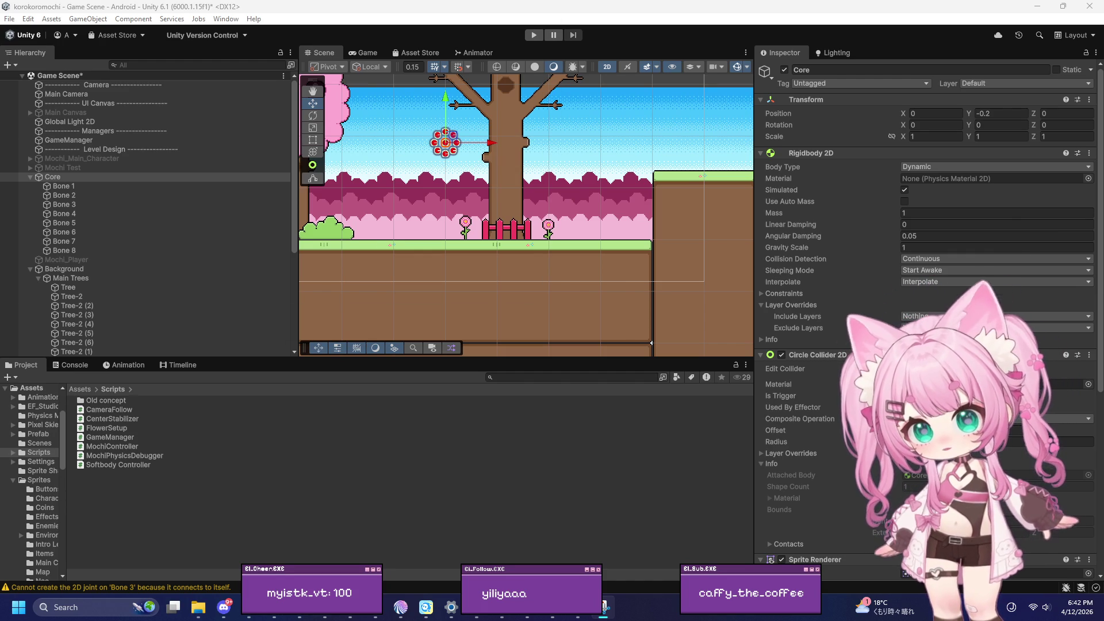
# Select Bone 1 and try a screen capture, cancelling it without saving
pyautogui.click(82, 187)
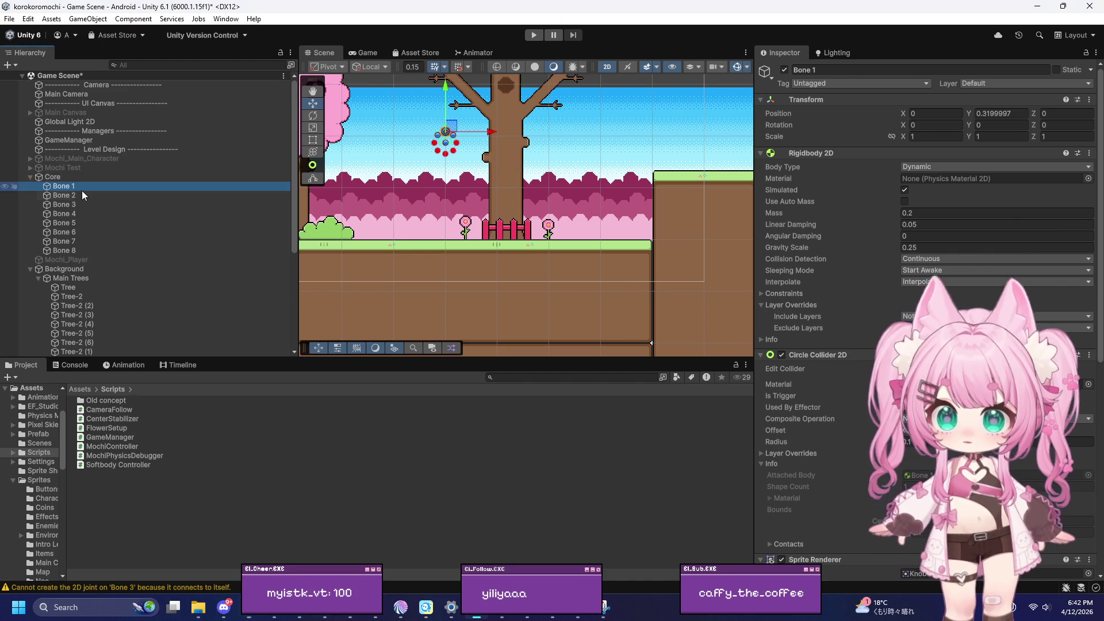
pyautogui.click(45, 608)
pyautogui.write('sna')
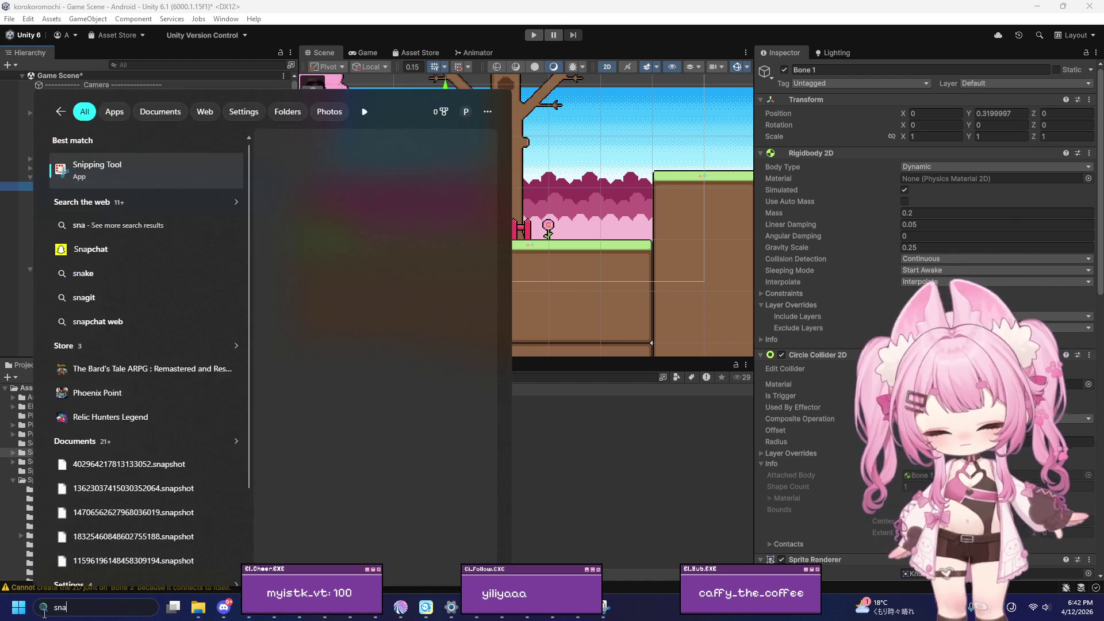
pyautogui.press('Escape')
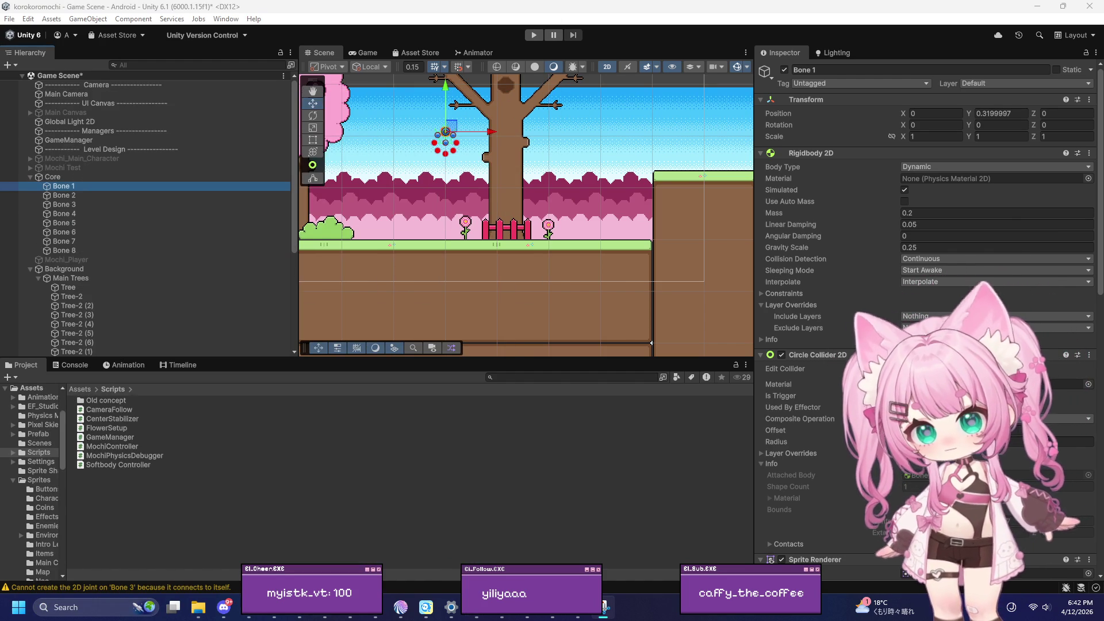
pyautogui.press('super+shift+s')
pyautogui.moveTo(0, 0)
pyautogui.mouseDown()
pyautogui.moveTo(267, 184)
pyautogui.moveTo(1103, 357)
pyautogui.moveTo(1103, 569)
pyautogui.moveTo(236, 309)
pyautogui.moveTo(793, 239)
pyautogui.moveTo(478, 215)
pyautogui.moveTo(693, 246)
pyautogui.mouseUp()
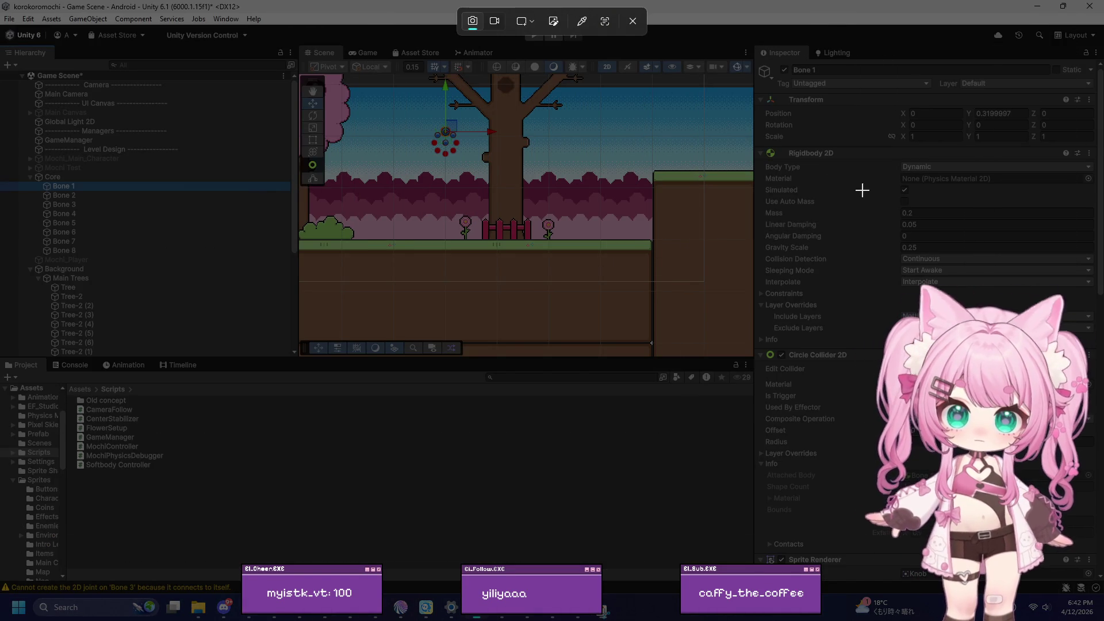
pyautogui.press('Escape')
# Show Bone 1's Spring Joint 2D (Frequency 5, Damping Ratio 0.8) and reopen the Snipping Tool
pyautogui.scroll(-10, 843, 230)
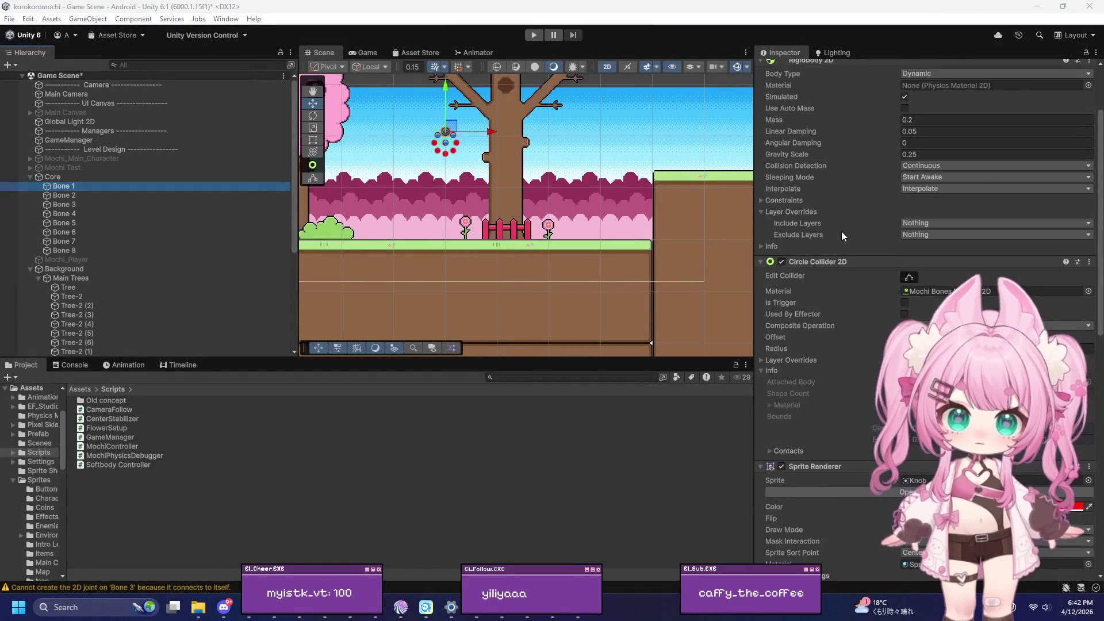
pyautogui.scroll(-1, 847, 230)
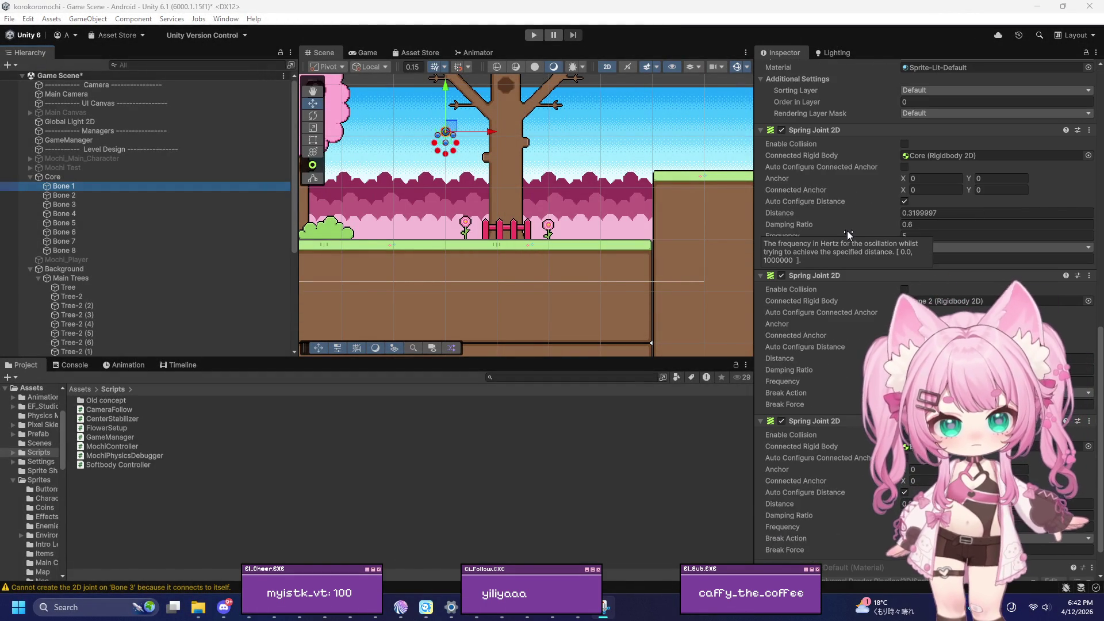
pyautogui.click(102, 606)
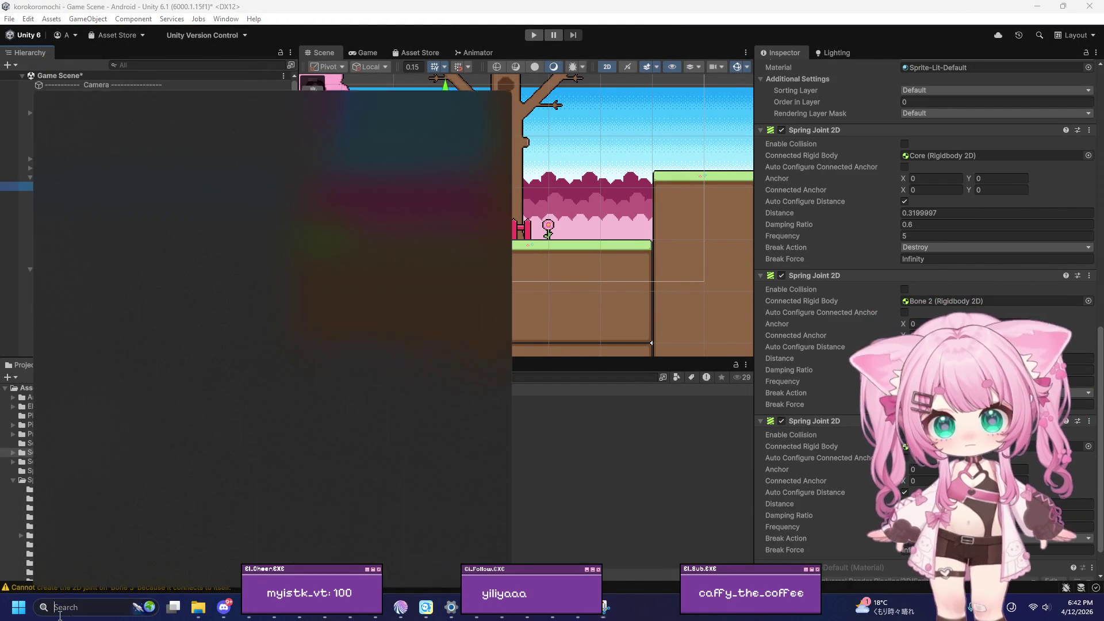
pyautogui.write('sna')
pyautogui.press('Escape')
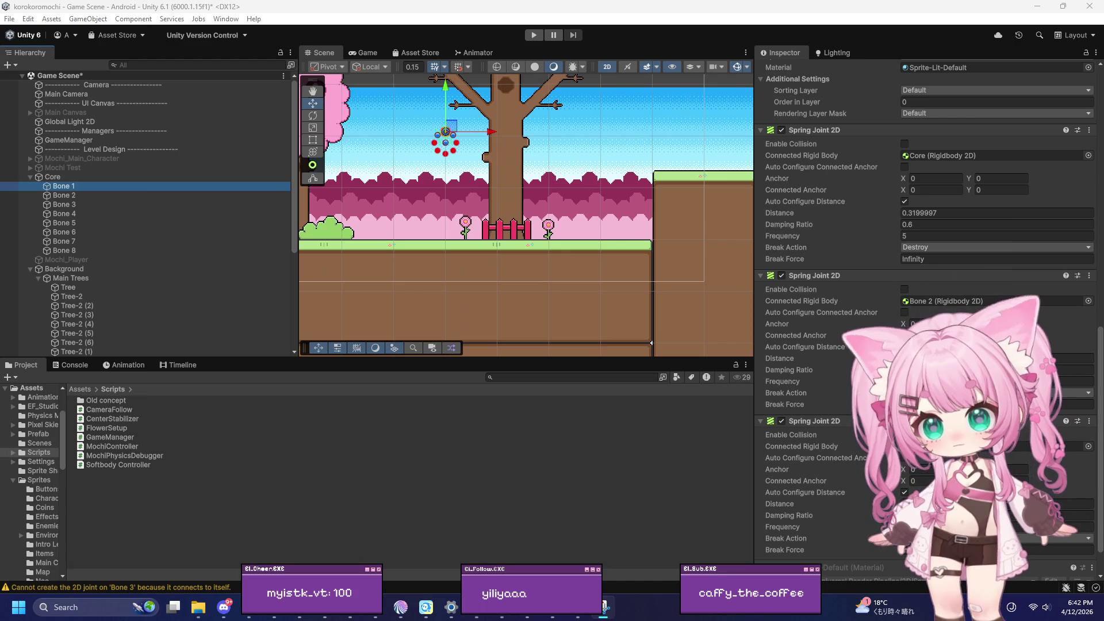
pyautogui.press('Escape')
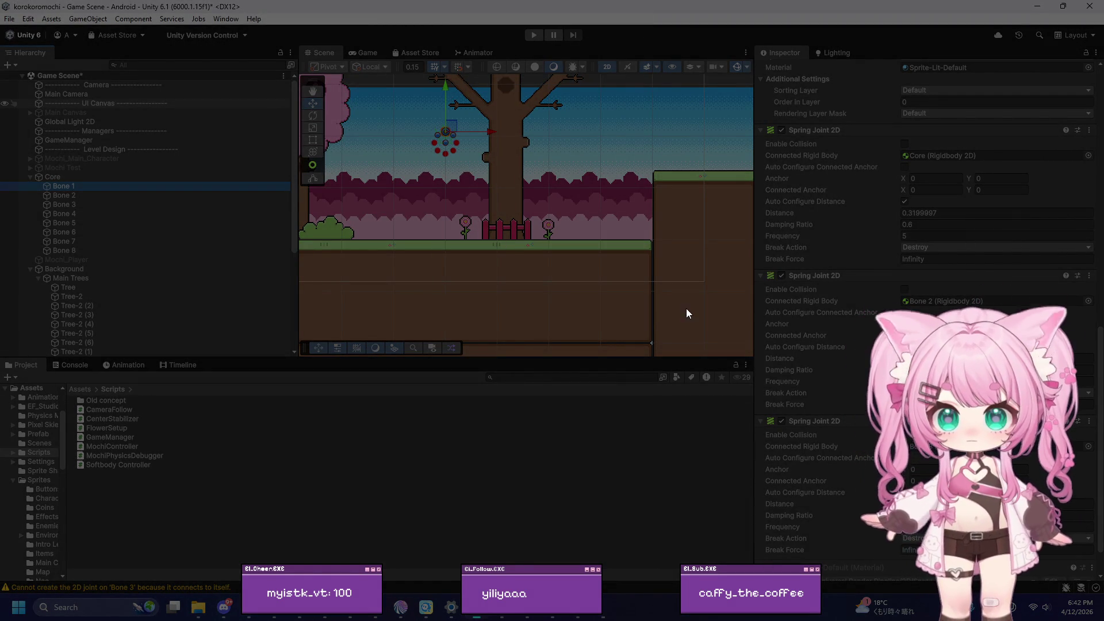
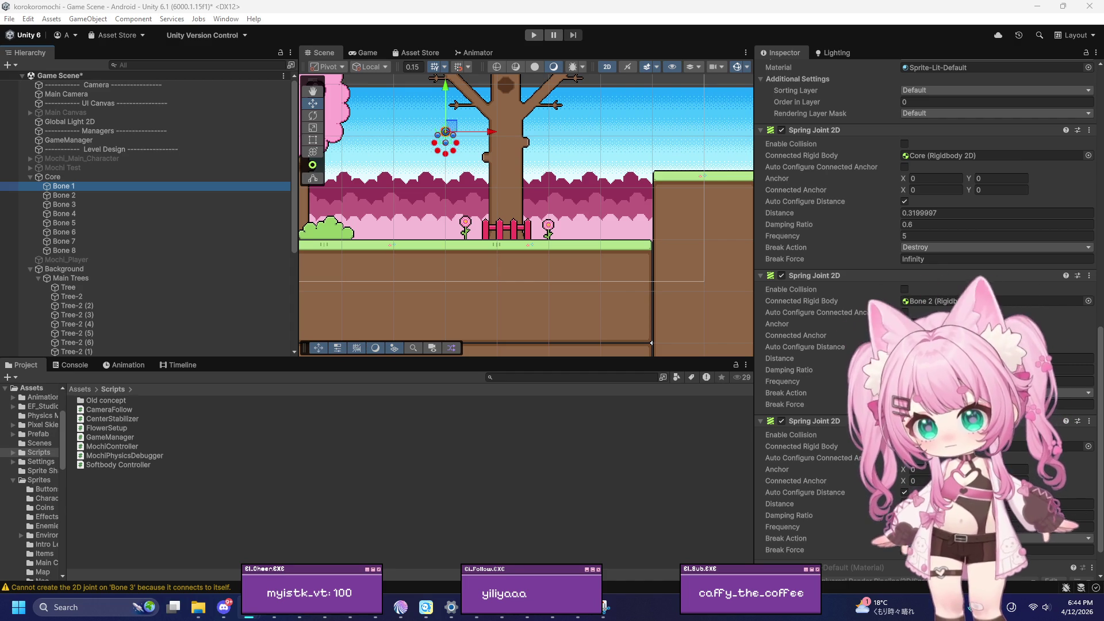
# Select Bone 1–8 and give their Core spring joints damping ratio 0.4 and frequency 4
pyautogui.keyDown('shift'); pyautogui.click(78, 250); pyautogui.keyUp('shift')
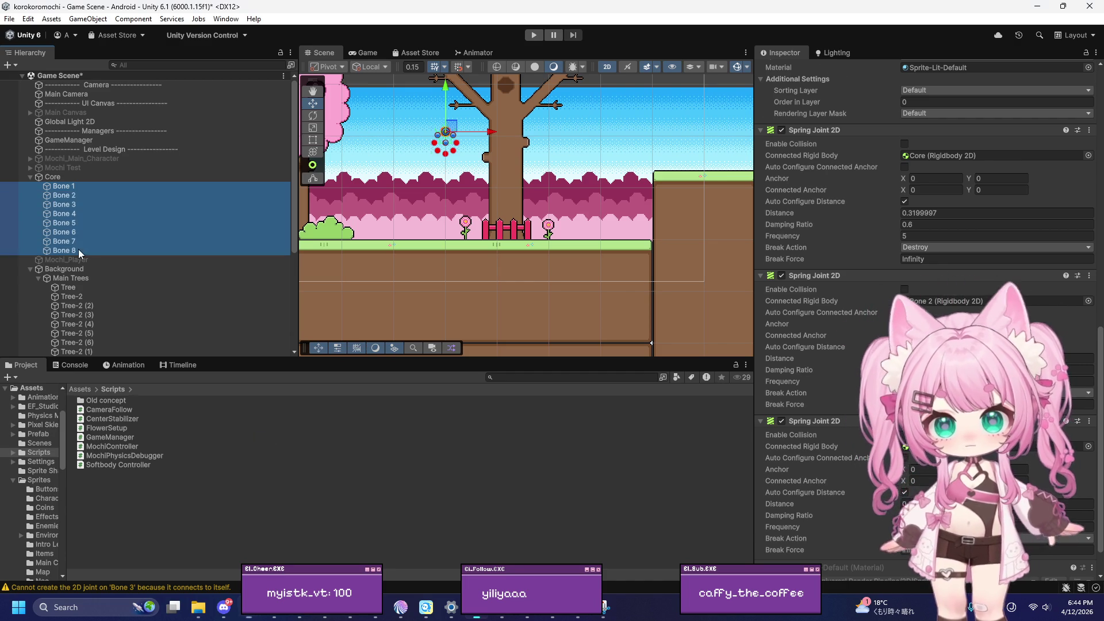
pyautogui.scroll(3, 914, 228)
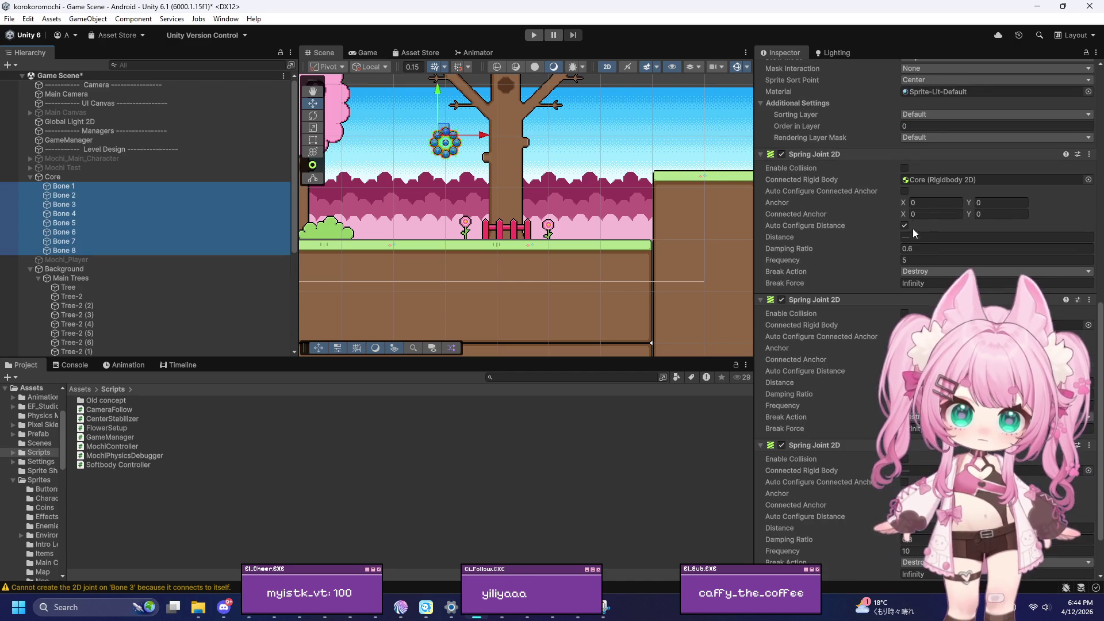
pyautogui.click(922, 260)
pyautogui.write('0.4')
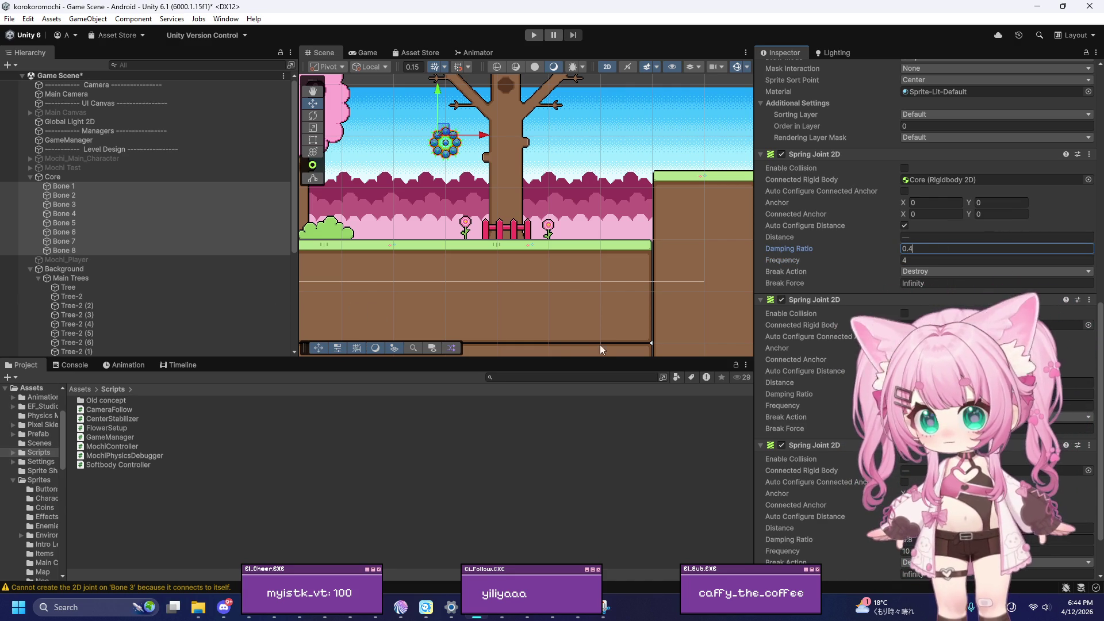
pyautogui.click(977, 405)
pyautogui.click(977, 394)
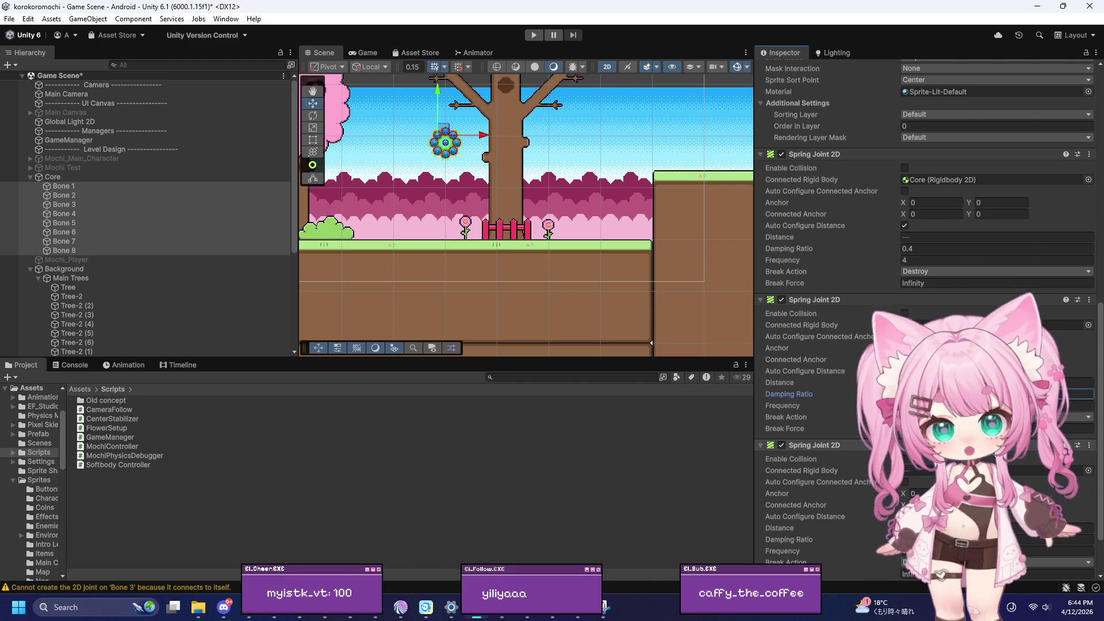
# Set the third spring joint on every bone to damping ratio 0.5 and frequency 4
pyautogui.scroll(-3, 928, 485)
pyautogui.click(928, 485)
pyautogui.click(923, 472)
pyautogui.write('0.5')
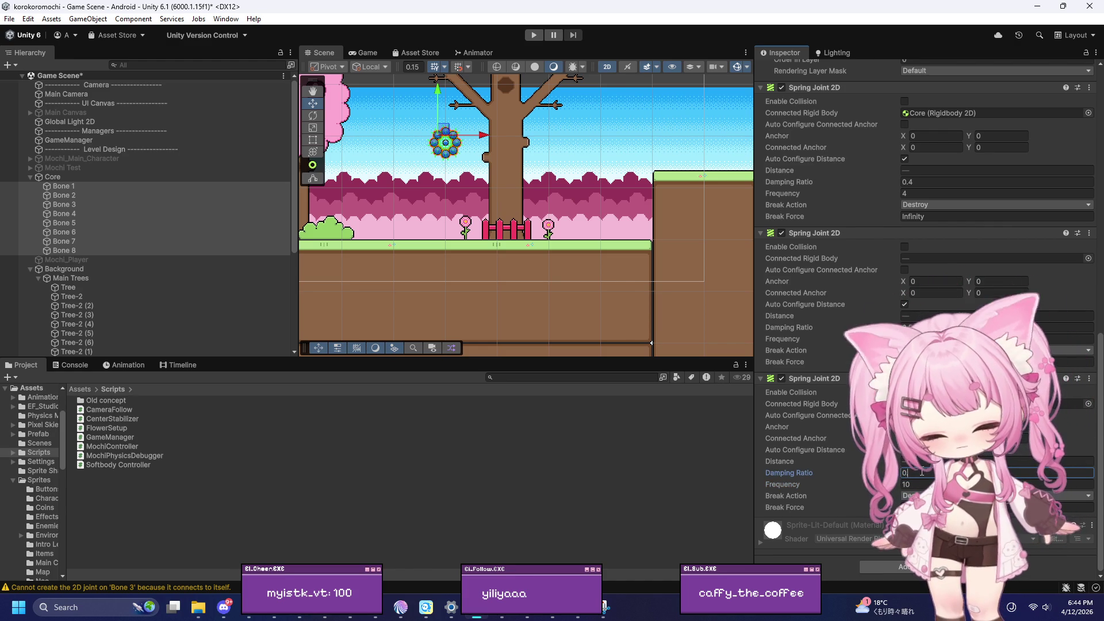
pyautogui.press('Tab')
pyautogui.write('4')
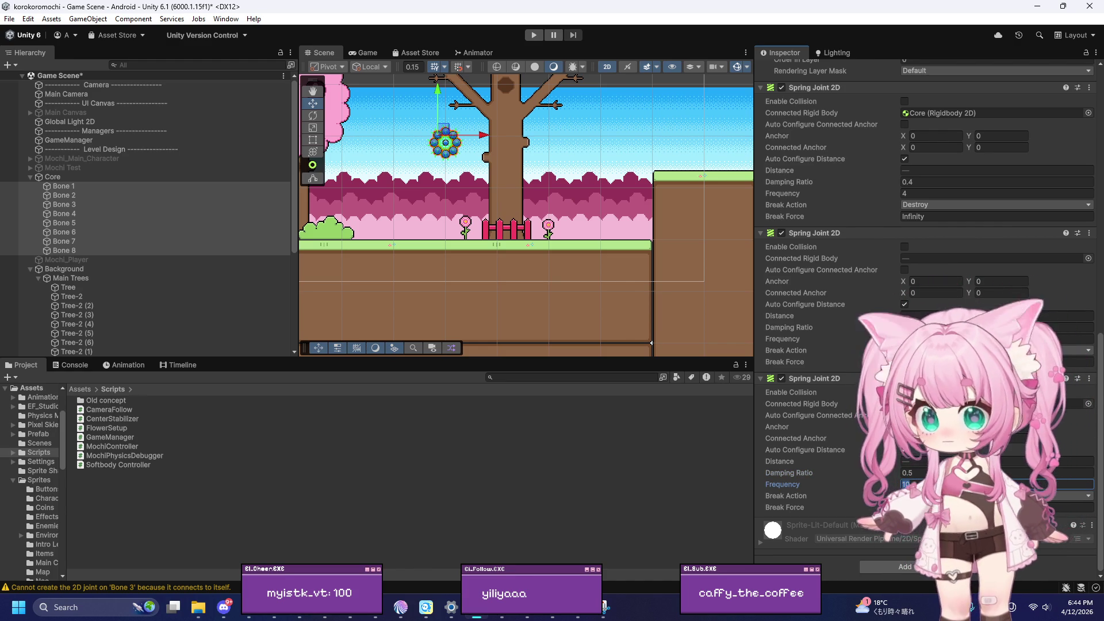
# Playtest the bone cluster rolling right and left, then stop and select the Core body
pyautogui.click(535, 35)
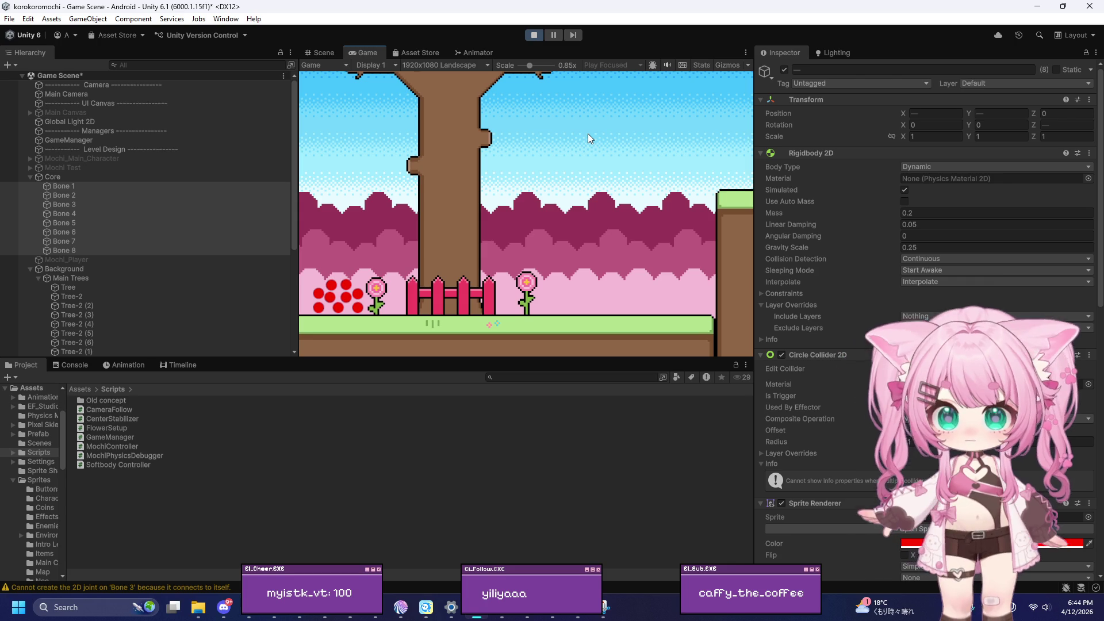
pyautogui.press('Right')
pyautogui.press('Left')
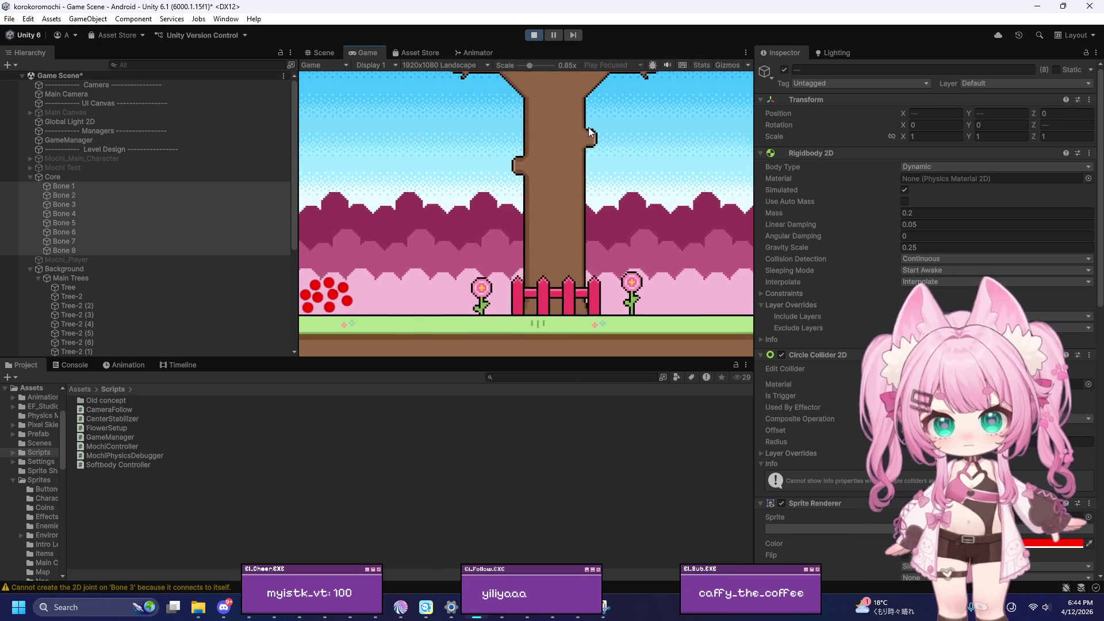
pyautogui.click(533, 35)
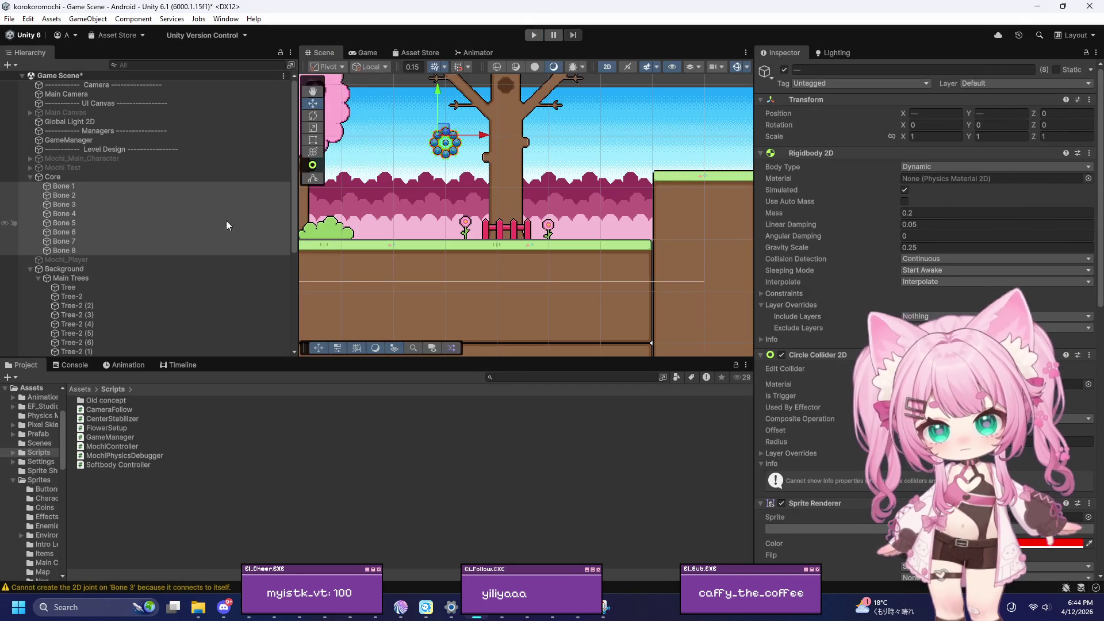
pyautogui.click(133, 177)
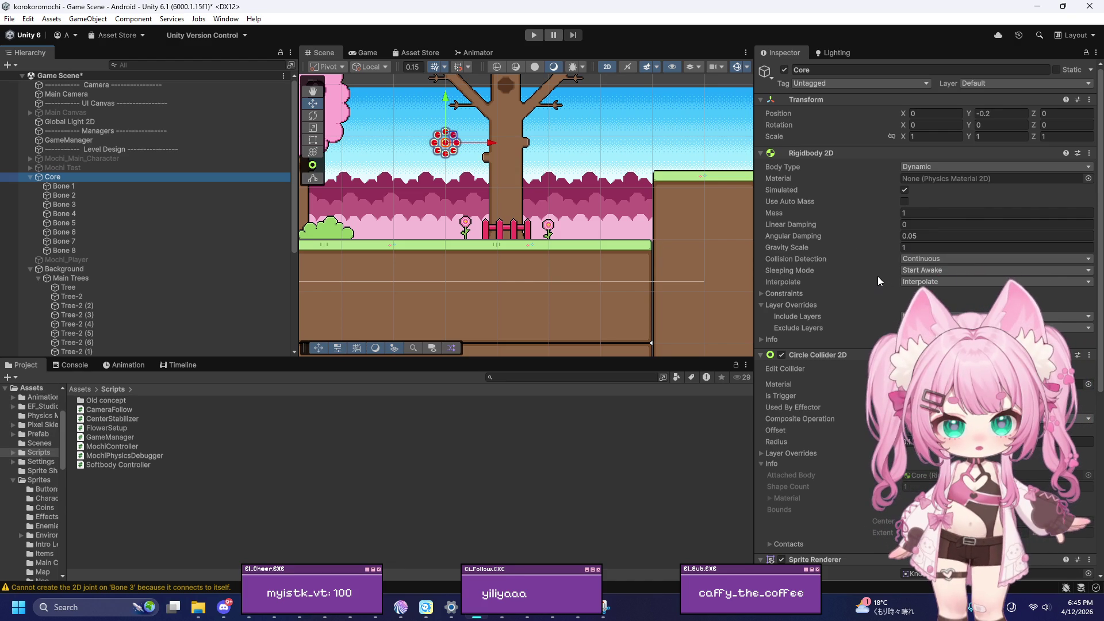
# Set the Core's gravity scale to 0.25 and start a playtest
pyautogui.click(928, 245)
pyautogui.write('0.25')
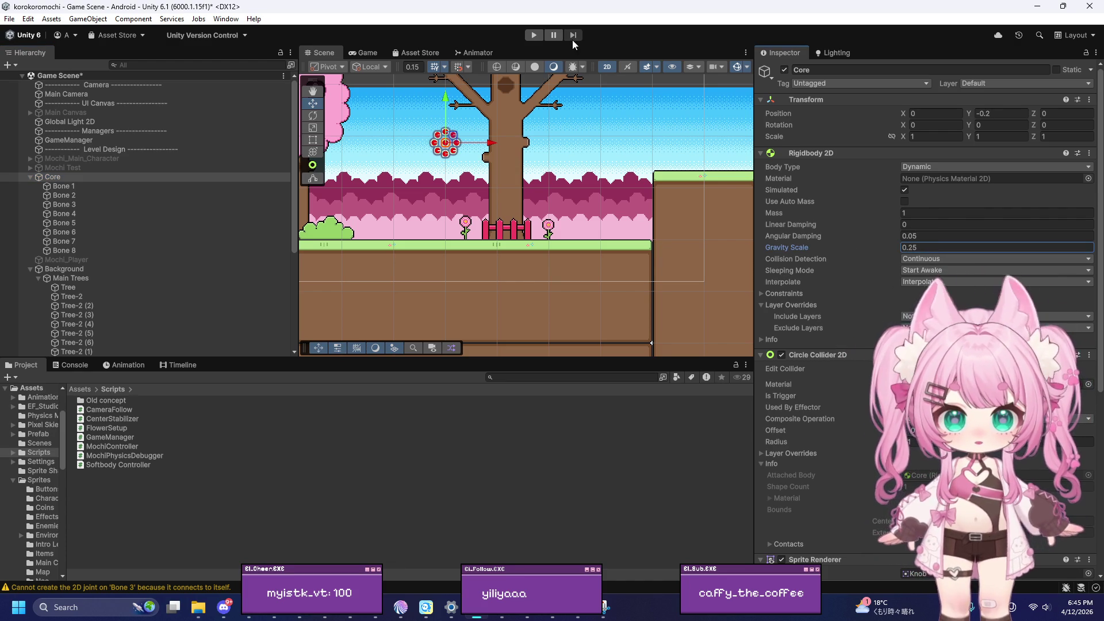
pyautogui.click(534, 35)
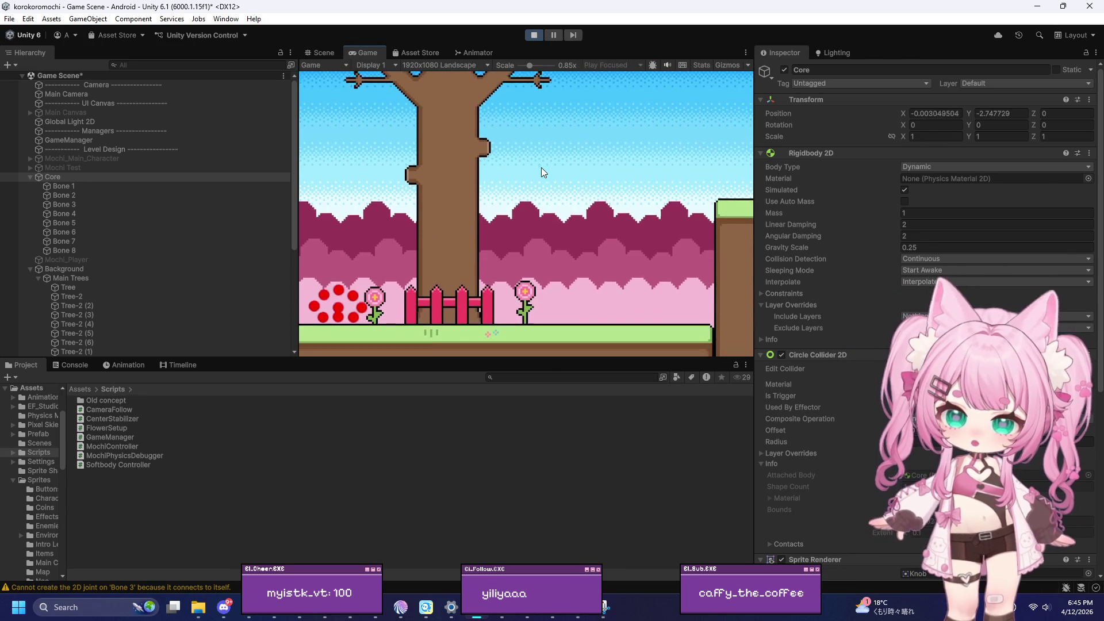
# Roll the Core ball left and right with A and D, toward the raised platform and back
pyautogui.press('d')
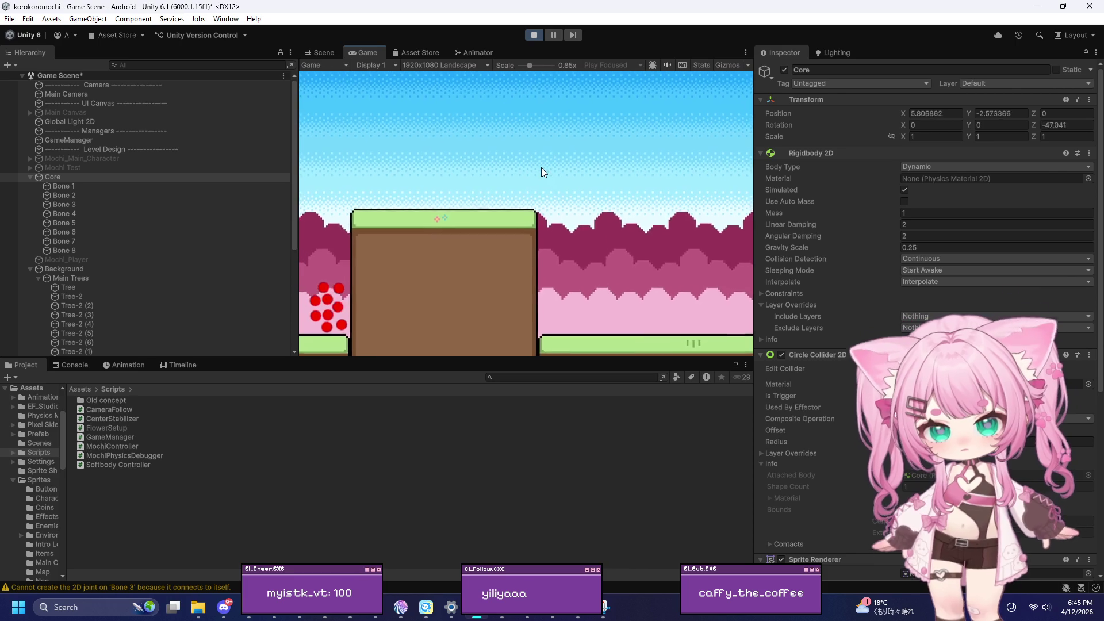
pyautogui.press('a')
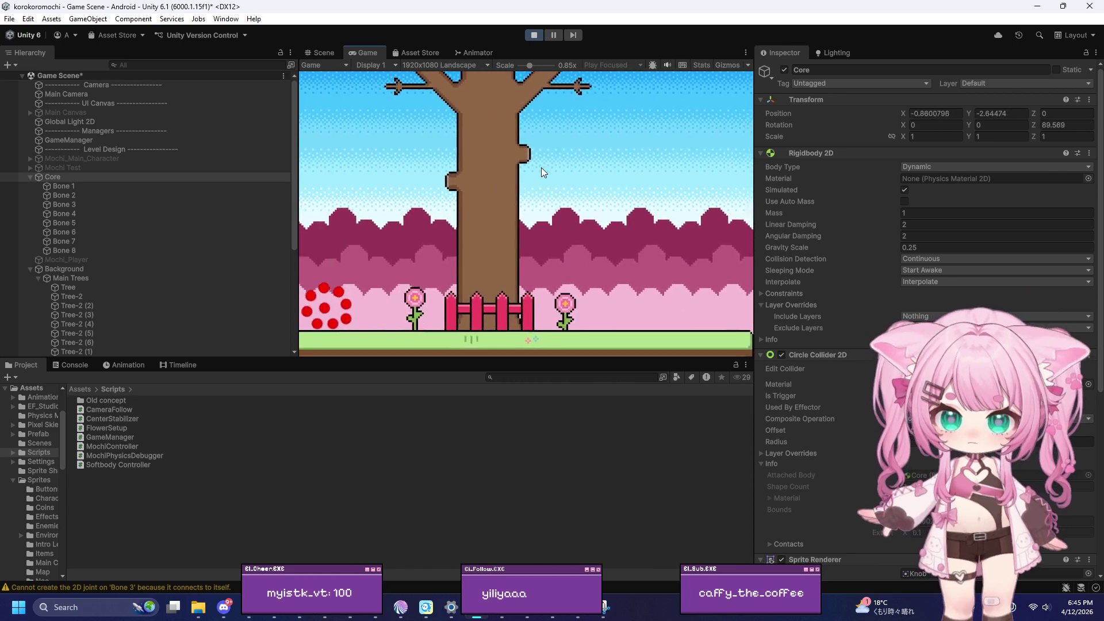
pyautogui.press('a')
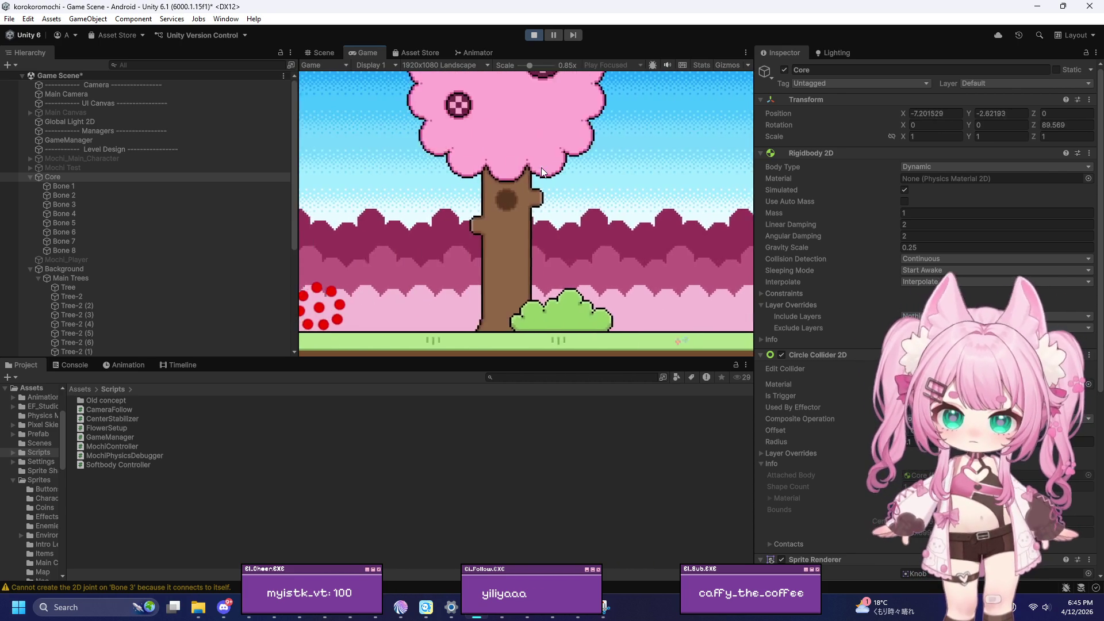
pyautogui.press('d')
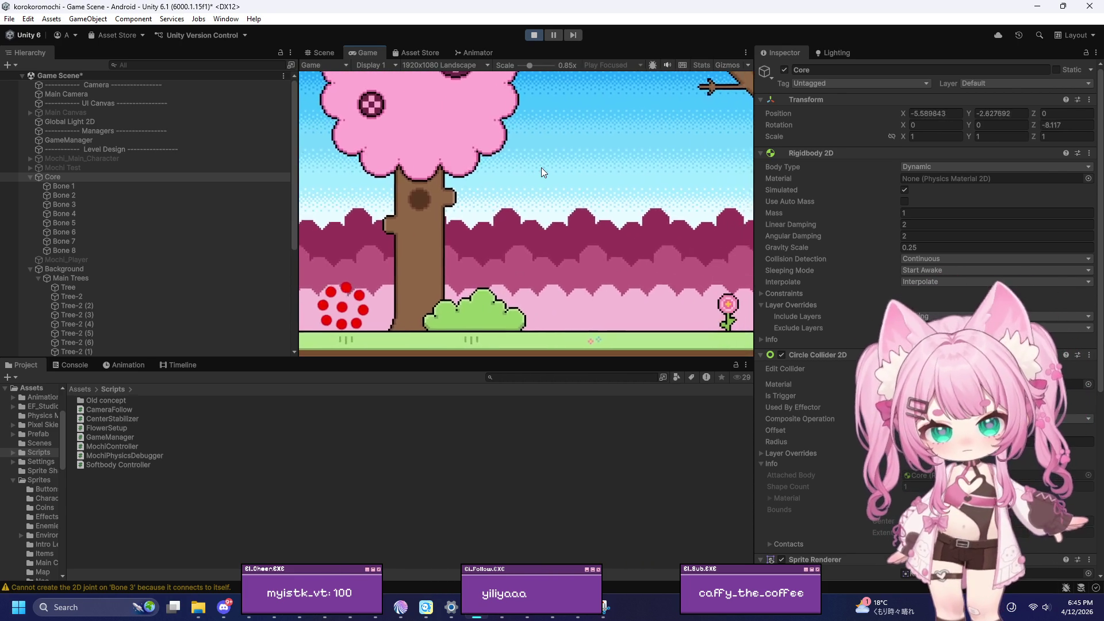
pyautogui.press('a')
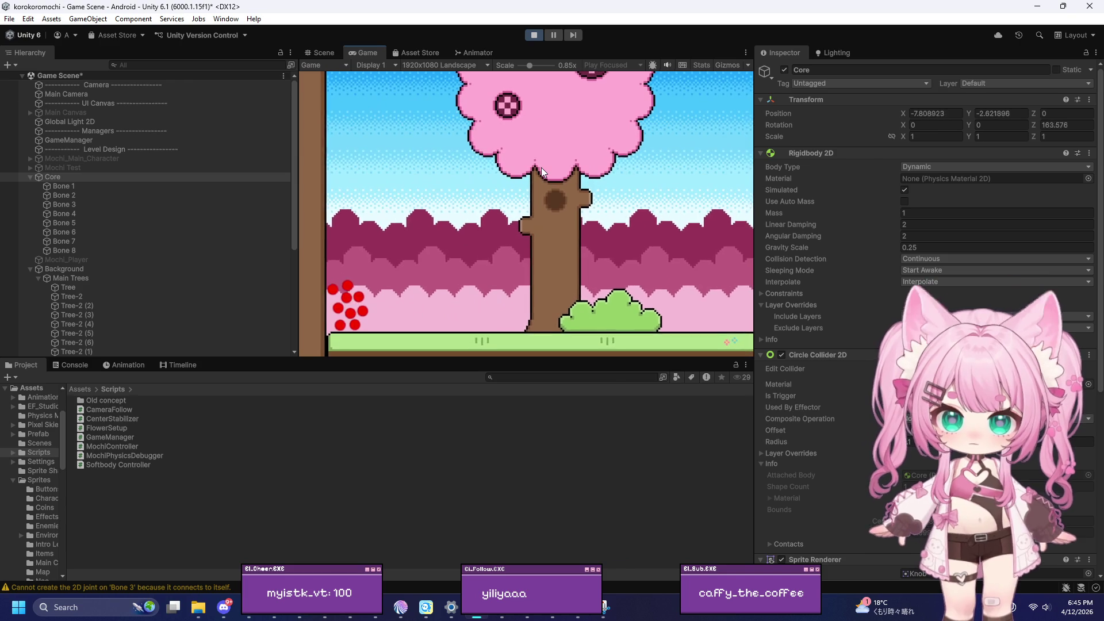
pyautogui.press('d')
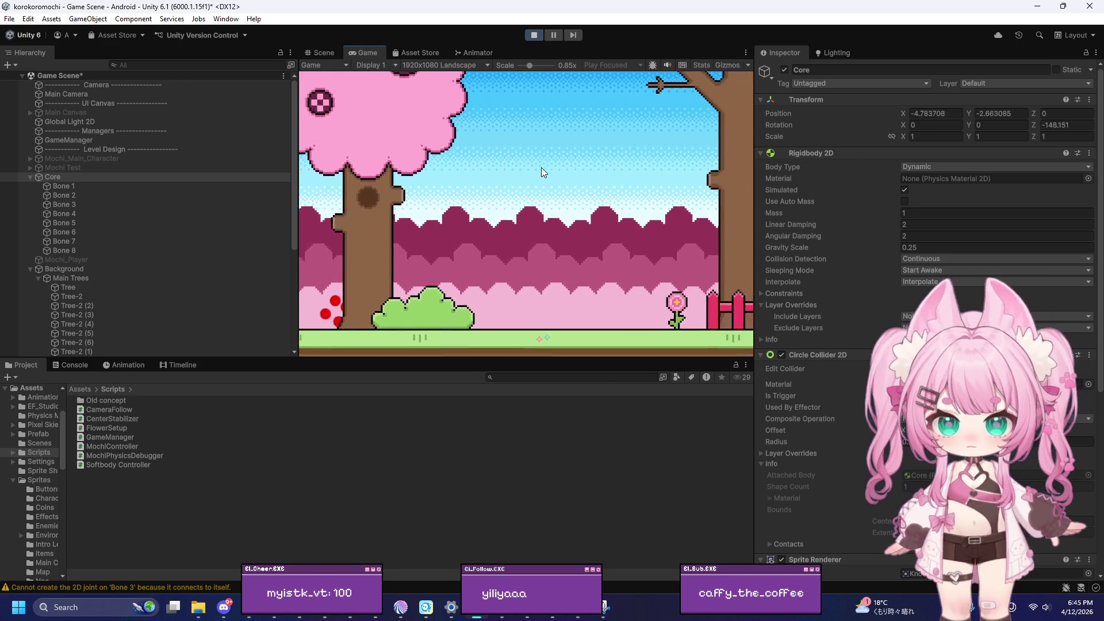
pyautogui.press('d')
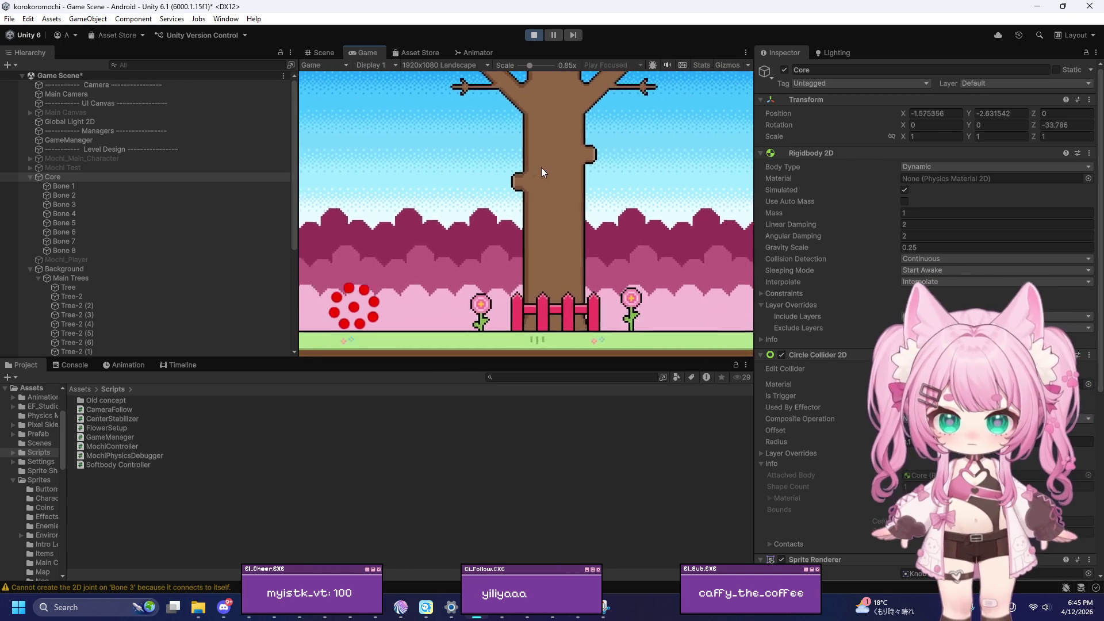
pyautogui.press('d')
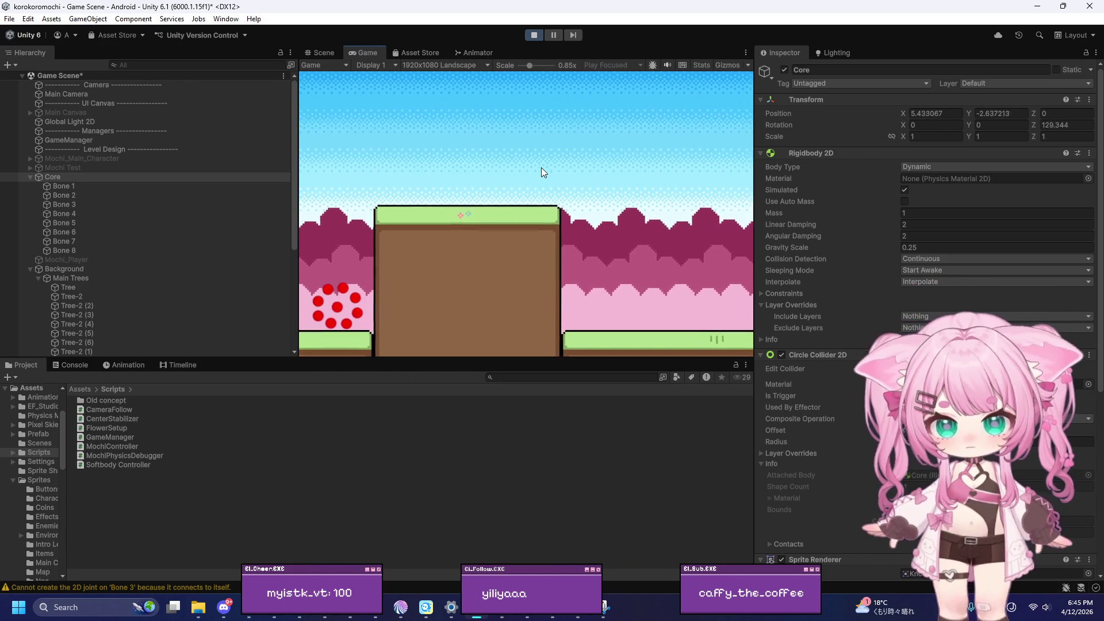
pyautogui.press('a')
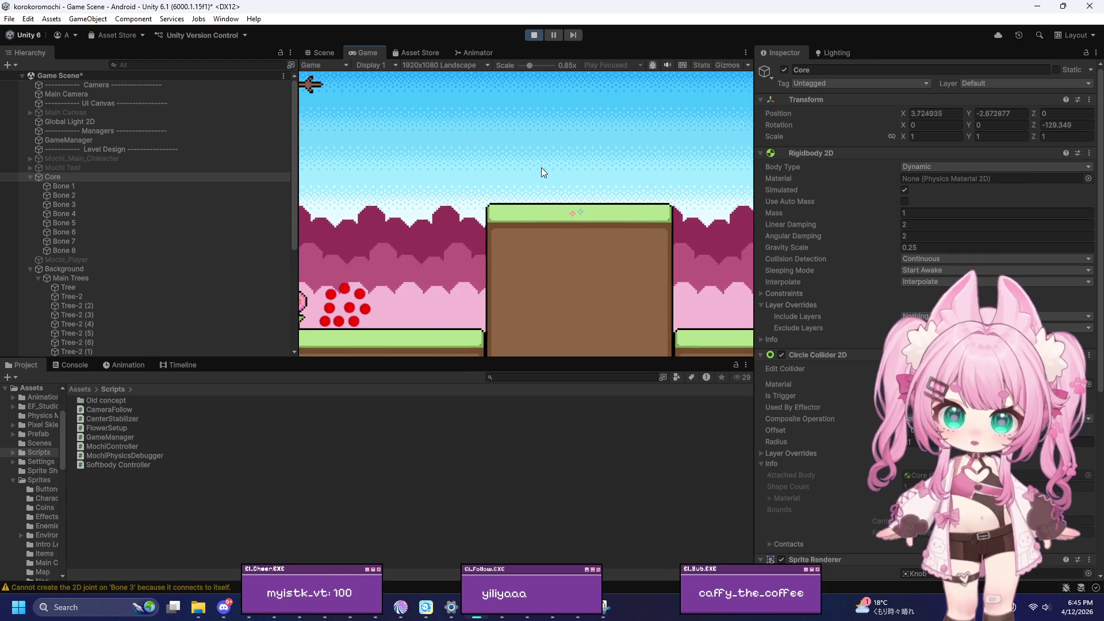
pyautogui.press('d')
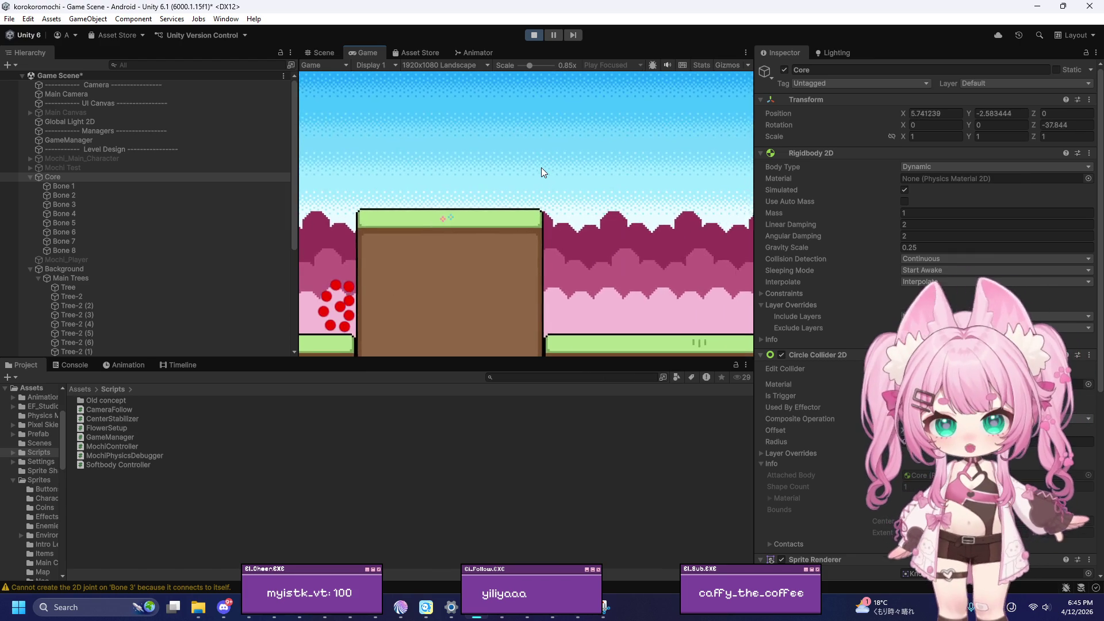
pyautogui.press('a')
pyautogui.press('d')
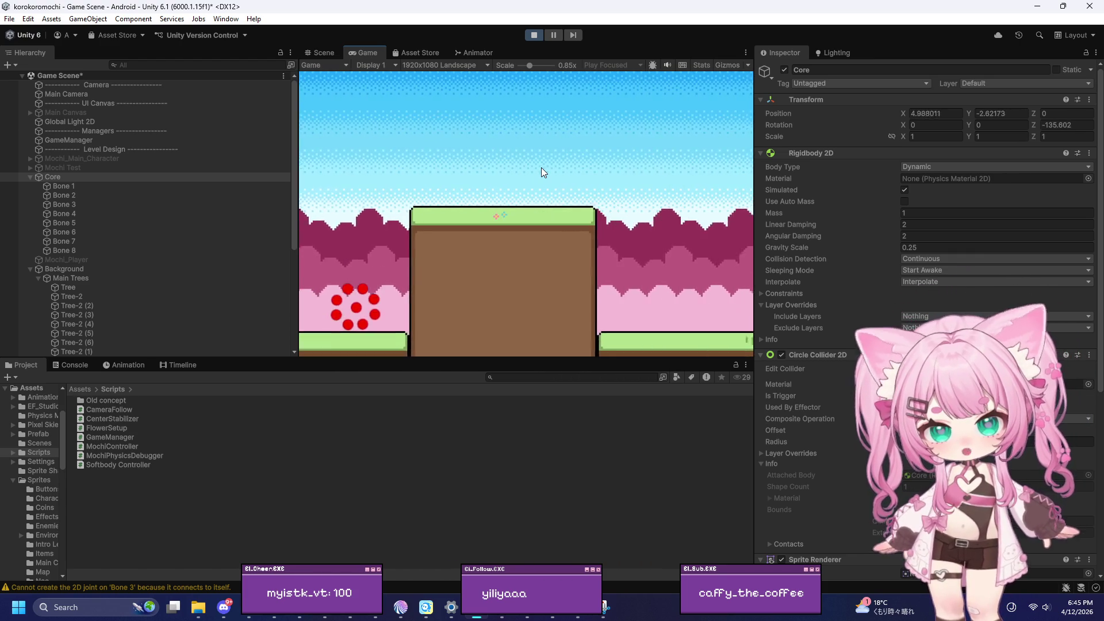
pyautogui.press('a')
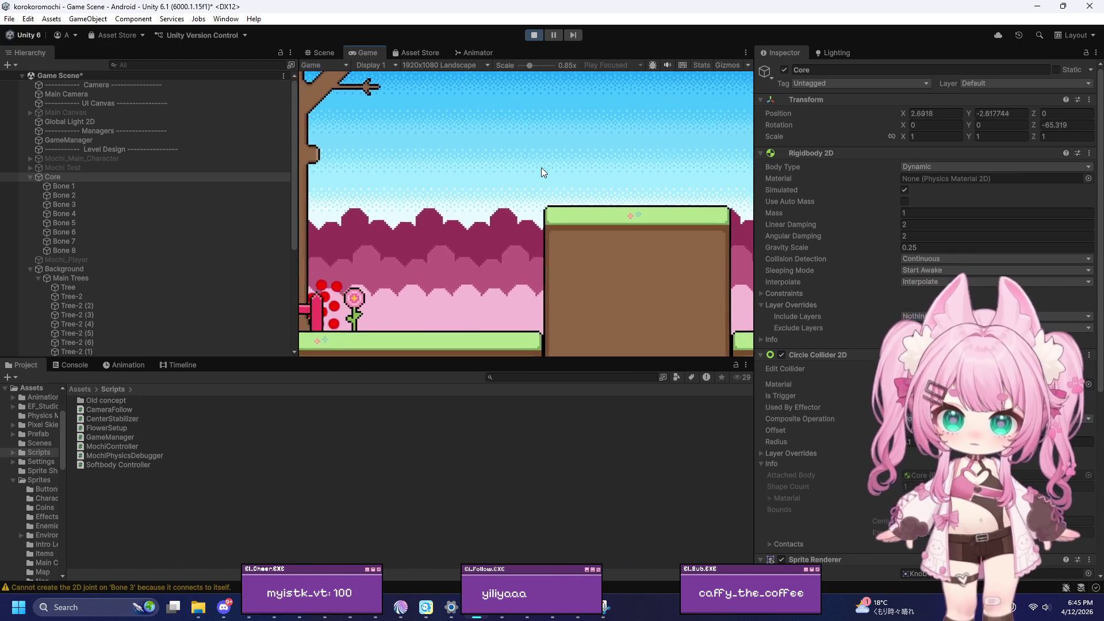
pyautogui.press('a')
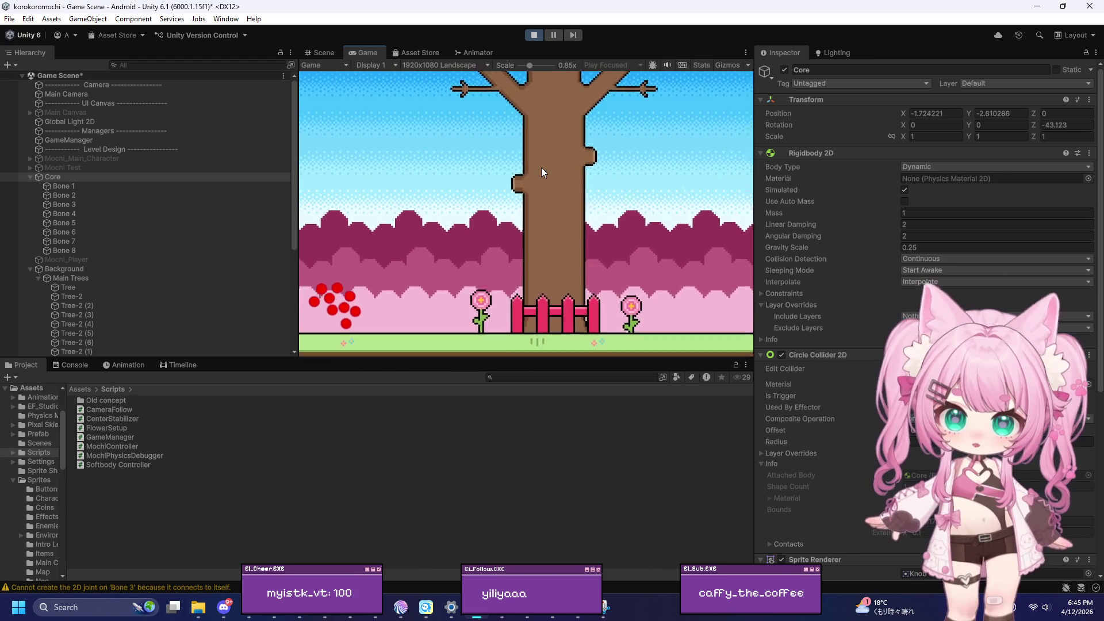
pyautogui.press('a')
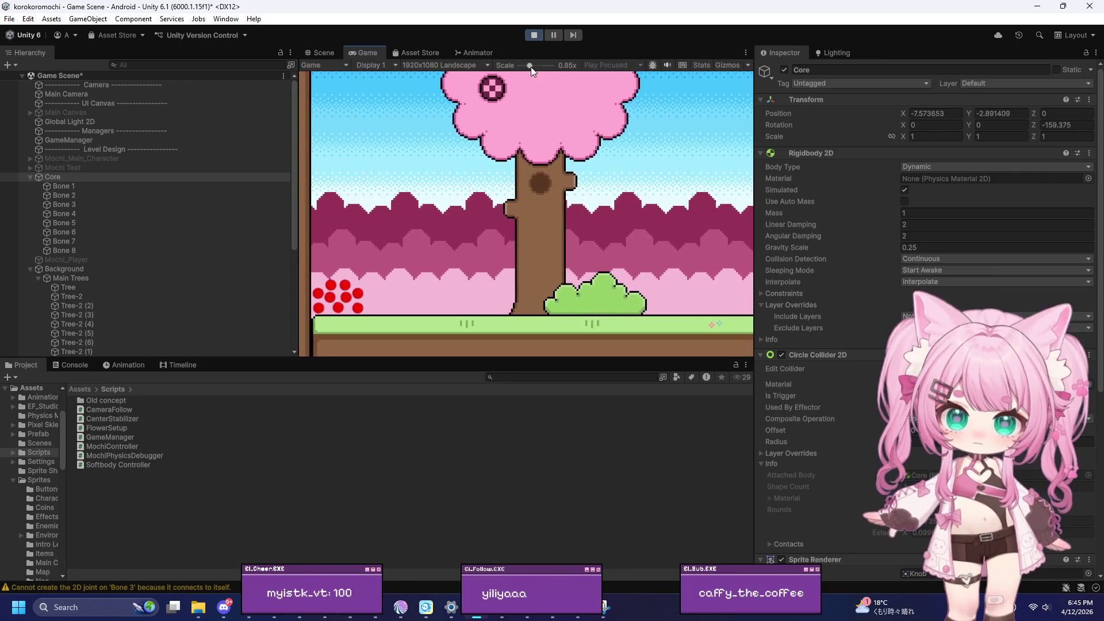
# Zoom the Game view out and keep rolling the Core ball left and right
pyautogui.moveTo(533, 65); pyautogui.dragTo(518, 78)
pyautogui.press('d')
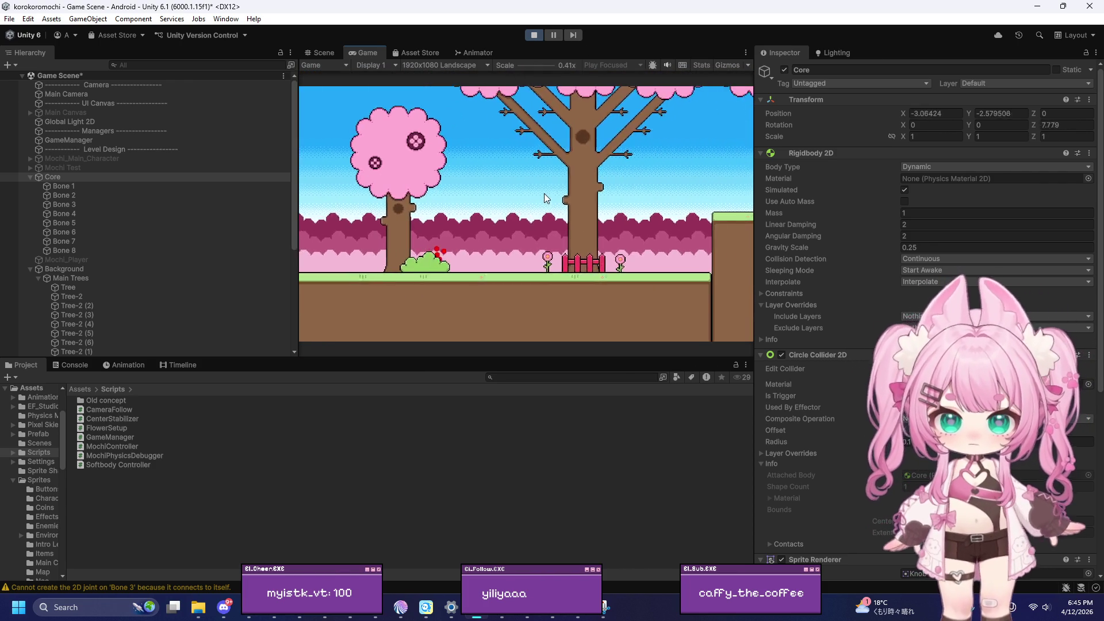
pyautogui.press('a')
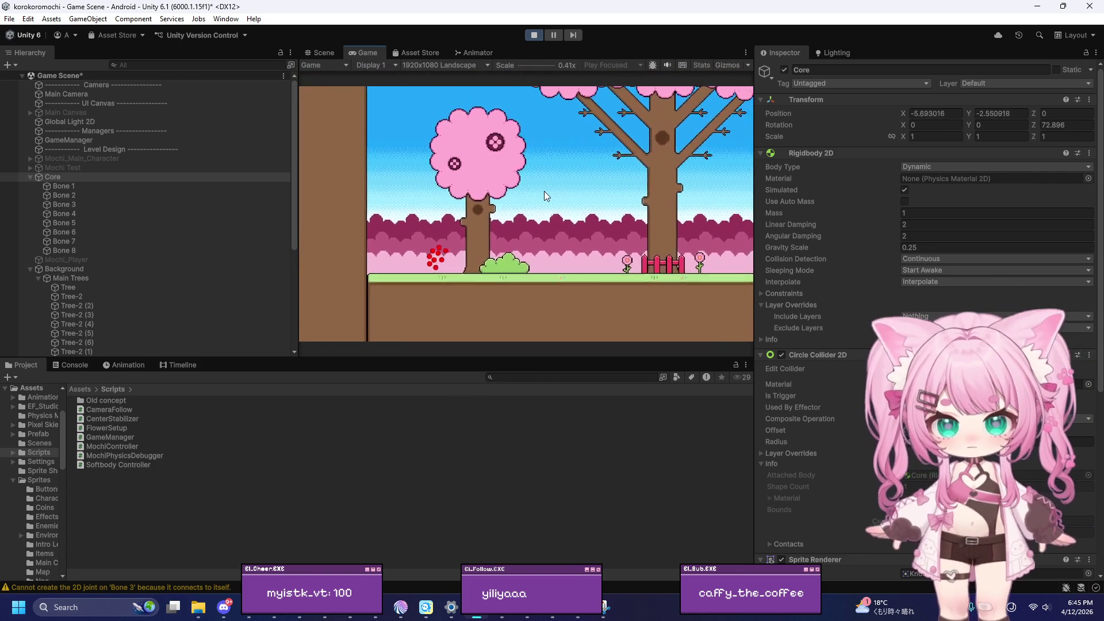
pyautogui.press('d')
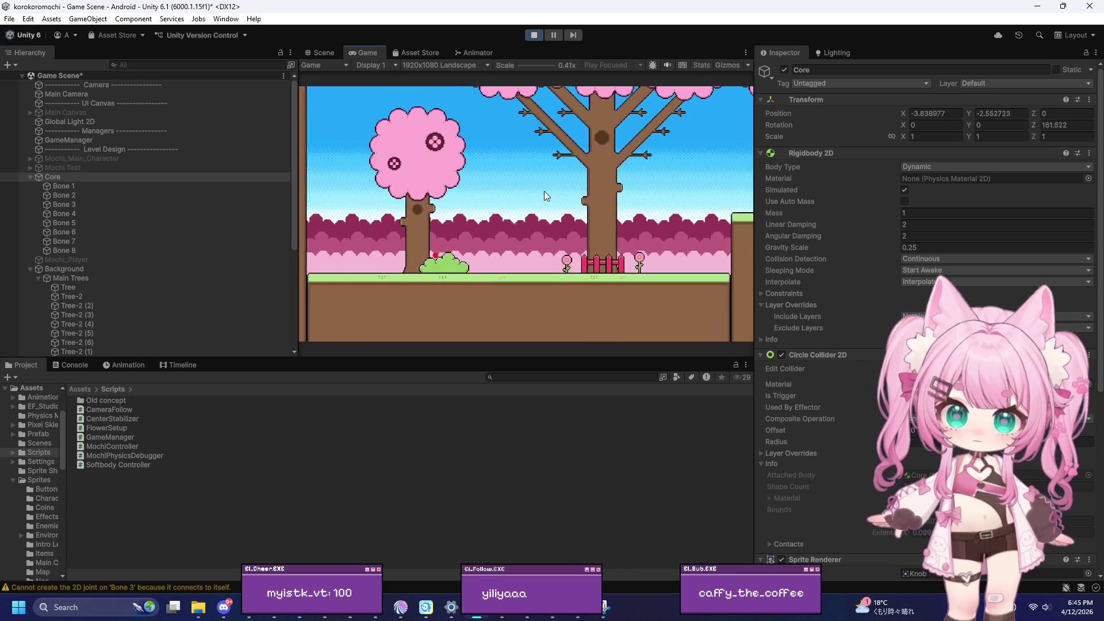
pyautogui.press('d')
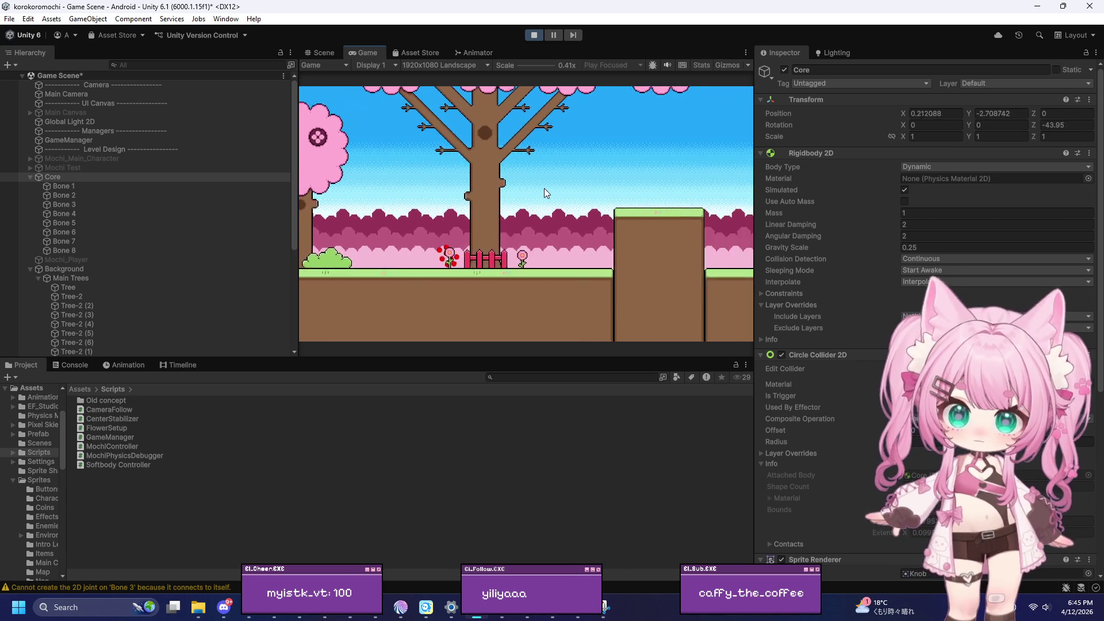
pyautogui.press('a')
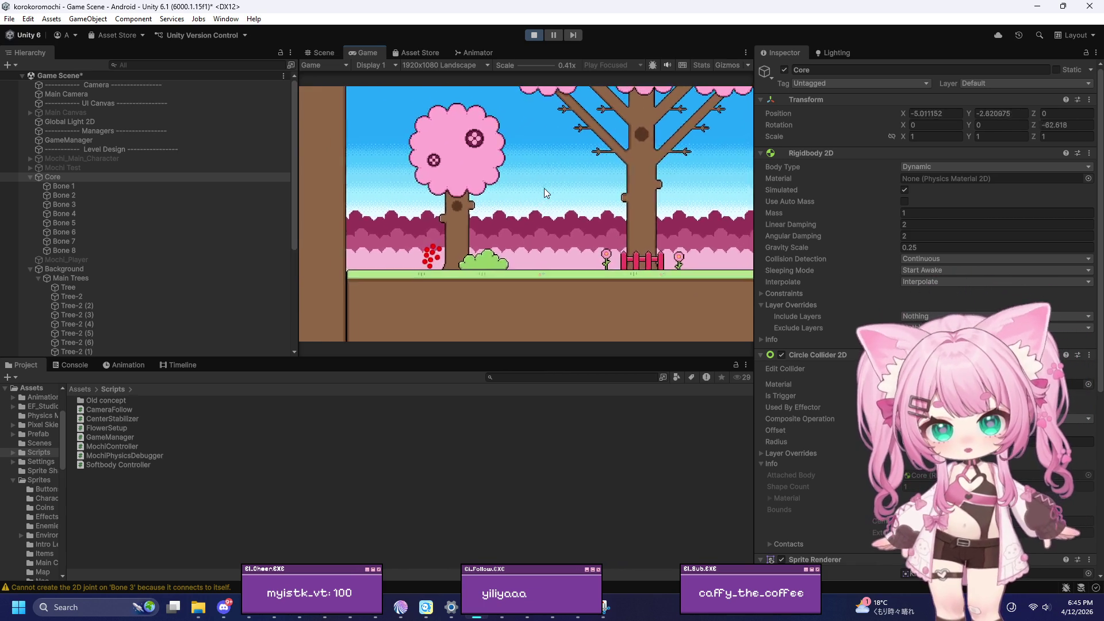
pyautogui.press('d')
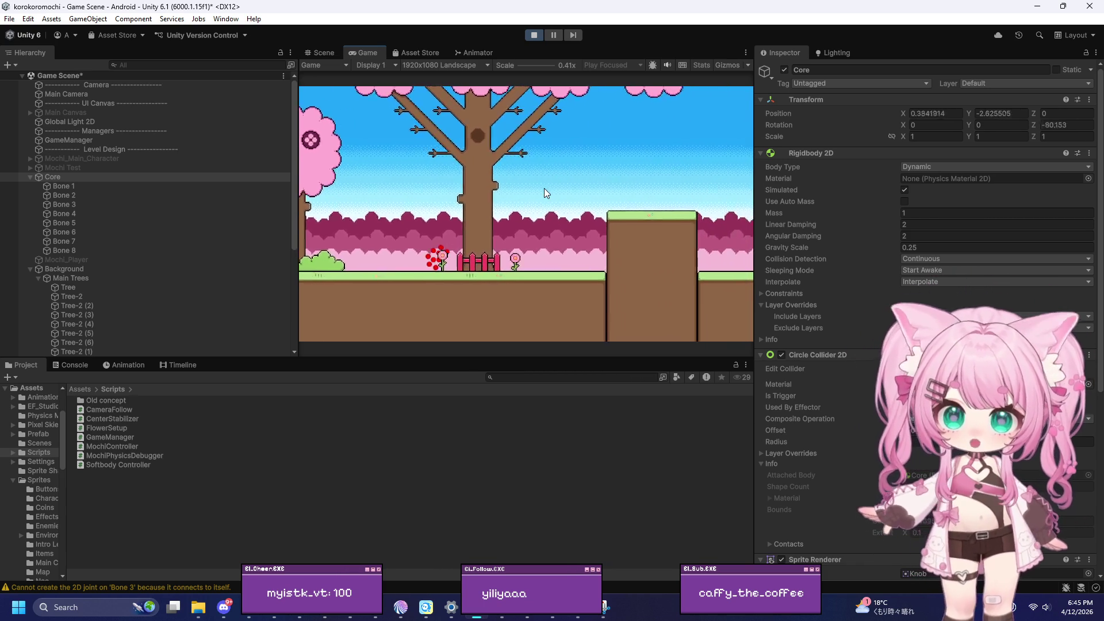
pyautogui.press('d')
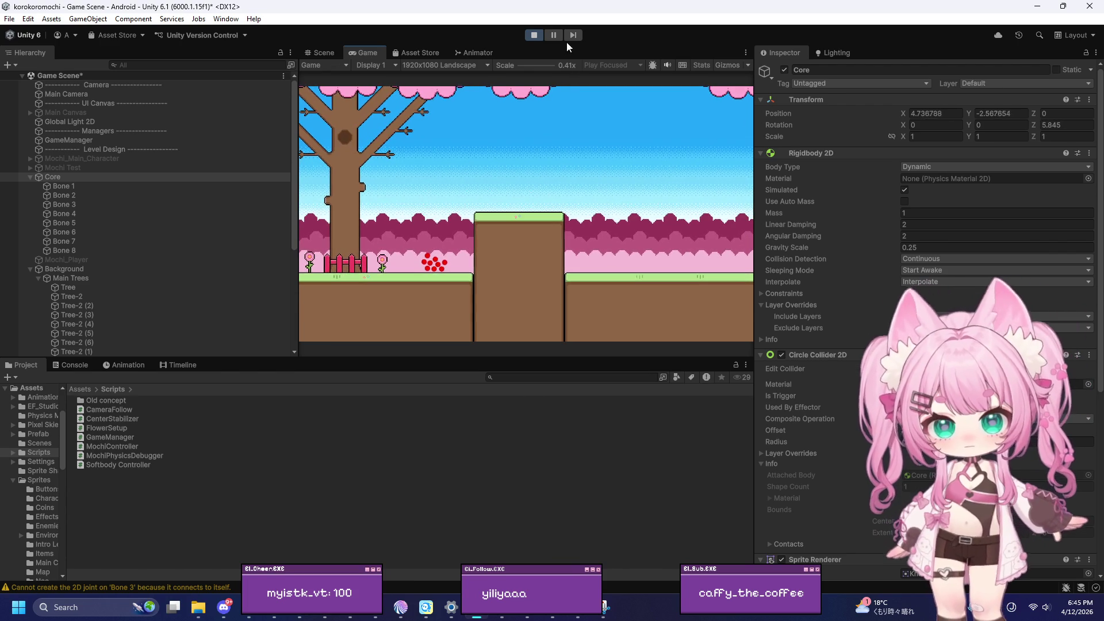
# Disable Core, enable Mochi_Main_Character, and playtest the sprite character
pyautogui.click(534, 35)
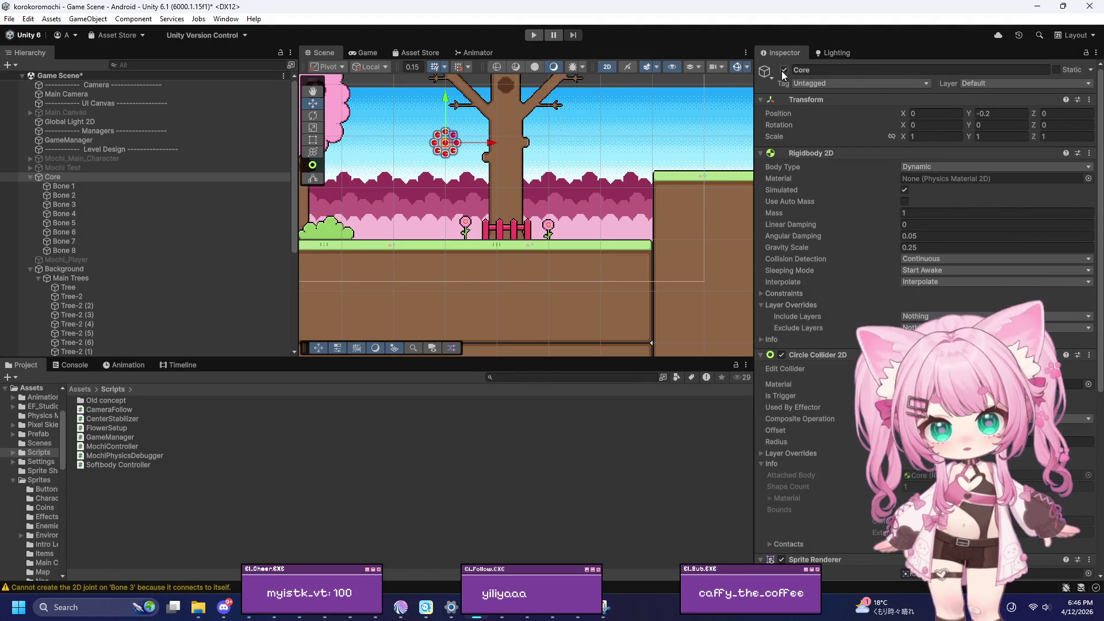
pyautogui.click(784, 71)
pyautogui.click(173, 159)
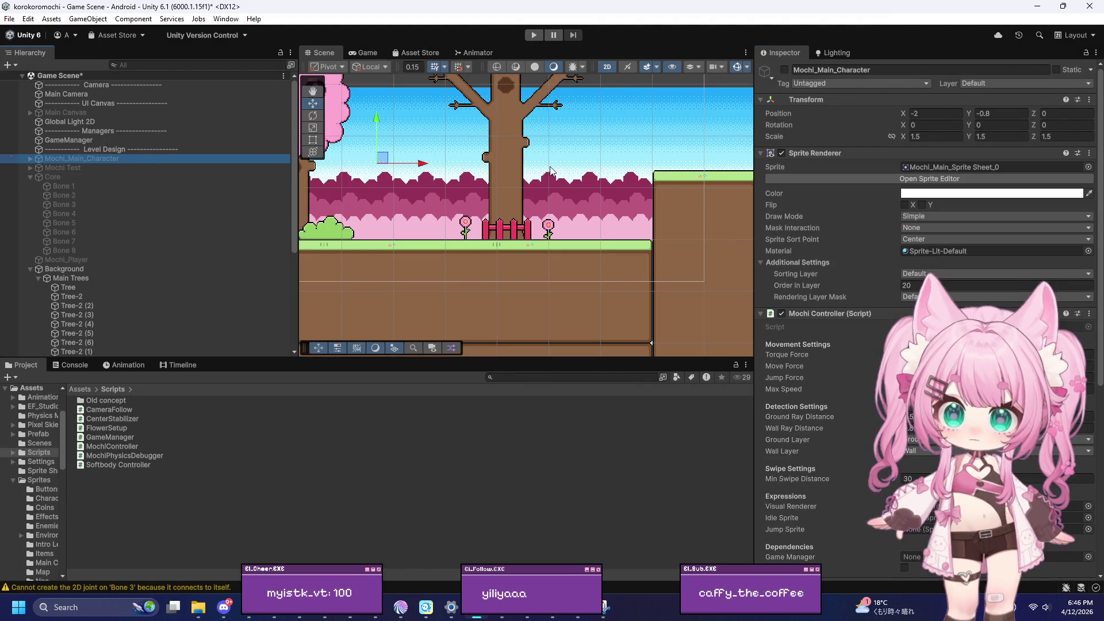
pyautogui.click(785, 69)
pyautogui.scroll(-2, 569, 225)
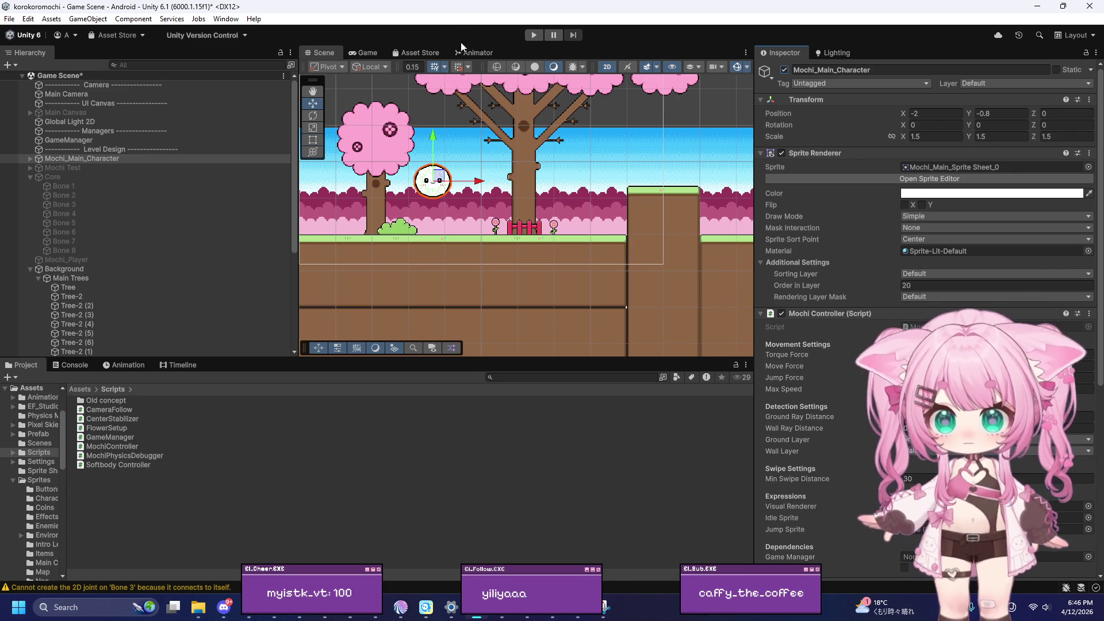
pyautogui.click(534, 35)
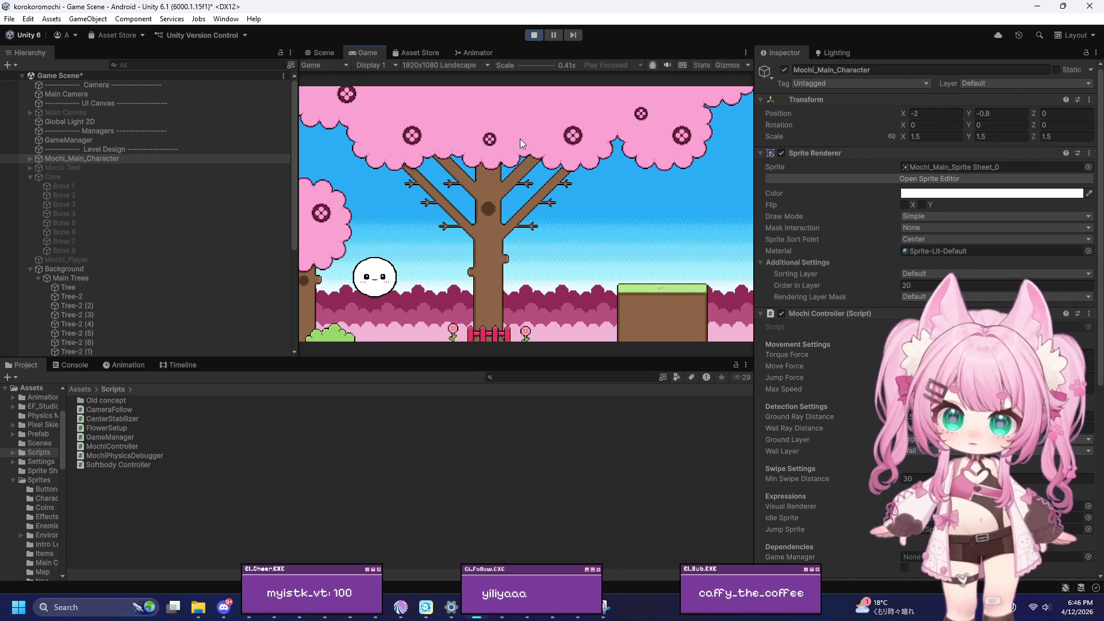
# Stop the playtest and assign GameManager to the Mochi Controller's Game Manager field
pyautogui.click(534, 35)
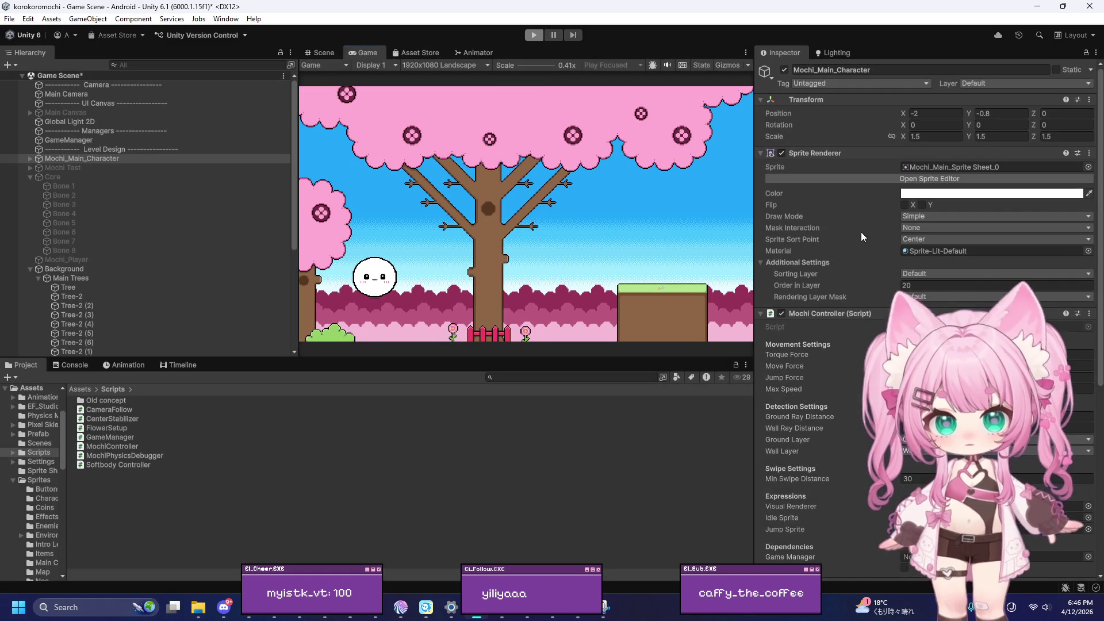
pyautogui.scroll(-10, 822, 242)
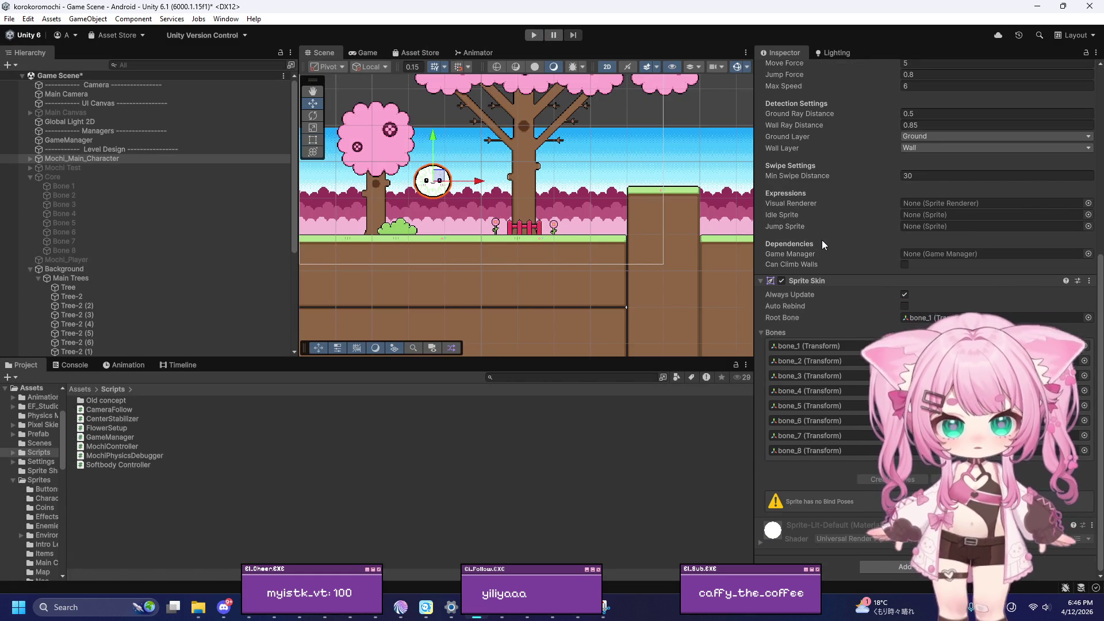
pyautogui.scroll(1, 815, 233)
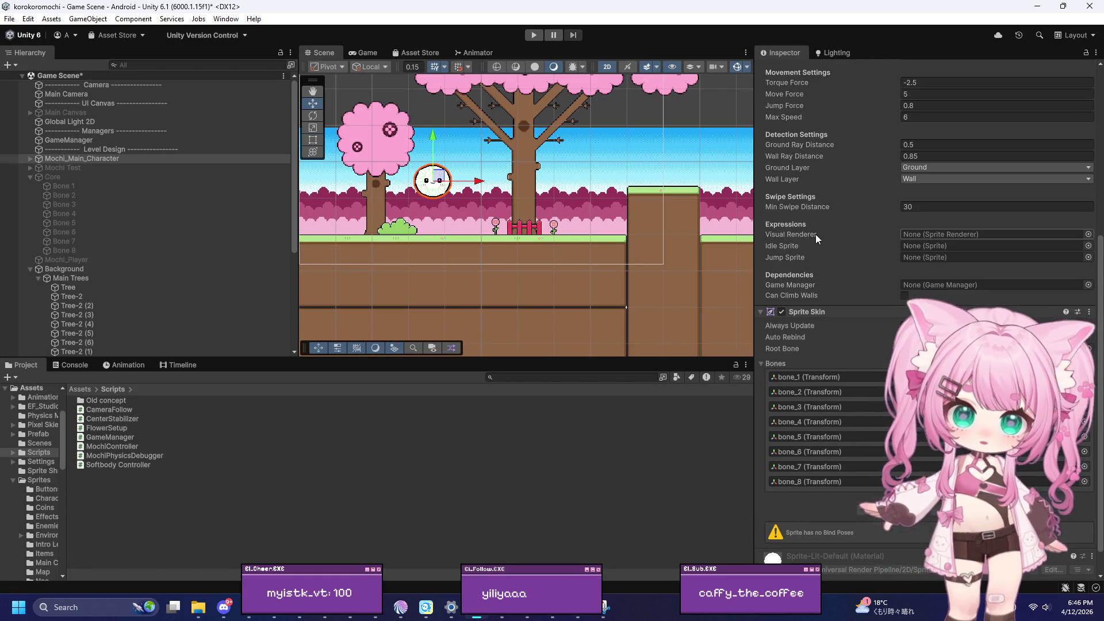
pyautogui.moveTo(73, 140); pyautogui.dragTo(923, 287)
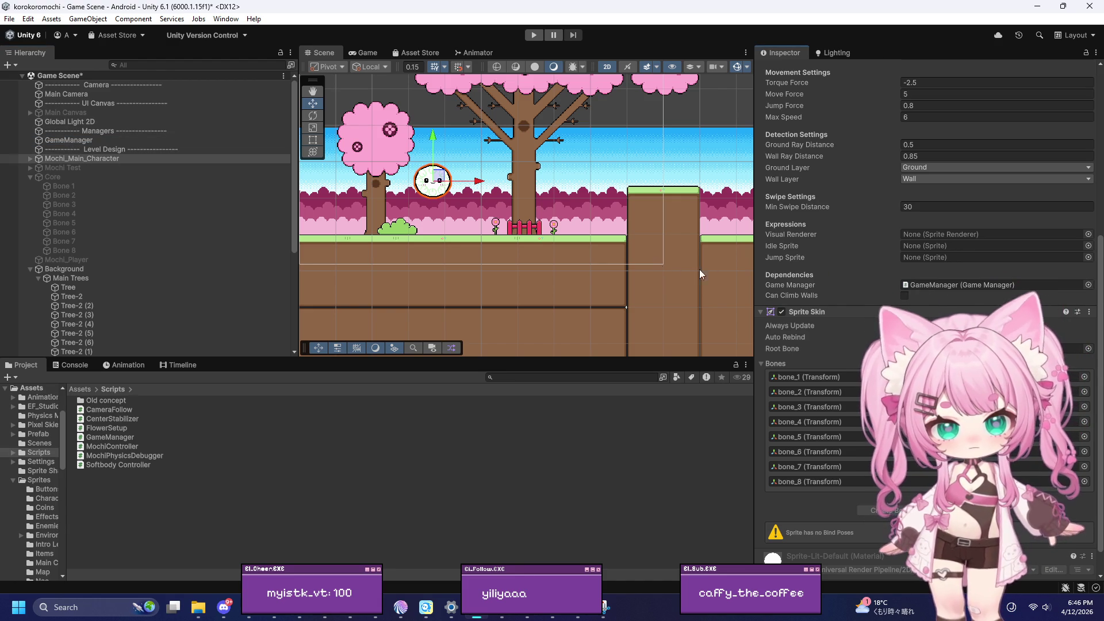
pyautogui.scroll(3, 872, 273)
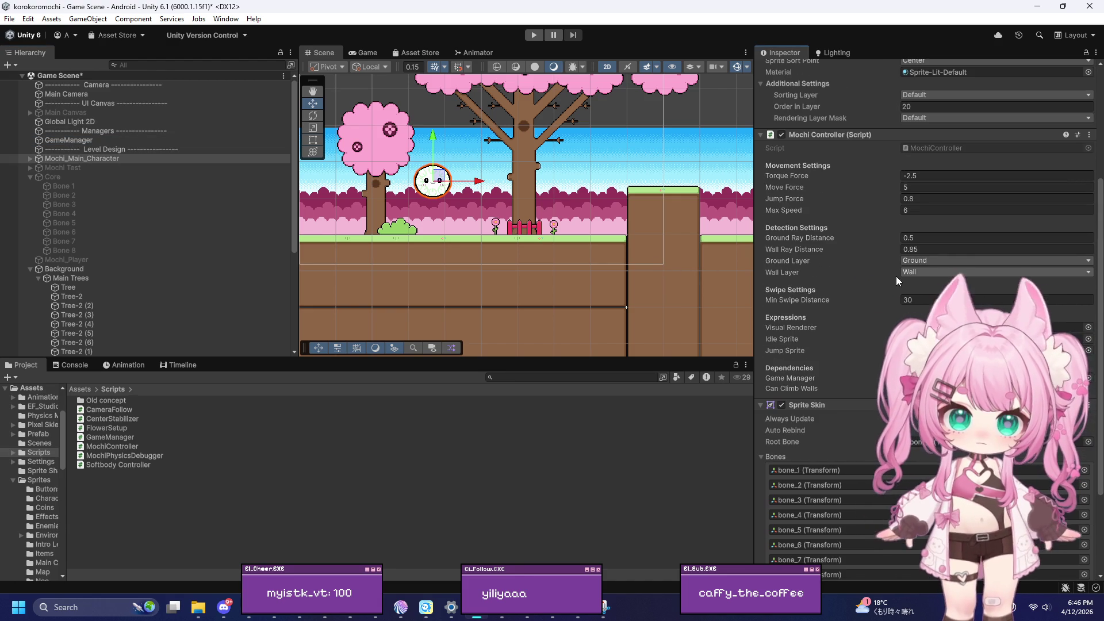
pyautogui.click(1089, 338)
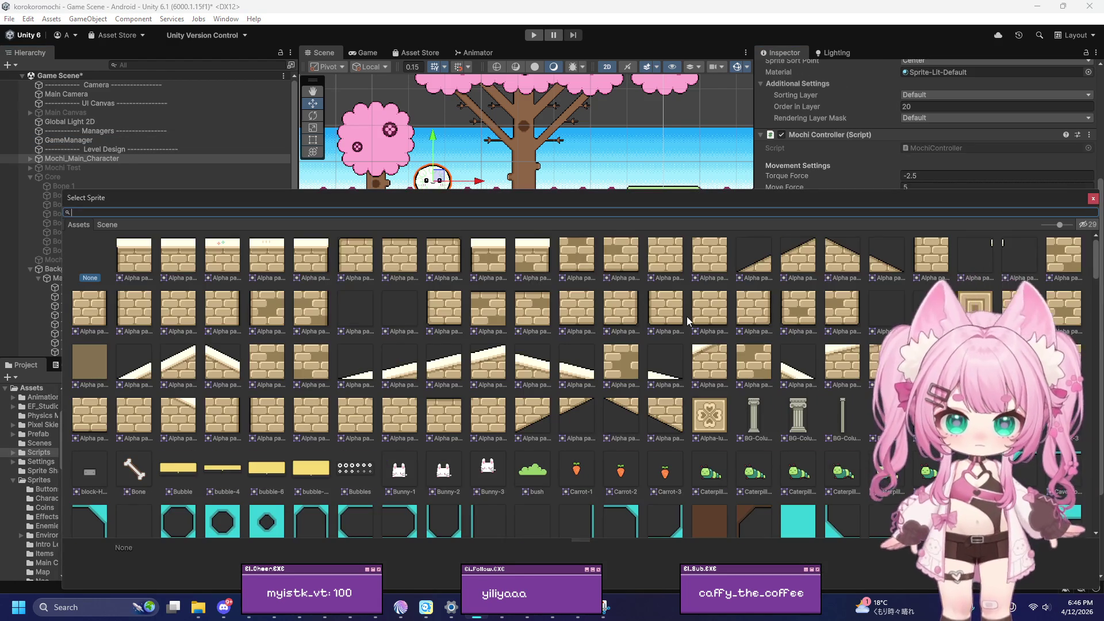
# Search 'mochi' and set the Idle Sprite to the sixth Mochi face
pyautogui.write('mochi')
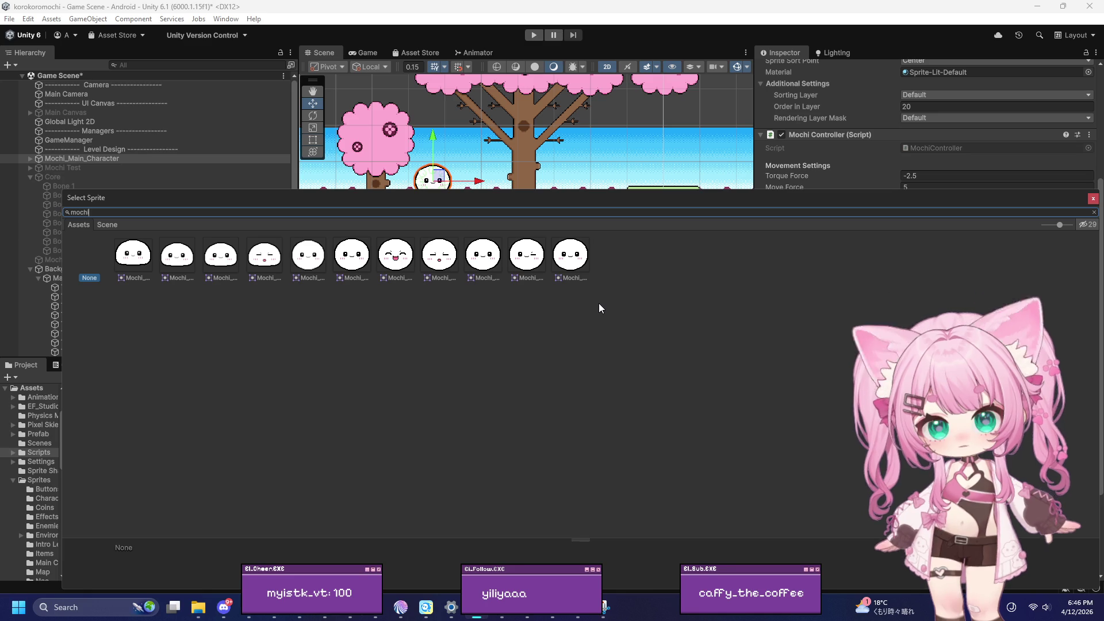
pyautogui.moveTo(412, 197)
pyautogui.mouseDown()
pyautogui.moveTo(455, 377)
pyautogui.moveTo(187, 377)
pyautogui.mouseUp()
pyautogui.click(395, 435)
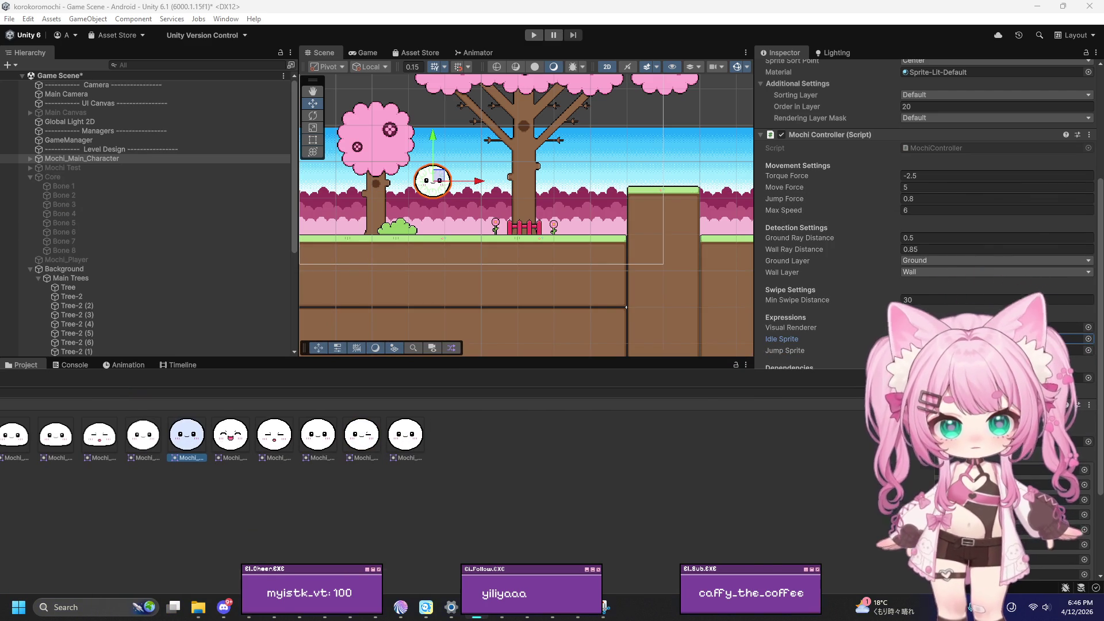
pyautogui.click(1088, 350)
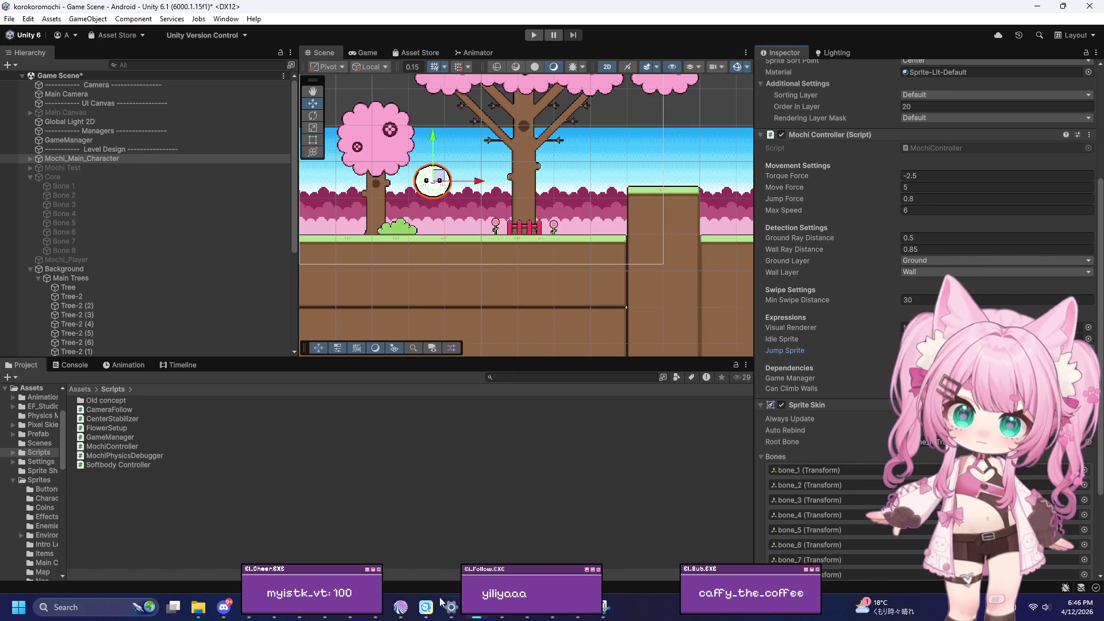
pyautogui.click(423, 604)
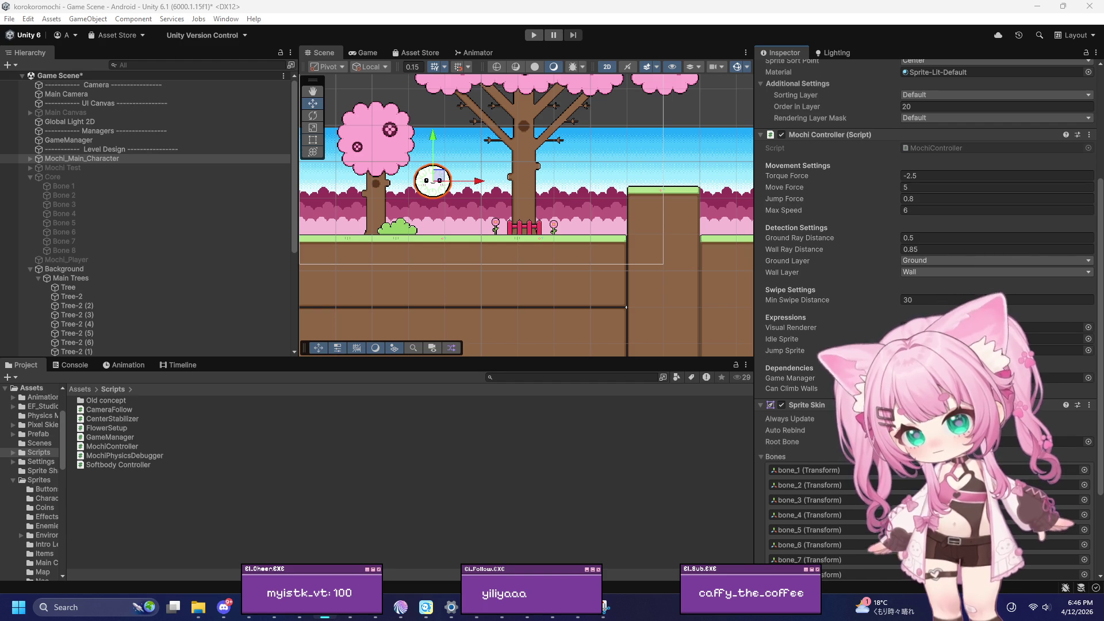
# Set the Jump Sprite to Mochi_Main_Sprite Sheet_1 and start a playtest
pyautogui.click(978, 351)
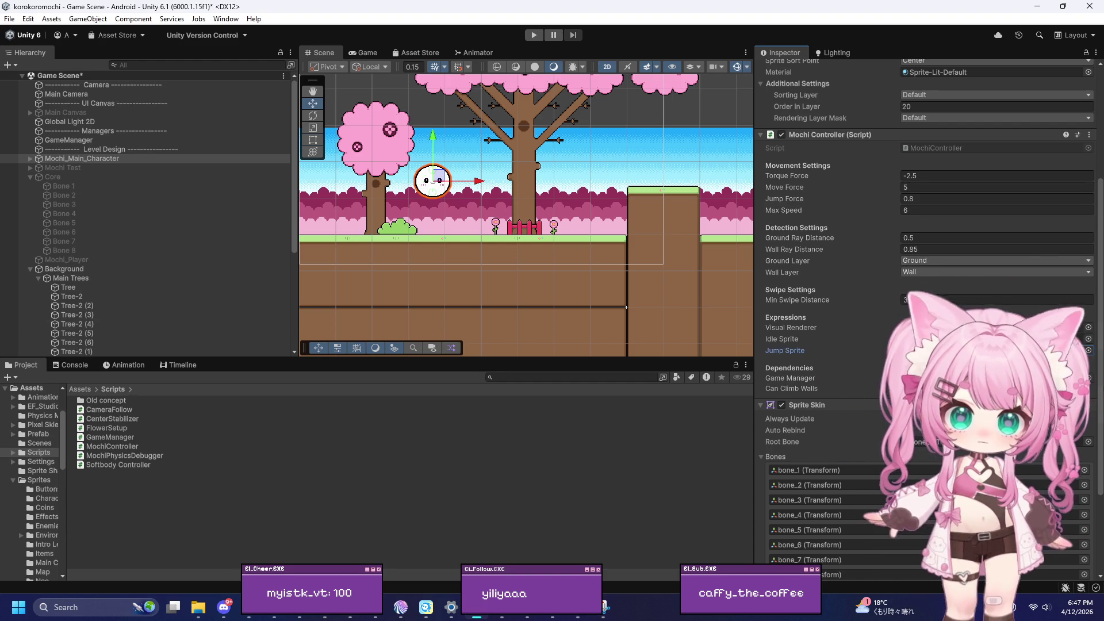
pyautogui.click(1089, 351)
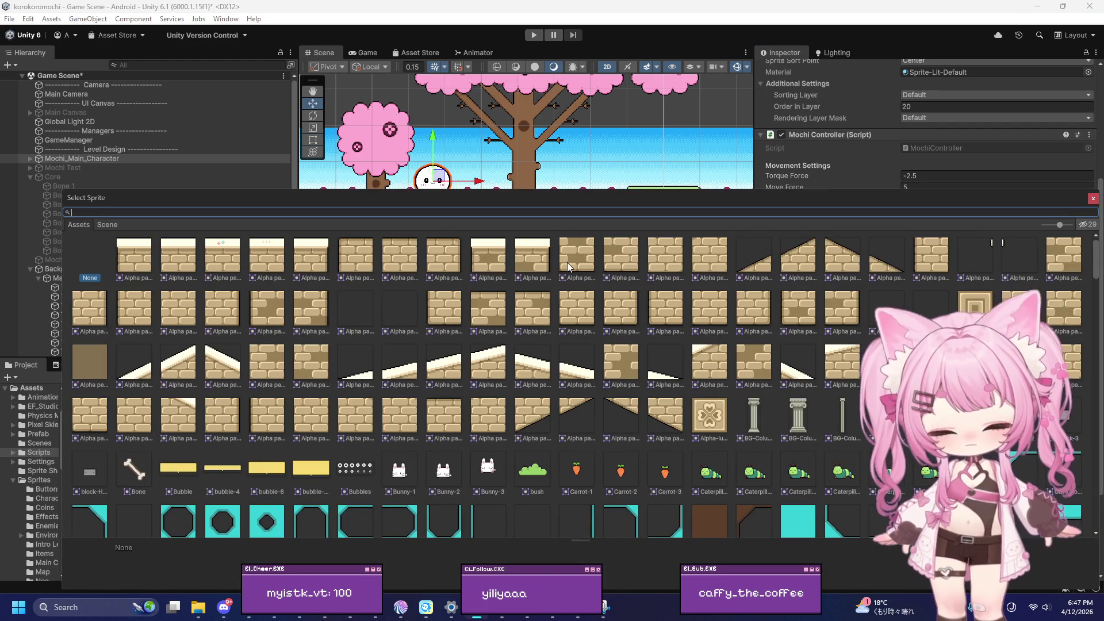
pyautogui.write('mochi')
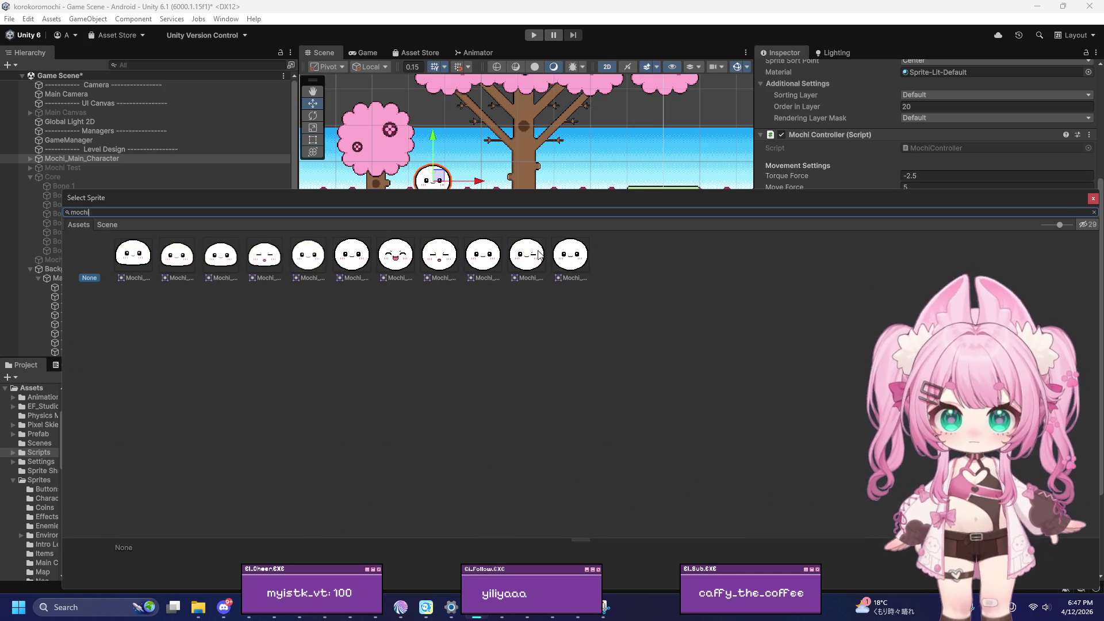
pyautogui.click(406, 253)
pyautogui.hotkey('ctrl', 'p')
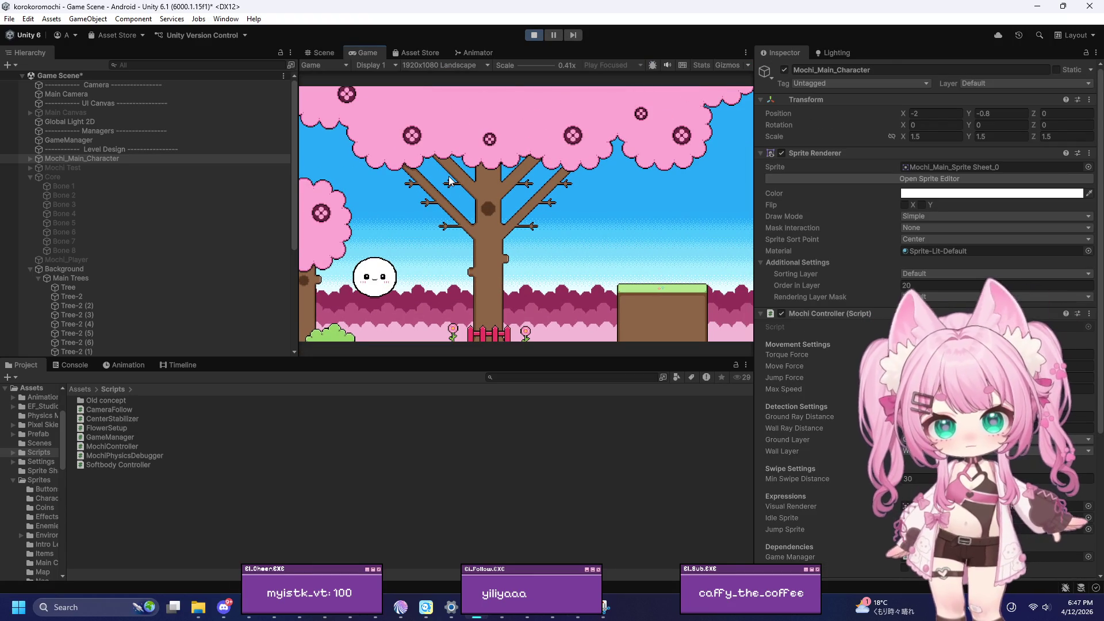
# Stop the Mochi character playtest and return to the Scene view
pyautogui.click(533, 36)
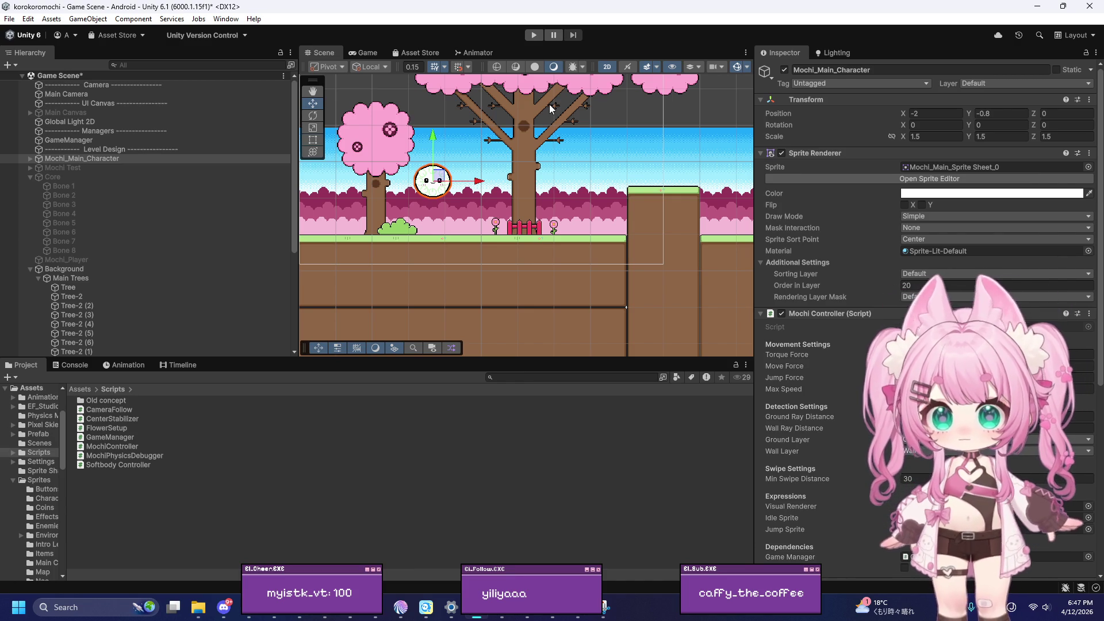
pyautogui.scroll(1, 478, 182)
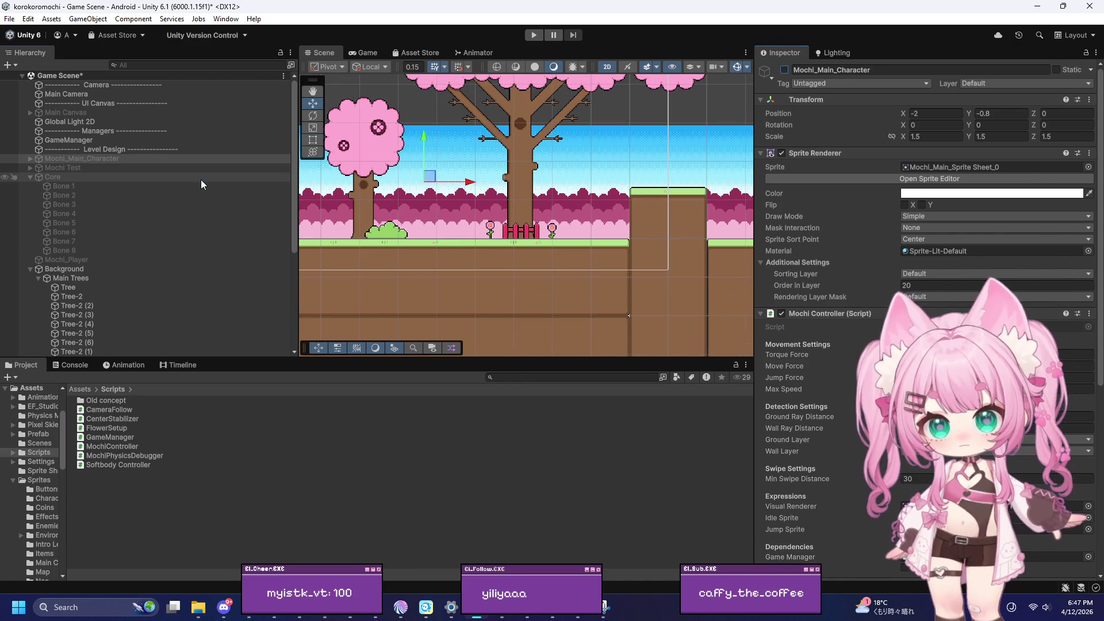
# Re-enable the Core bone ball and start a playtest with it
pyautogui.click(200, 178)
pyautogui.click(785, 70)
pyautogui.scroll(5, 420, 174)
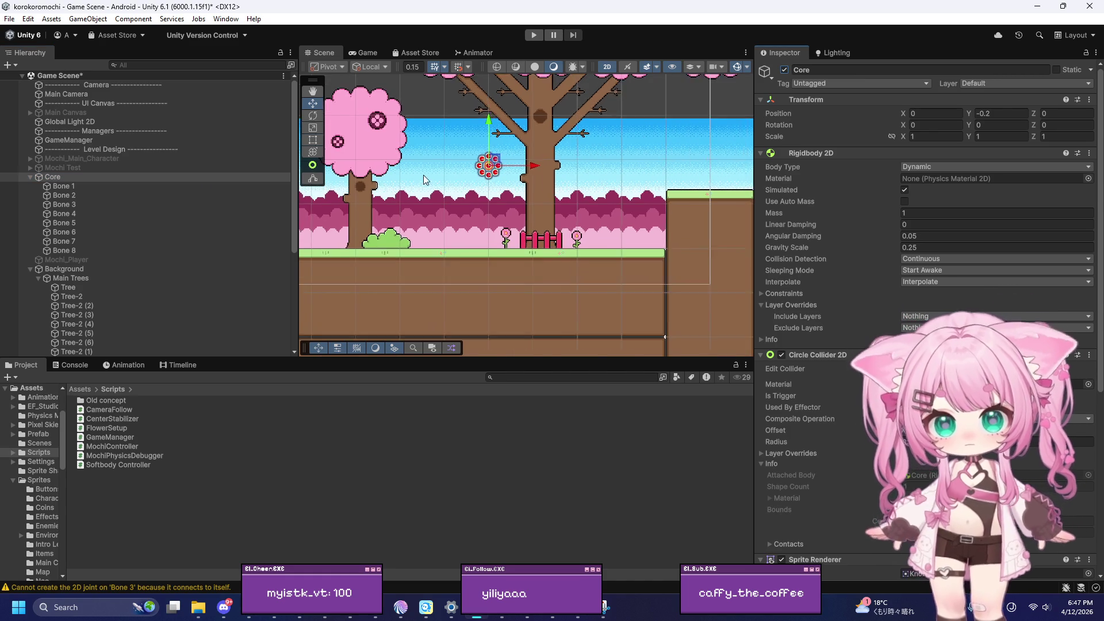
pyautogui.scroll(3, 457, 177)
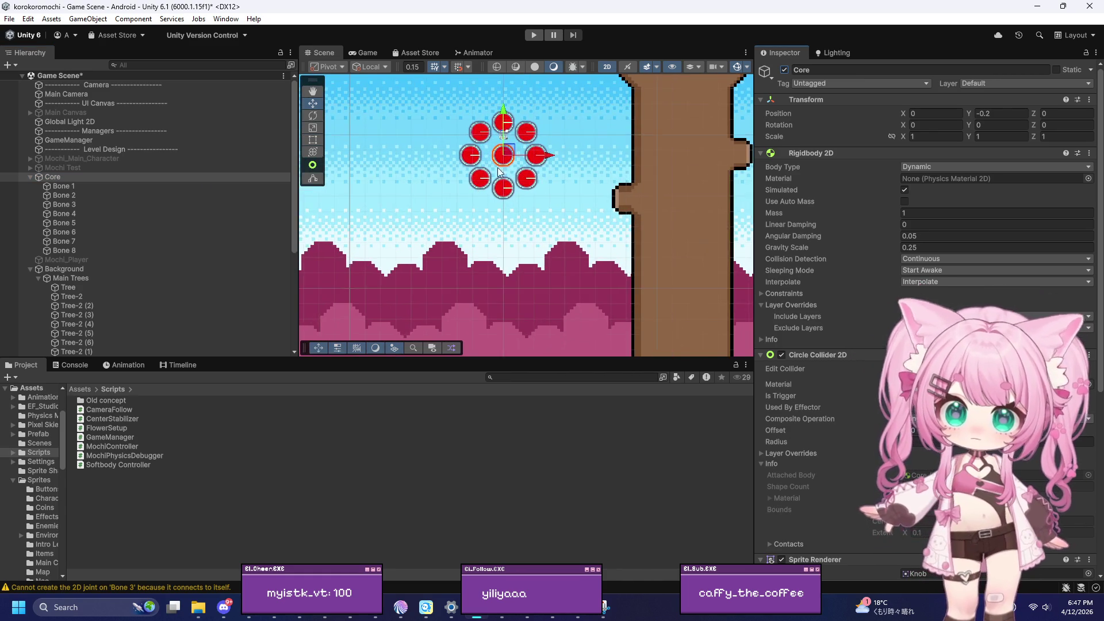
pyautogui.scroll(1, 437, 267)
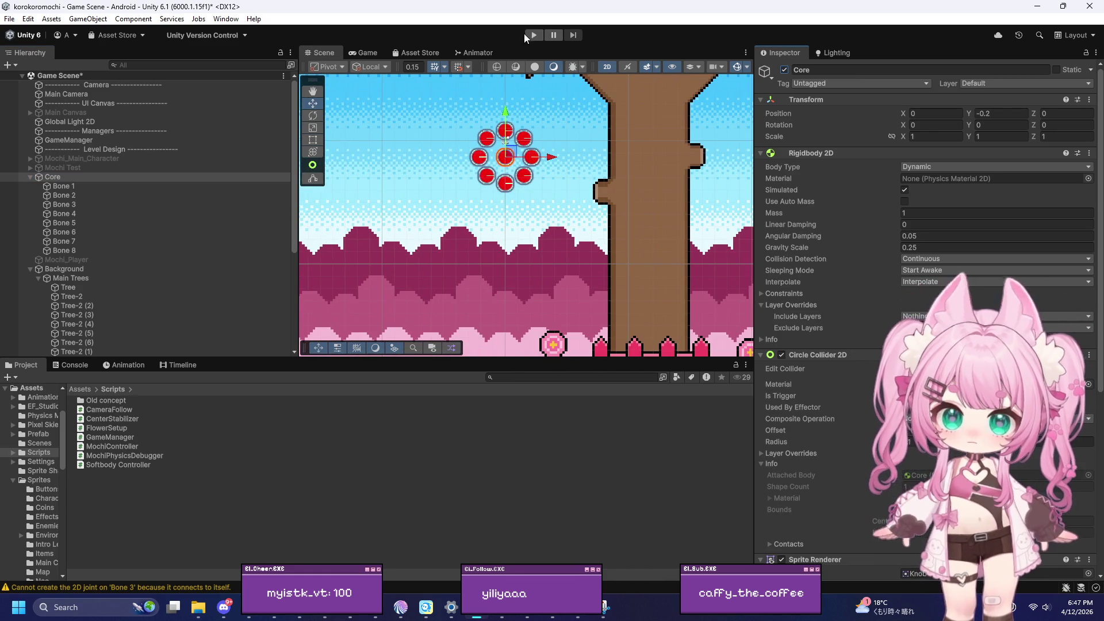
pyautogui.click(533, 35)
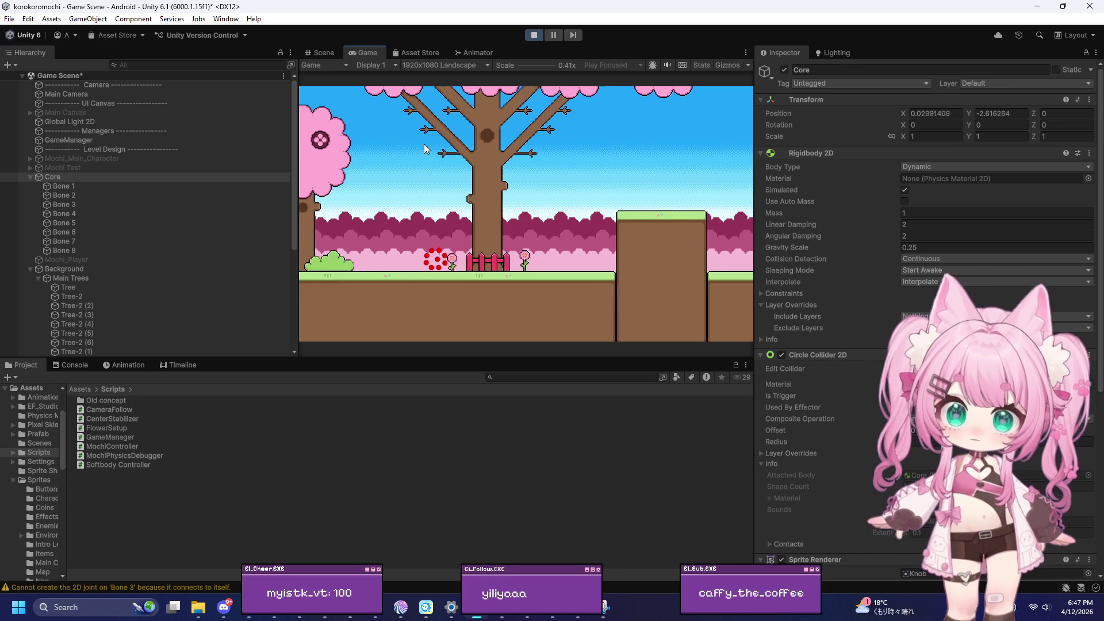
# Roll the Core ball back and forth to the level's edge, then stop the playtest
pyautogui.press('d')
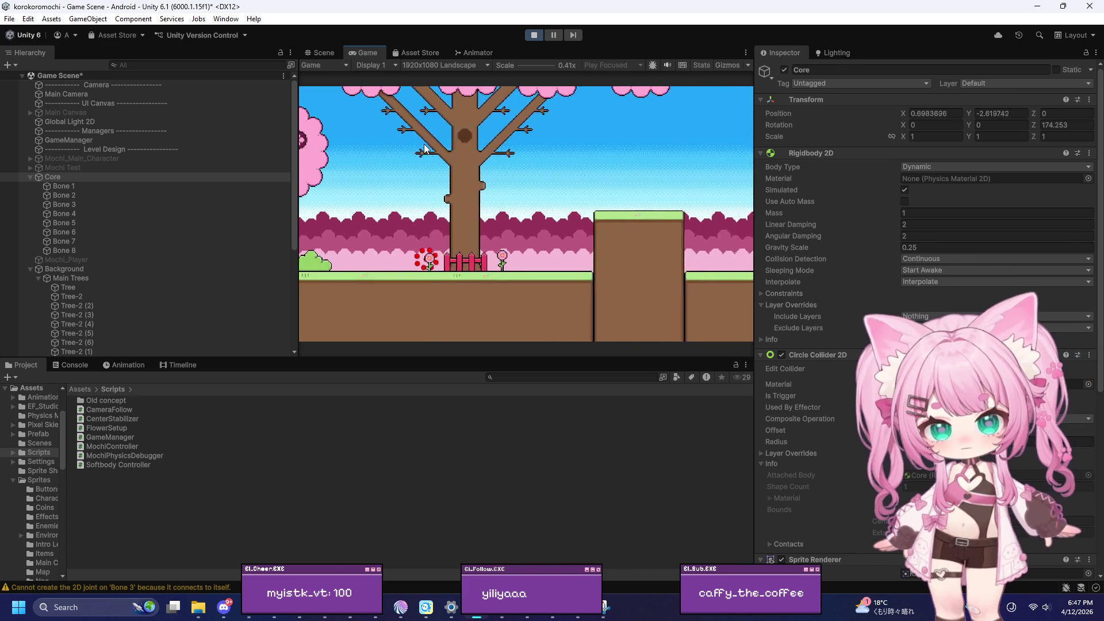
pyautogui.press('a')
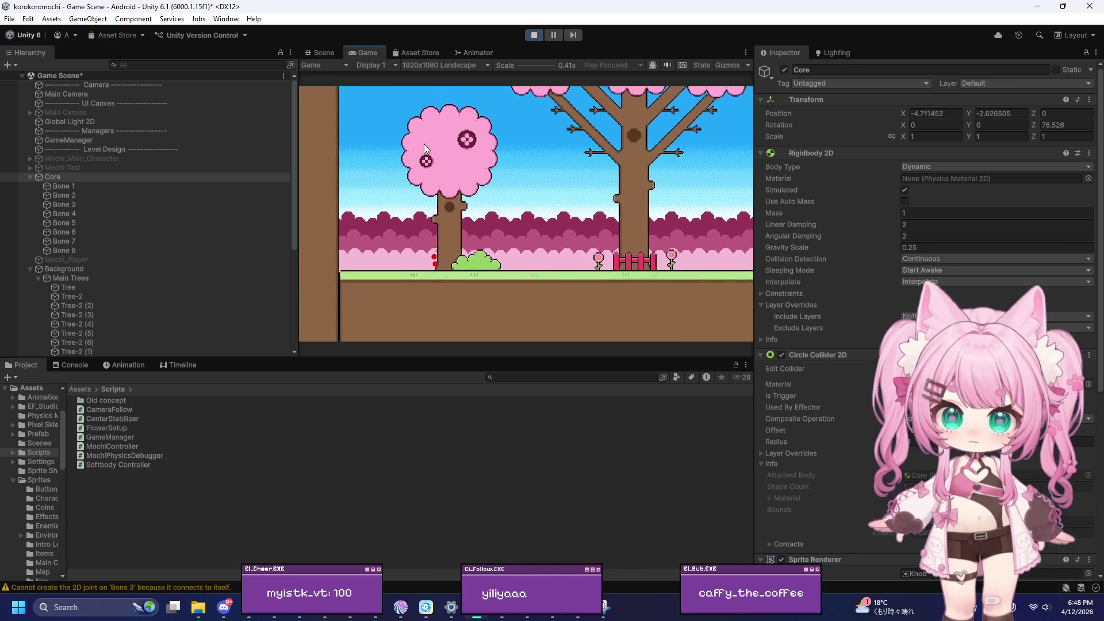
pyautogui.press('d')
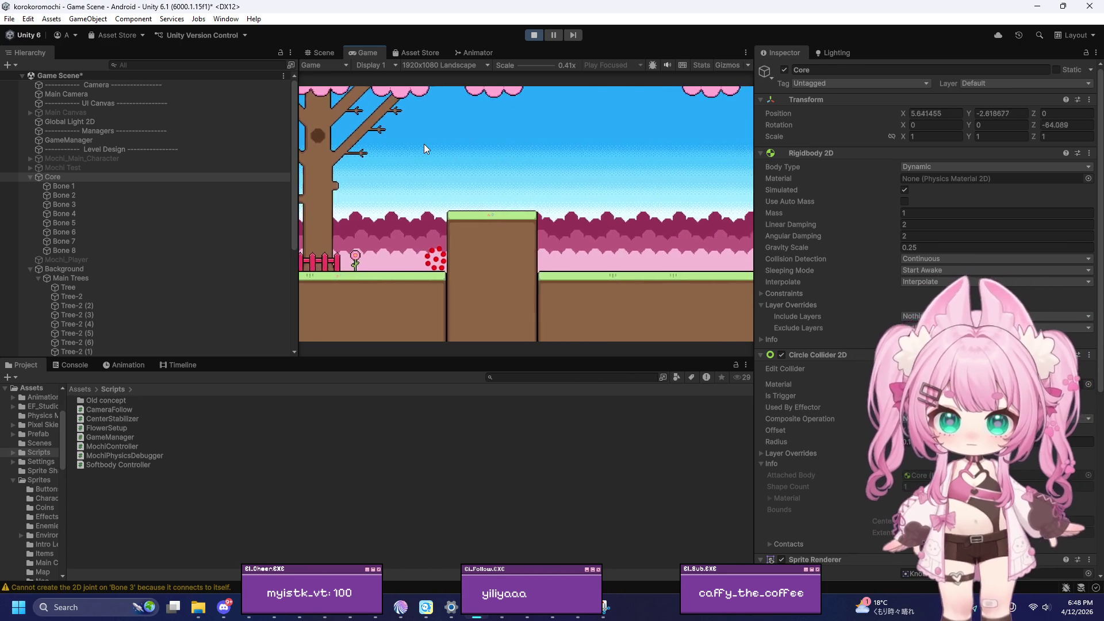
pyautogui.press('a')
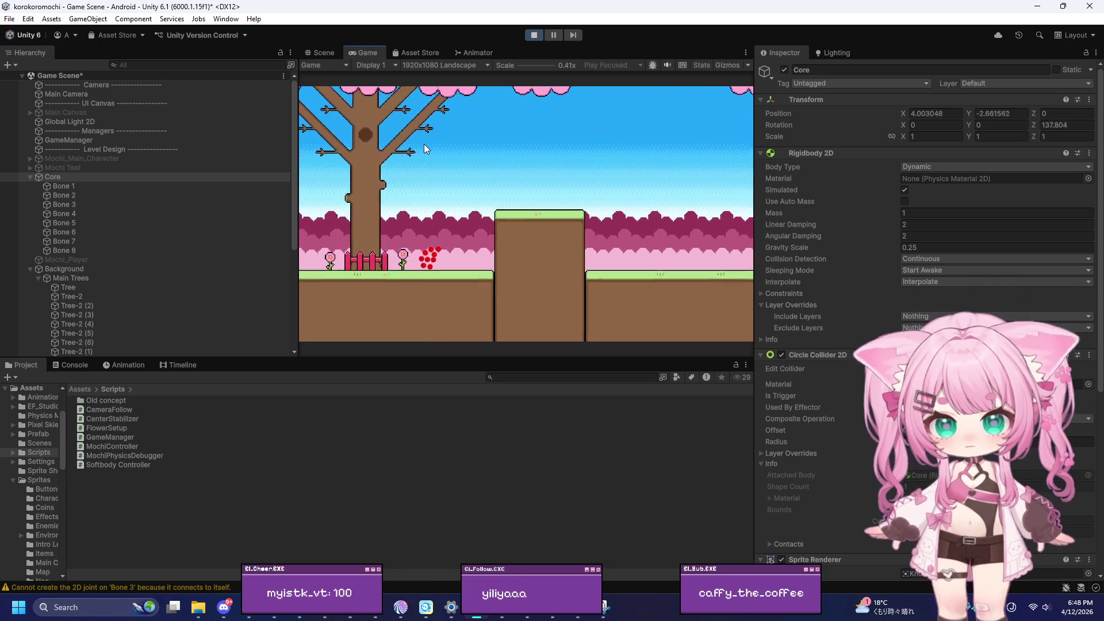
pyautogui.press('d')
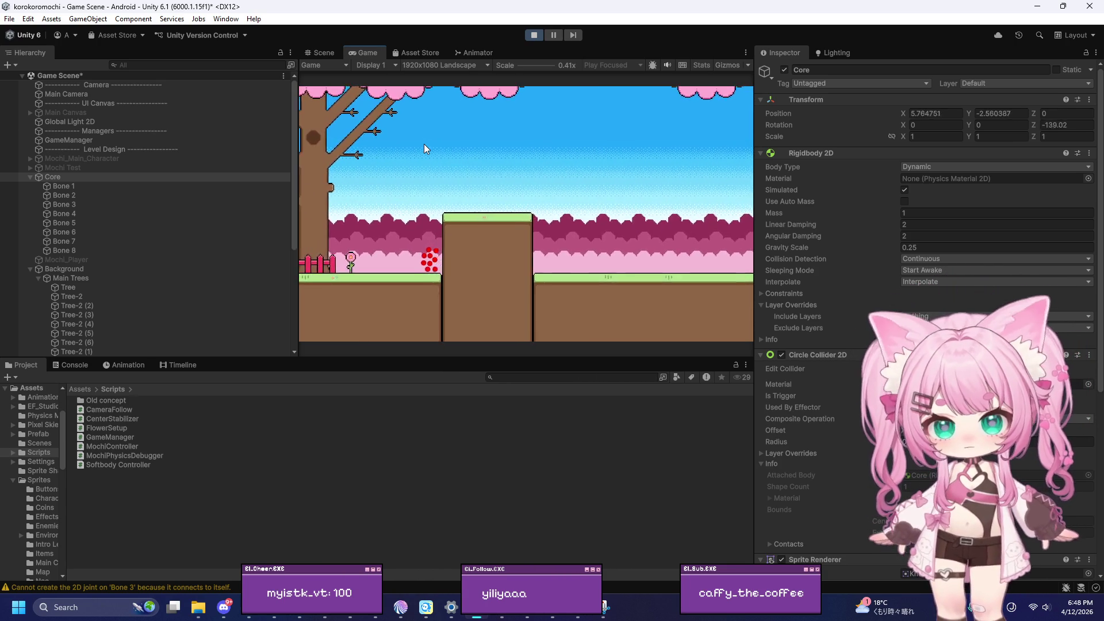
pyautogui.press('a')
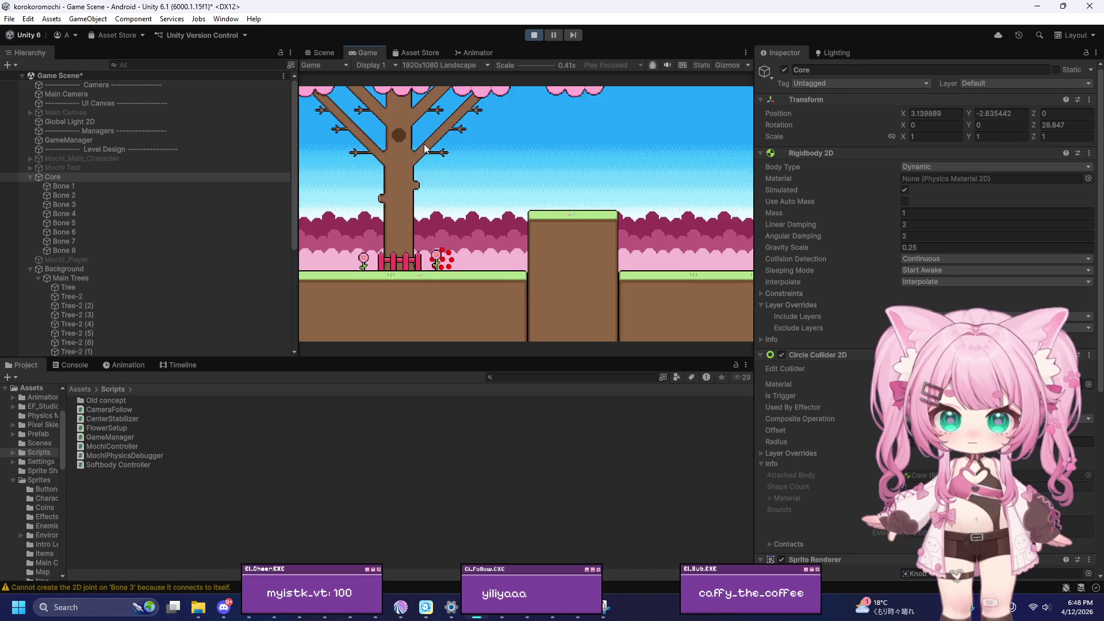
pyautogui.press('a')
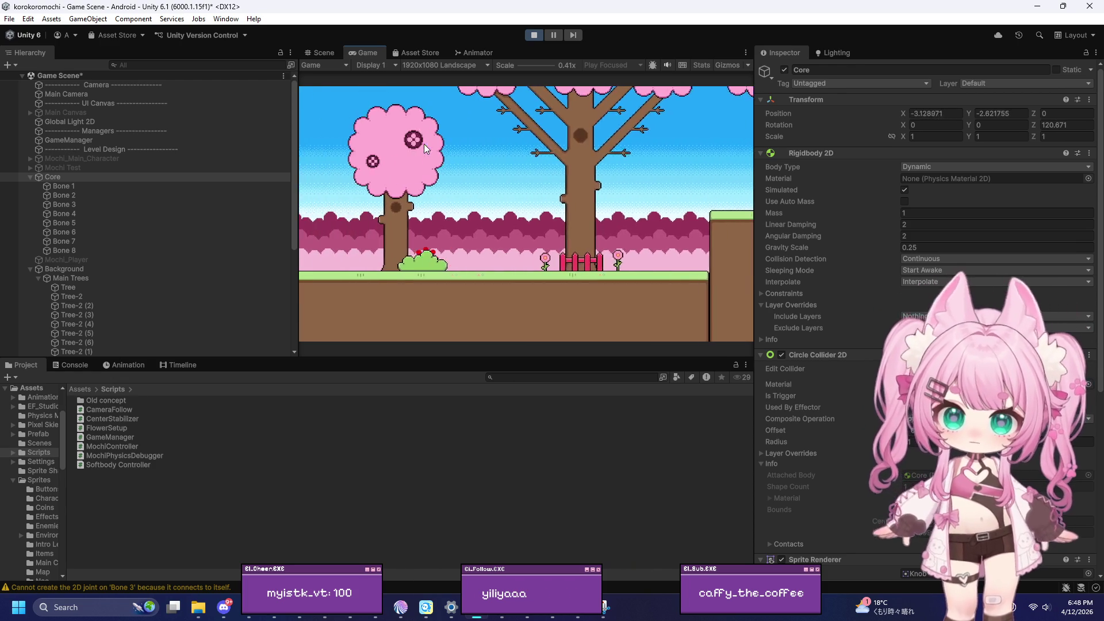
pyautogui.press('a')
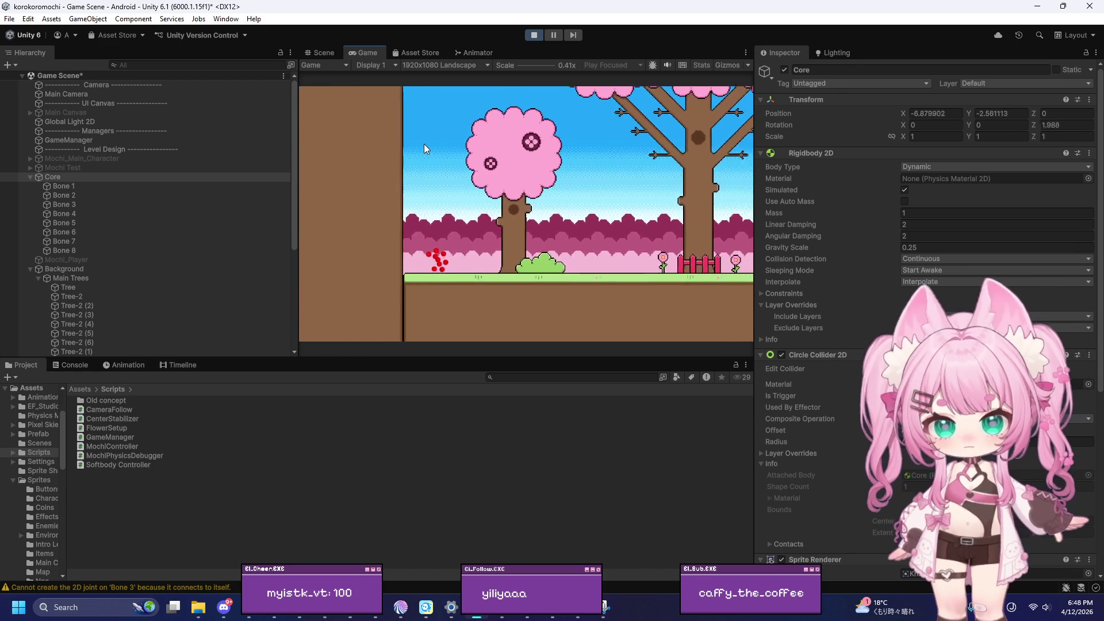
pyautogui.press('a')
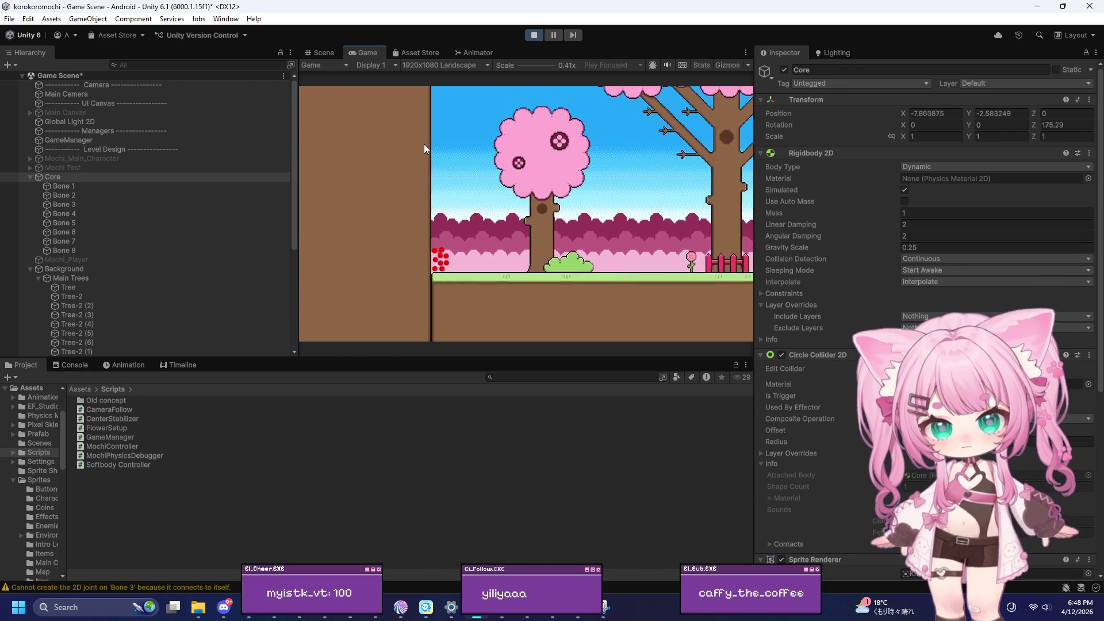
pyautogui.press('d')
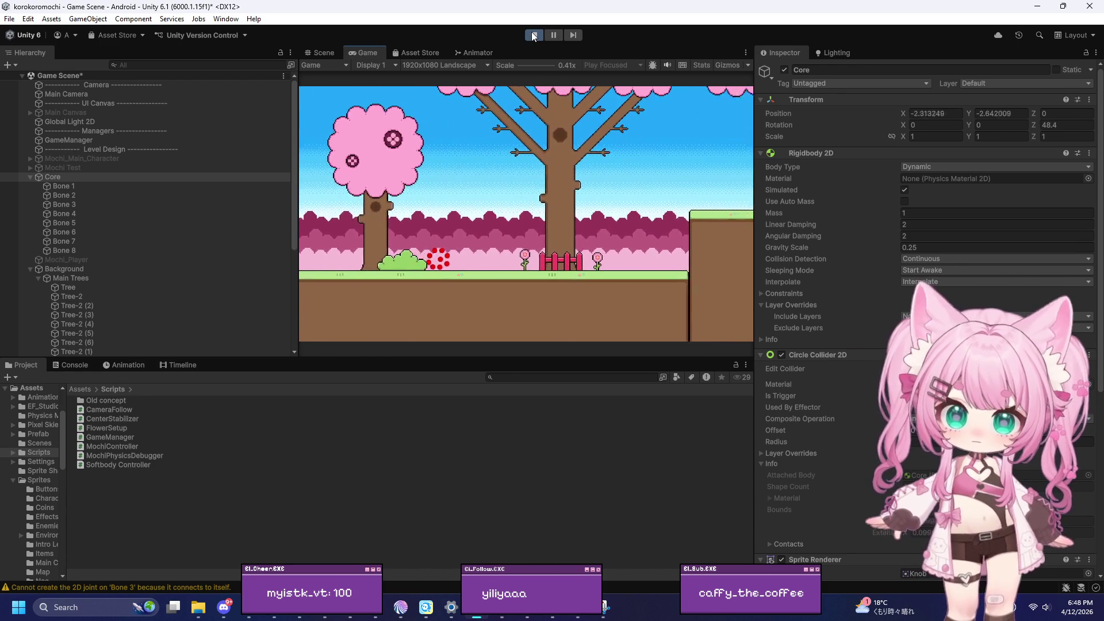
pyautogui.press('d')
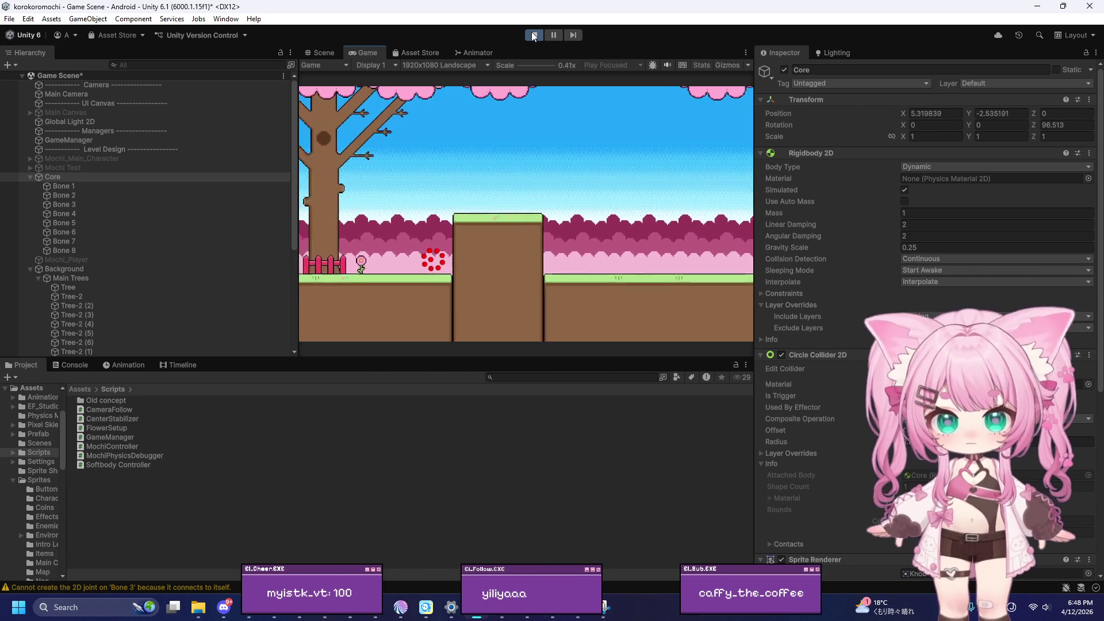
pyautogui.click(534, 35)
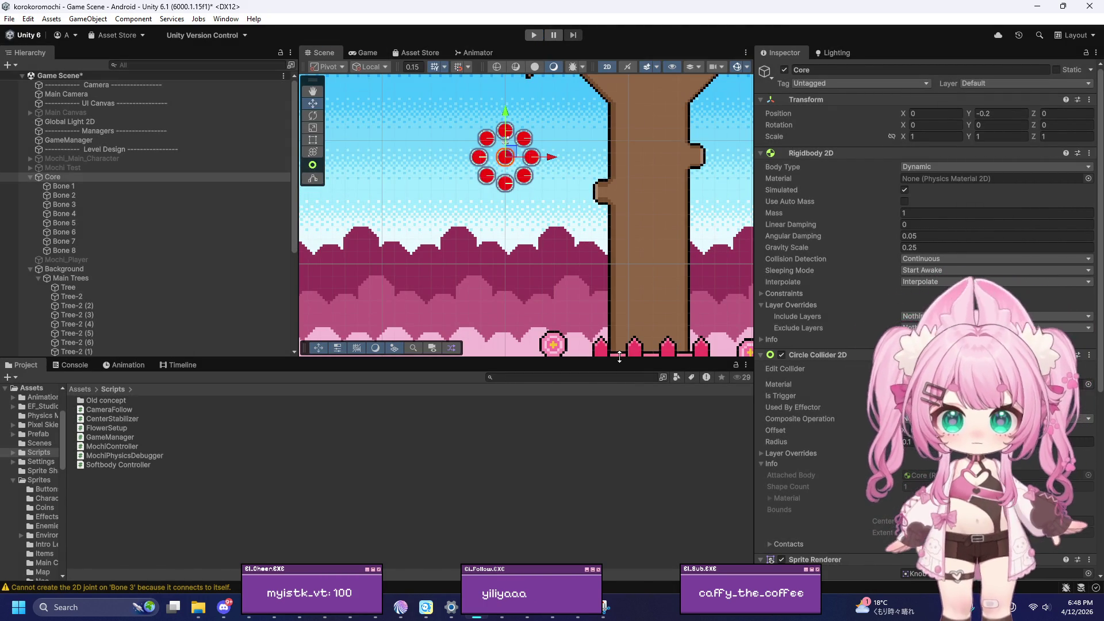
# Drag Core from the Hierarchy into Assets/Prefab to create a Core prefab, then select it
pyautogui.scroll(-10, 865, 413)
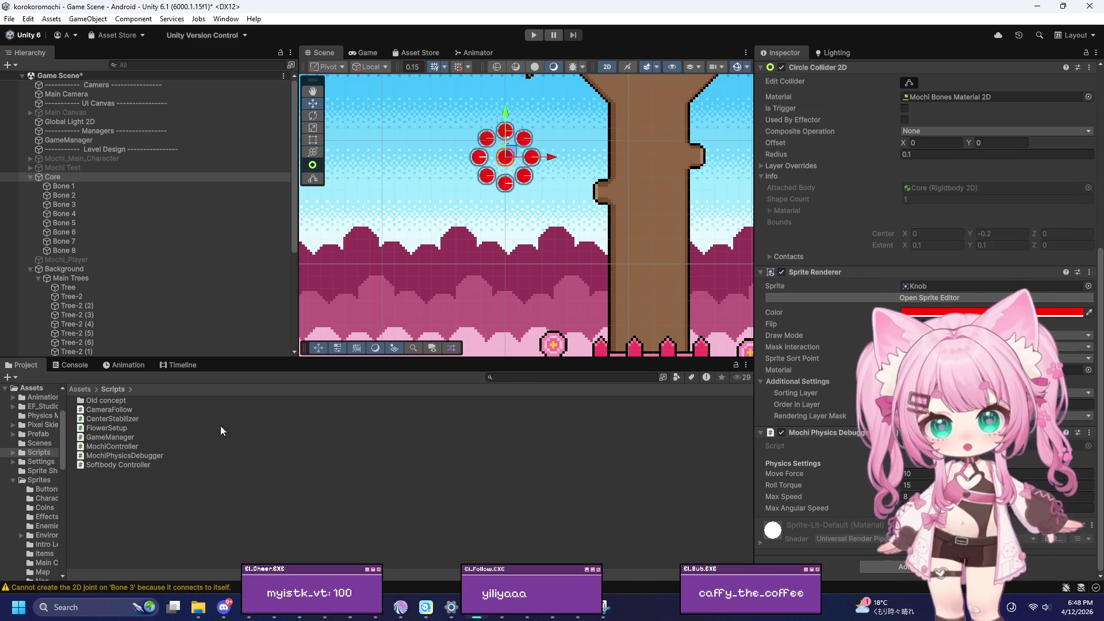
pyautogui.click(75, 390)
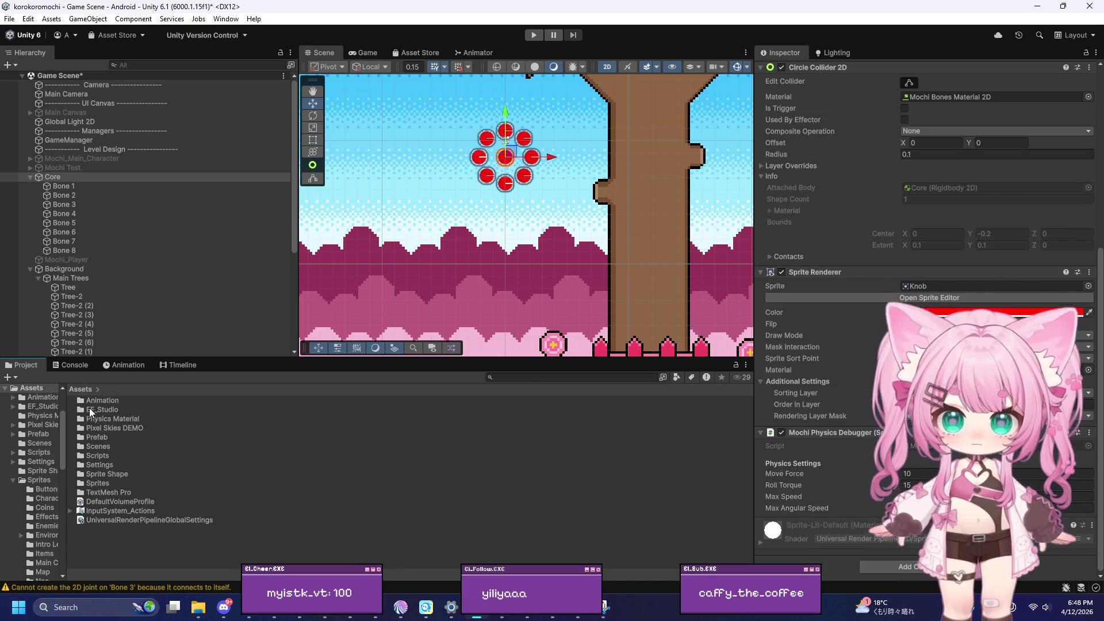
pyautogui.doubleClick(99, 439)
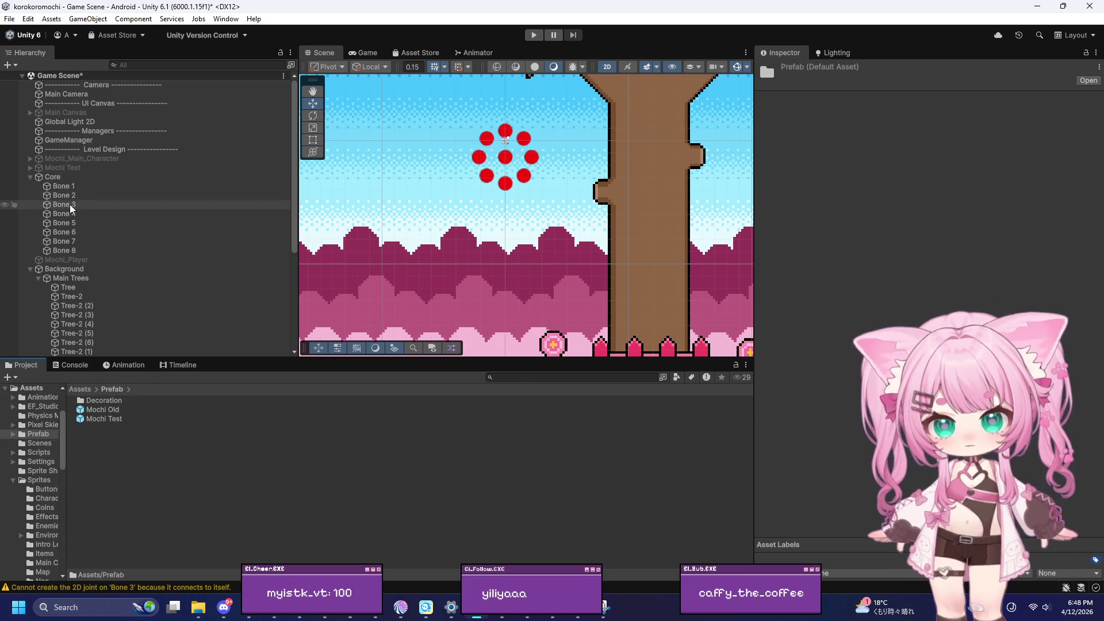
pyautogui.moveTo(57, 181)
pyautogui.mouseDown()
pyautogui.moveTo(119, 313)
pyautogui.moveTo(120, 483)
pyautogui.moveTo(144, 457)
pyautogui.mouseUp()
pyautogui.click(105, 479)
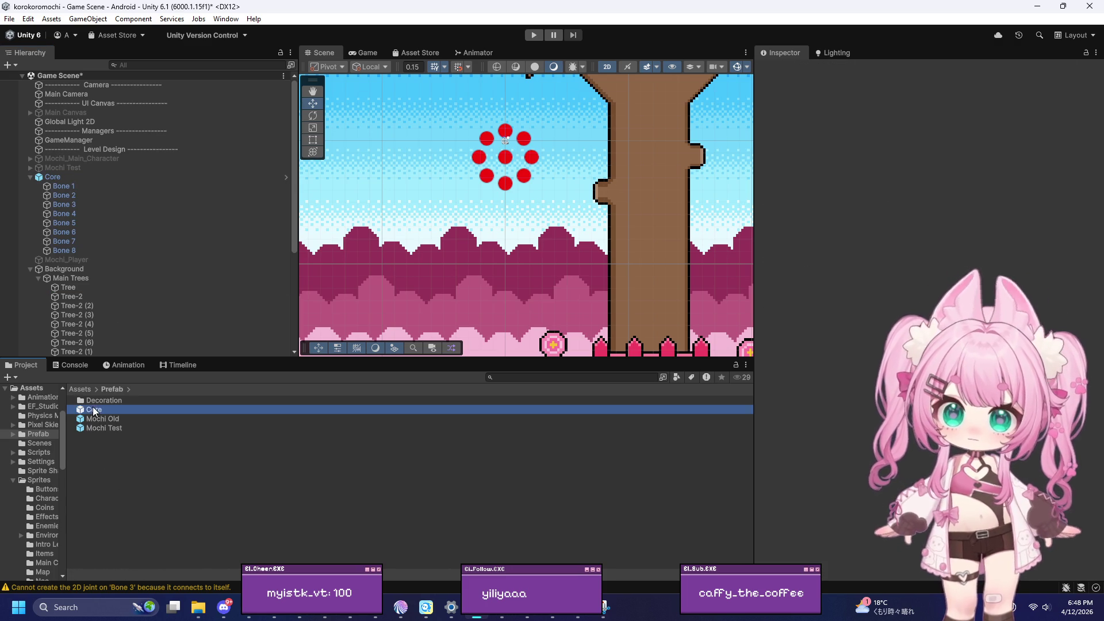
pyautogui.click(94, 411)
pyautogui.rightClick(95, 411)
# Show the Core prefab in File Explorer, copy Core.prefab, and close Explorer
pyautogui.click(127, 122)
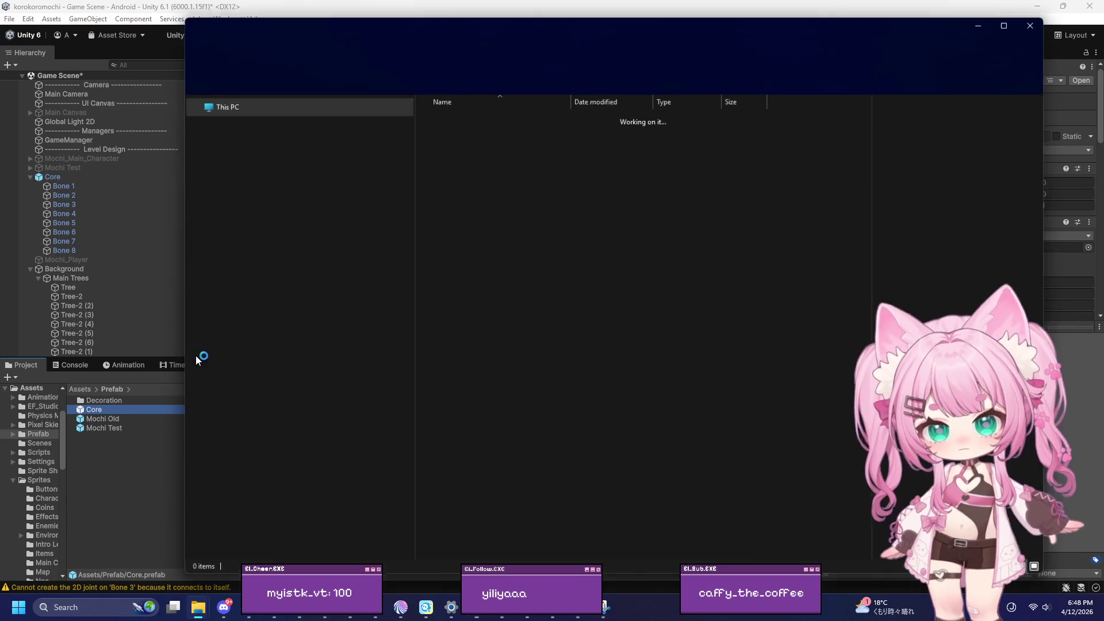
pyautogui.rightClick(452, 133)
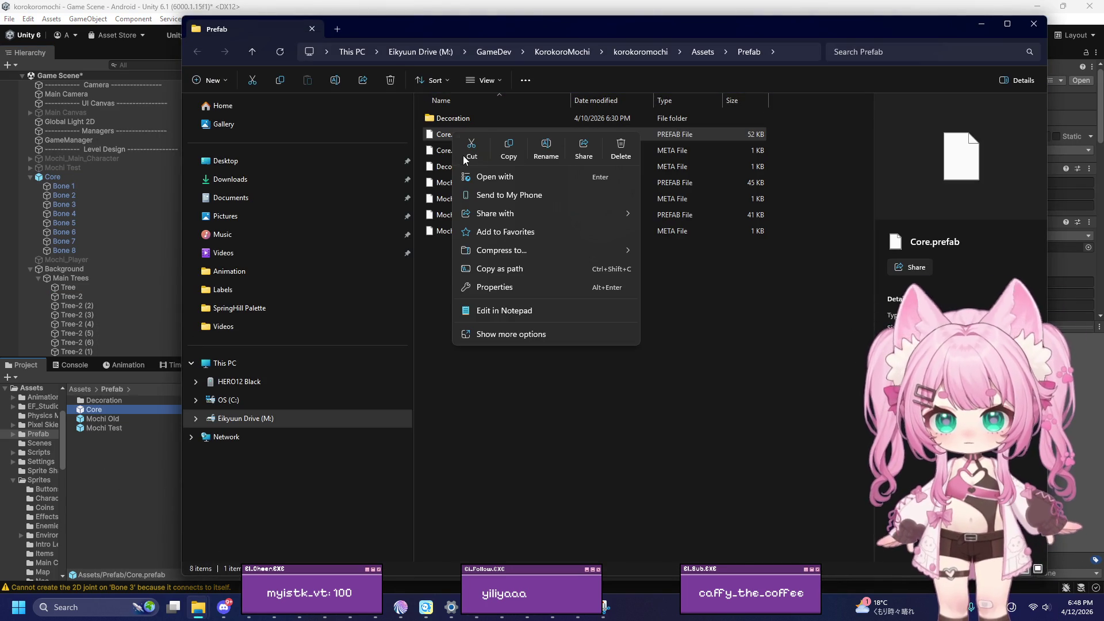
pyautogui.click(509, 148)
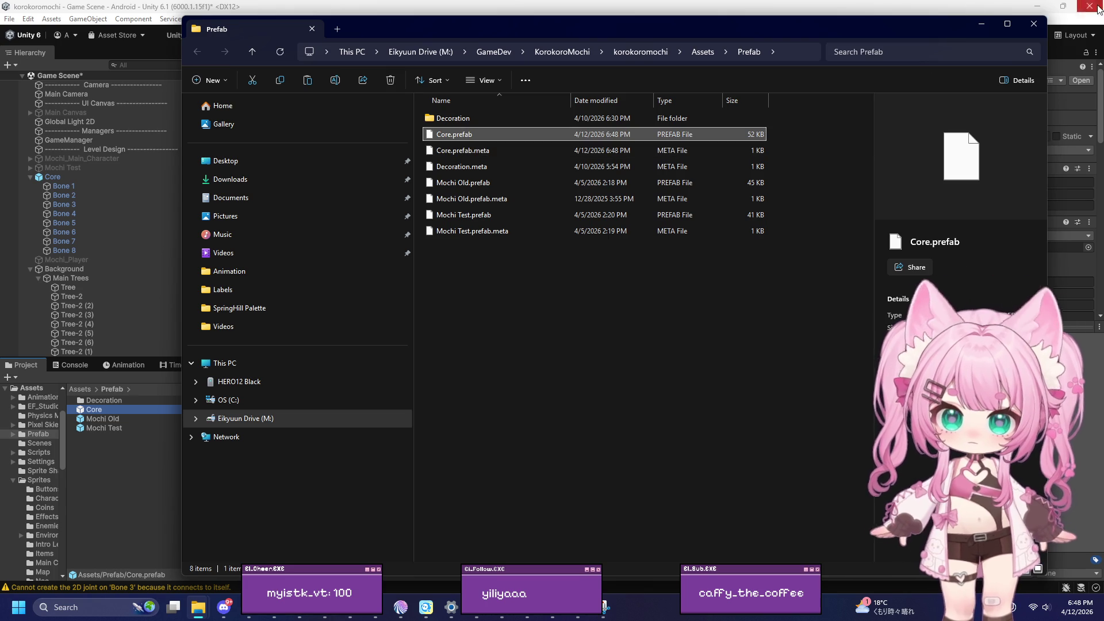
pyautogui.click(1032, 25)
# Minimize Unity, paste Core.prefab onto the desktop, and bring the editor back from the taskbar
pyautogui.click(1038, 9)
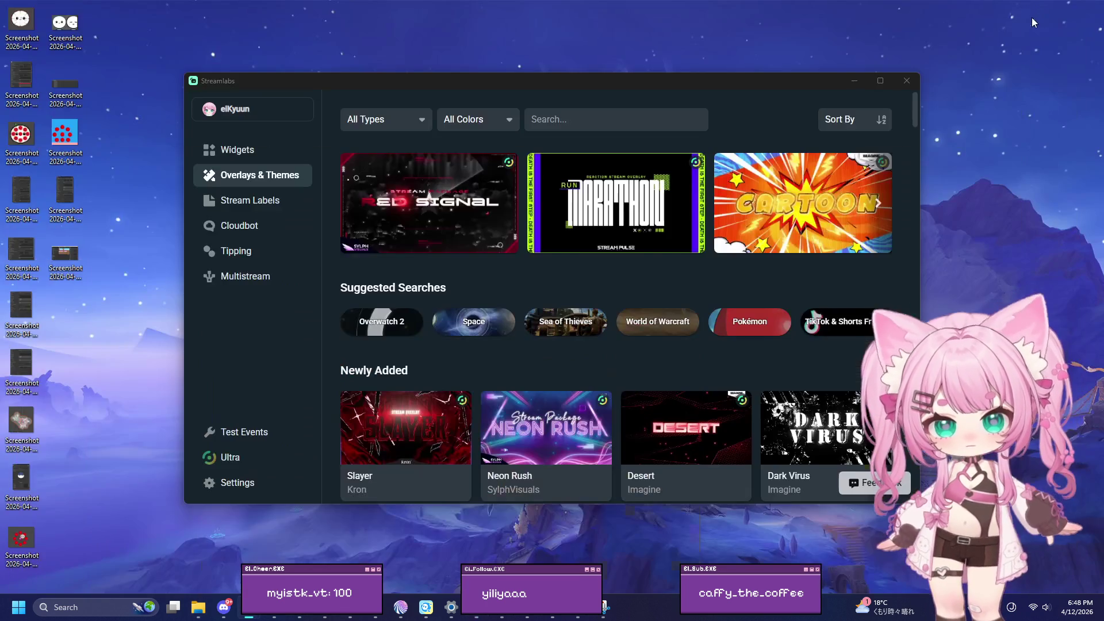
pyautogui.rightClick(82, 333)
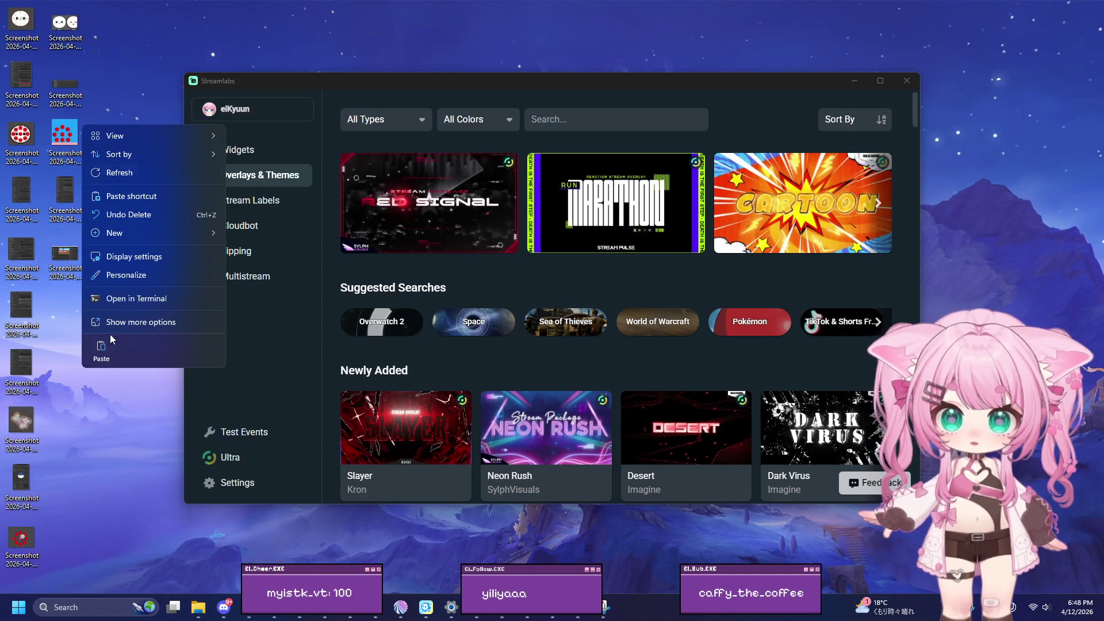
pyautogui.click(96, 349)
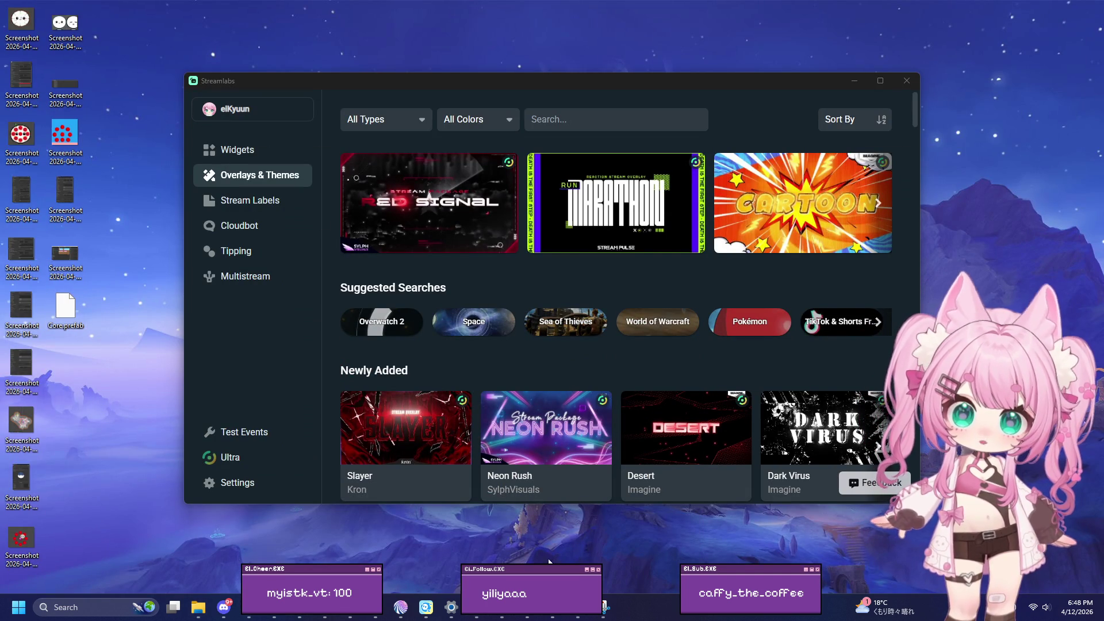
pyautogui.moveTo(580, 616)
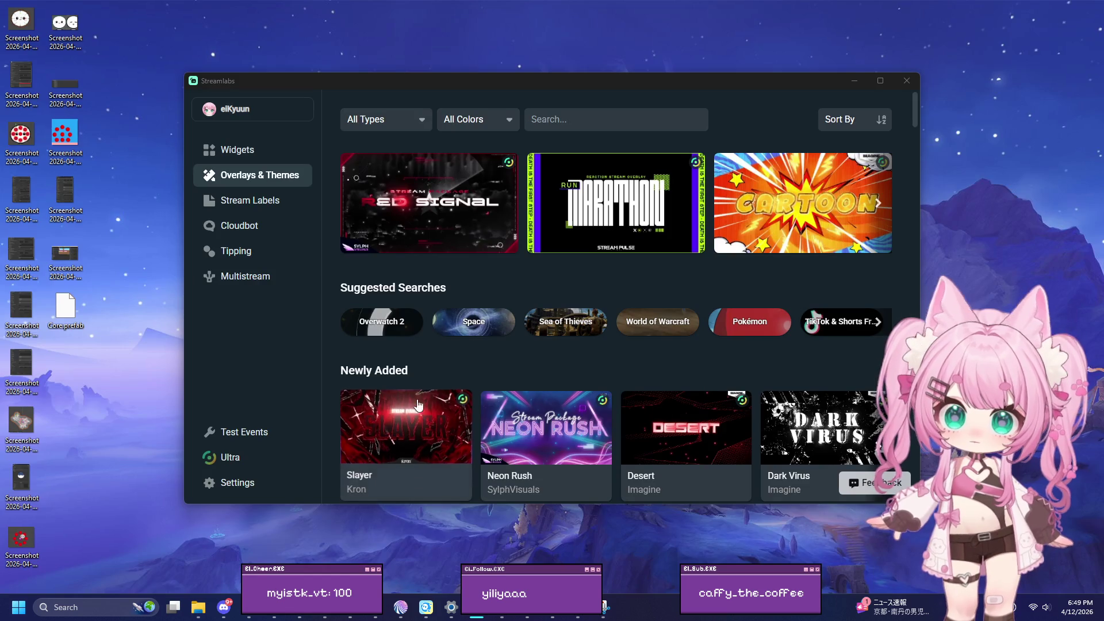
pyautogui.moveTo(477, 608)
pyautogui.moveTo(440, 551)
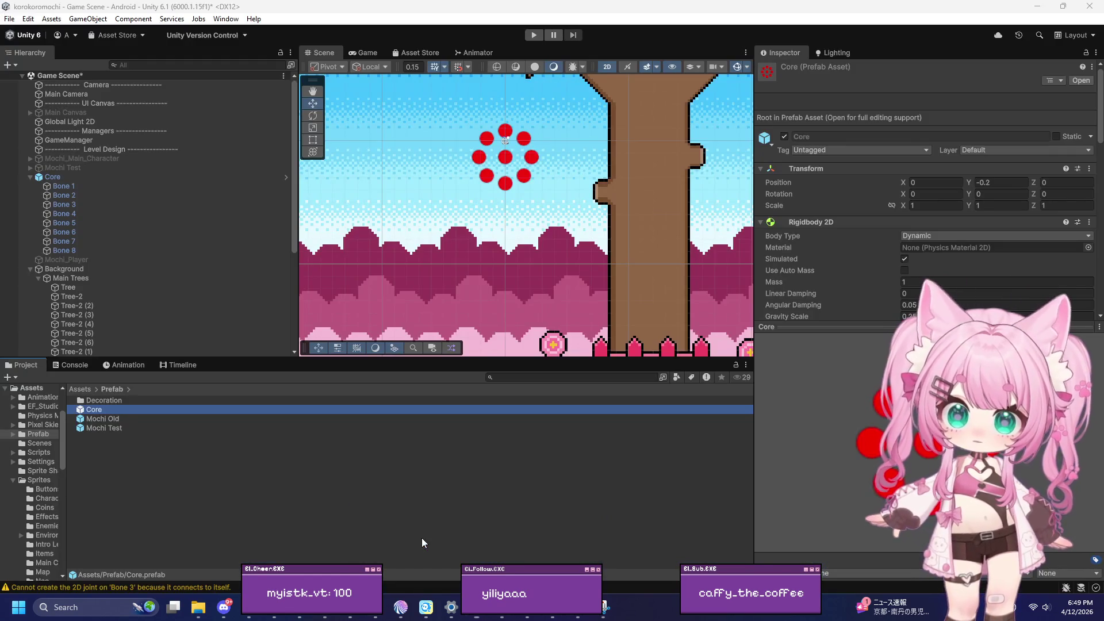
pyautogui.click(423, 537)
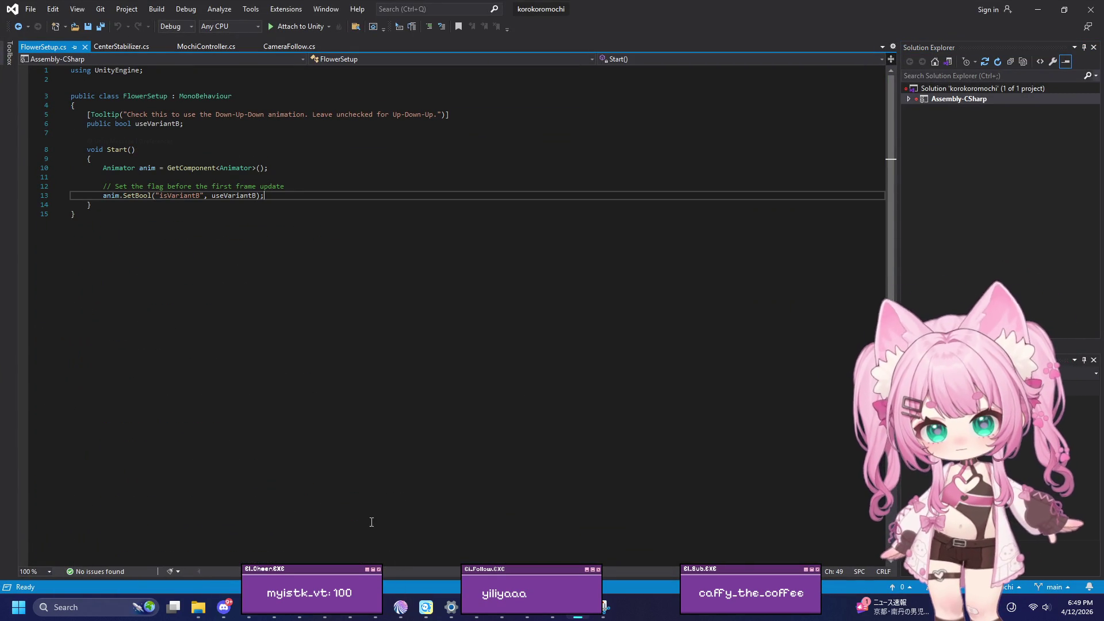
# Return to Unity, reload the externally modified scene, and start a new playtest
pyautogui.click(1038, 8)
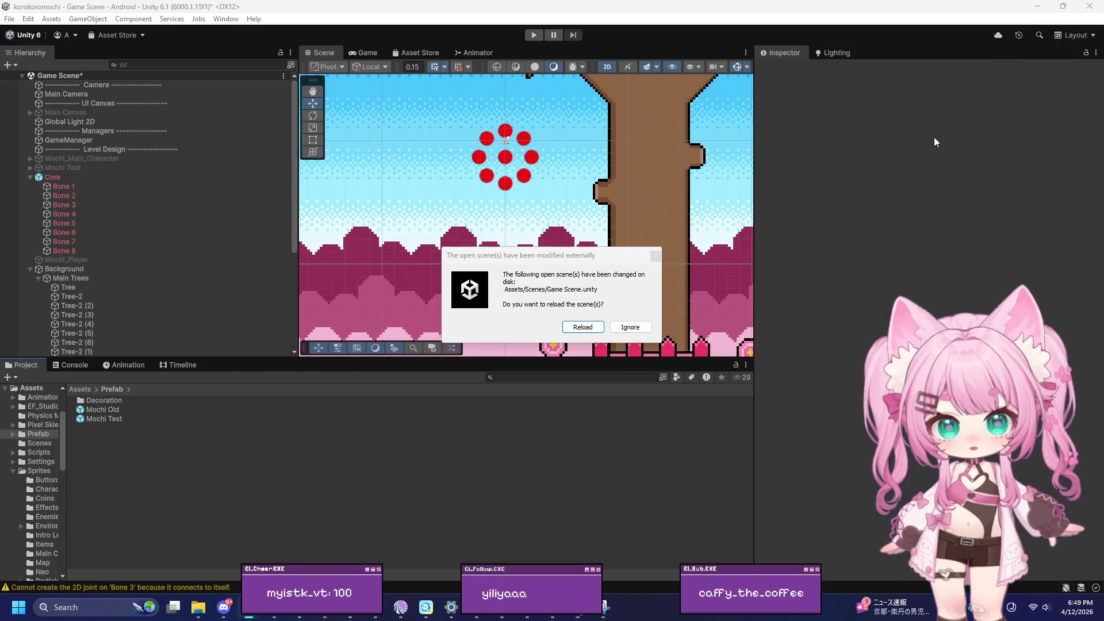
pyautogui.click(583, 327)
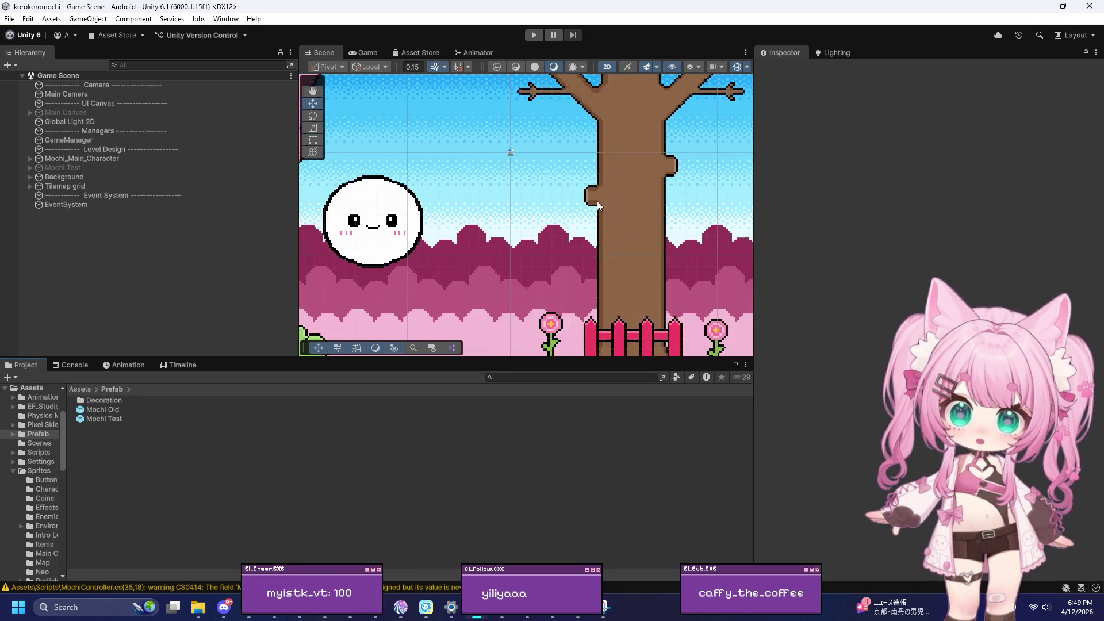
pyautogui.scroll(-3, 559, 221)
pyautogui.click(530, 36)
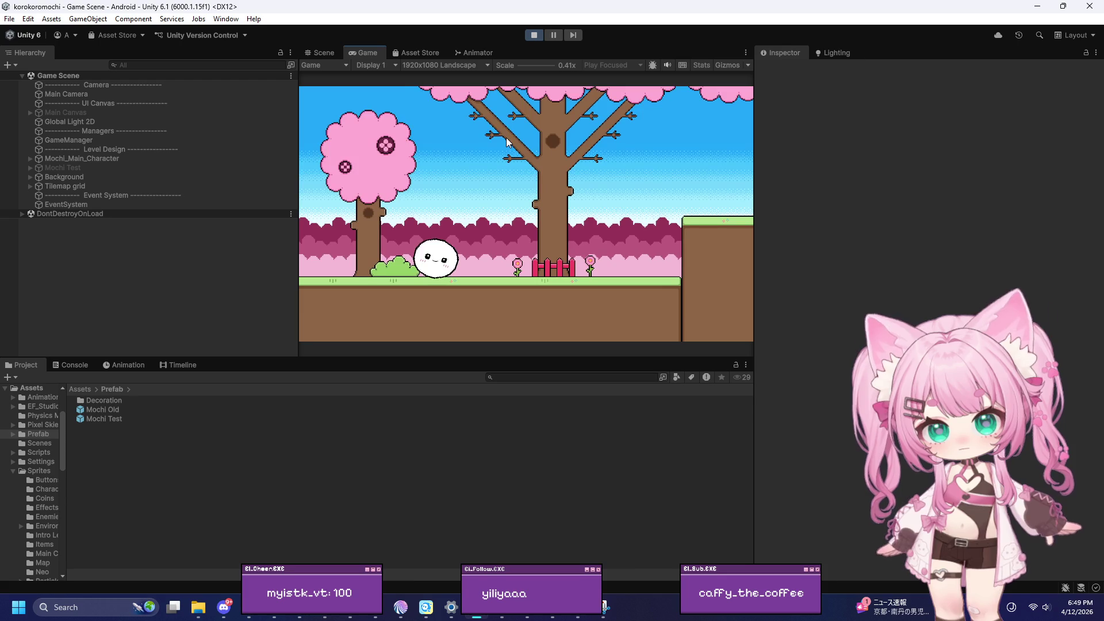
# Roll the mochi left and right between the wall and the ledge with the arrow keys
pyautogui.press('Right')
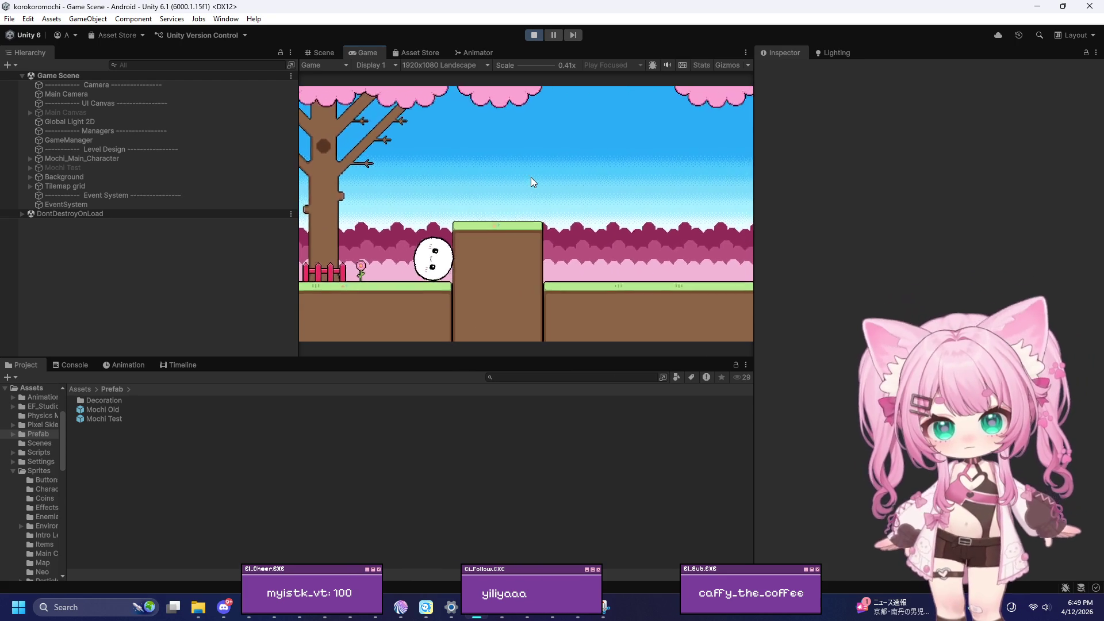
pyautogui.press('Left')
pyautogui.press('Left')
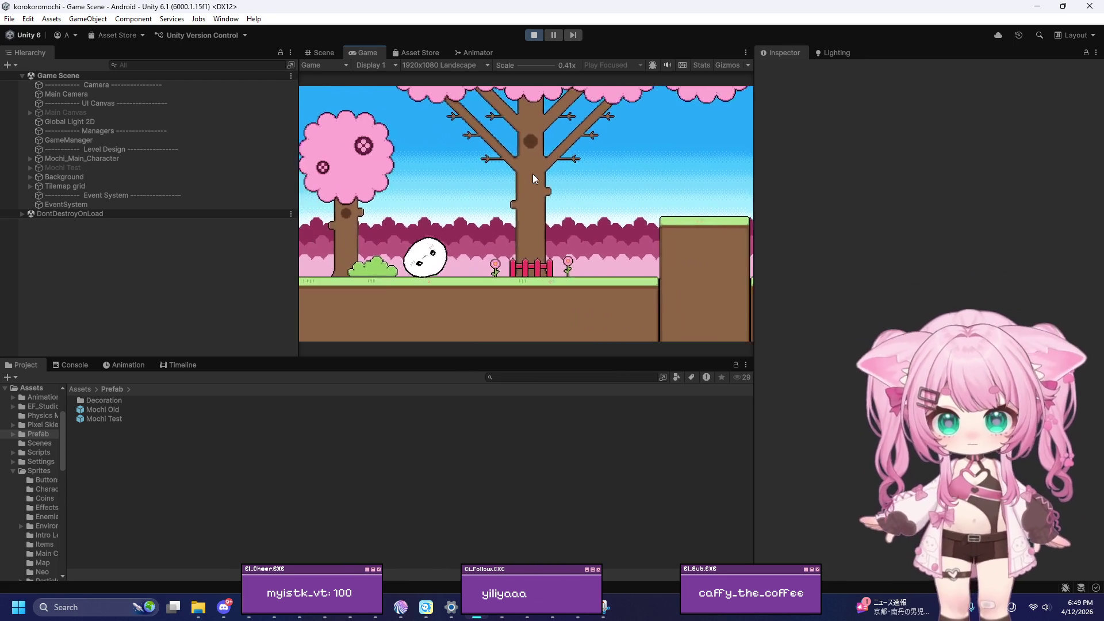
pyautogui.press('Left')
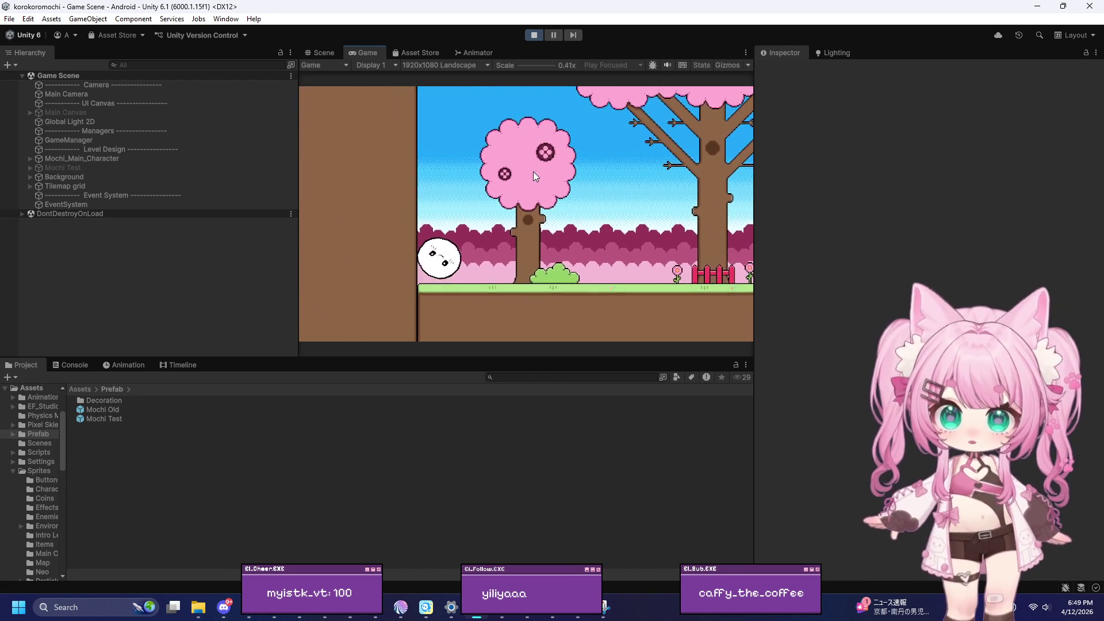
pyautogui.press('Right')
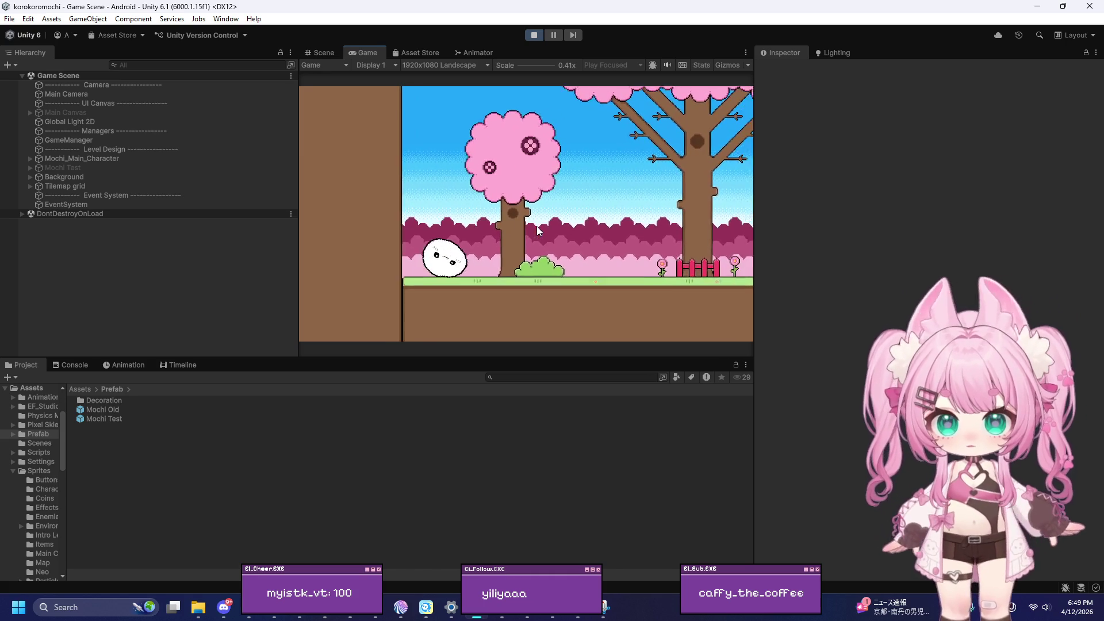
pyautogui.press('Left')
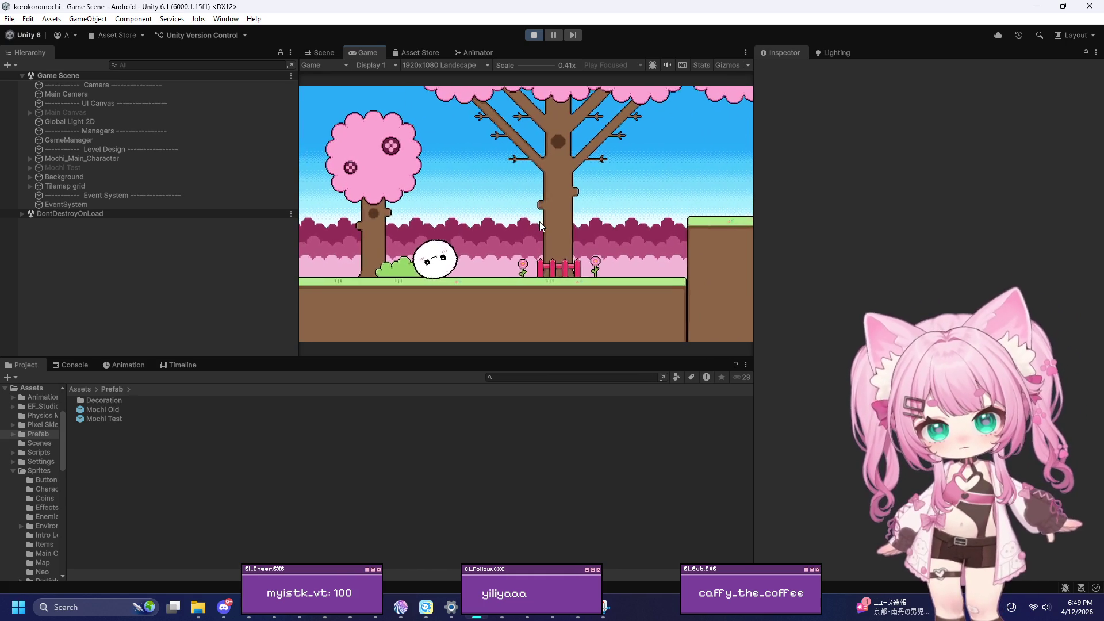
pyautogui.press('Left')
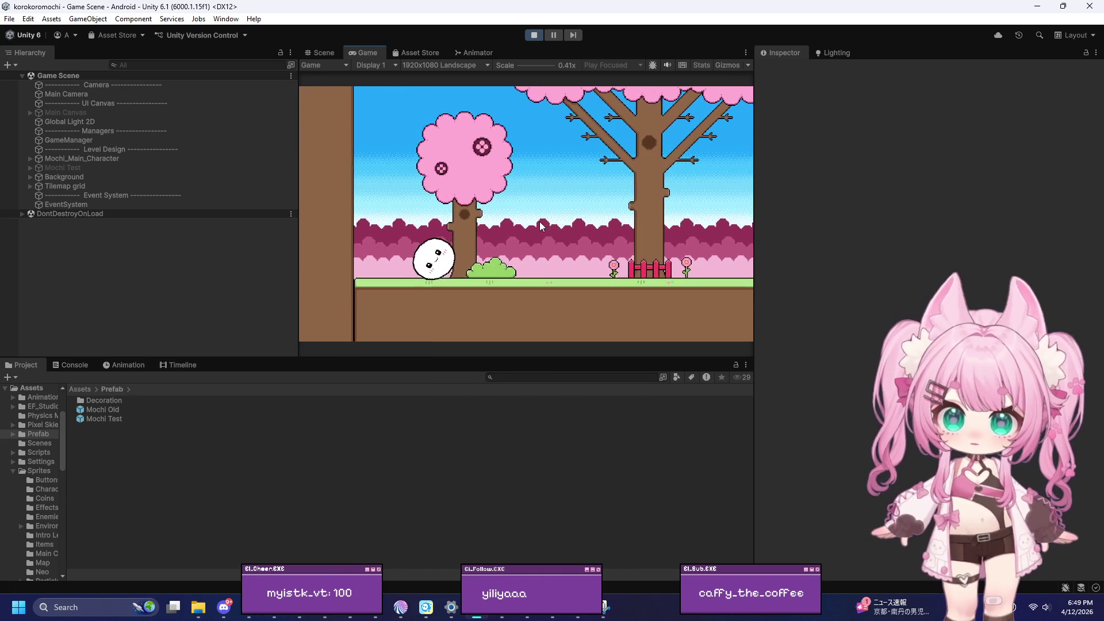
pyautogui.press('Right')
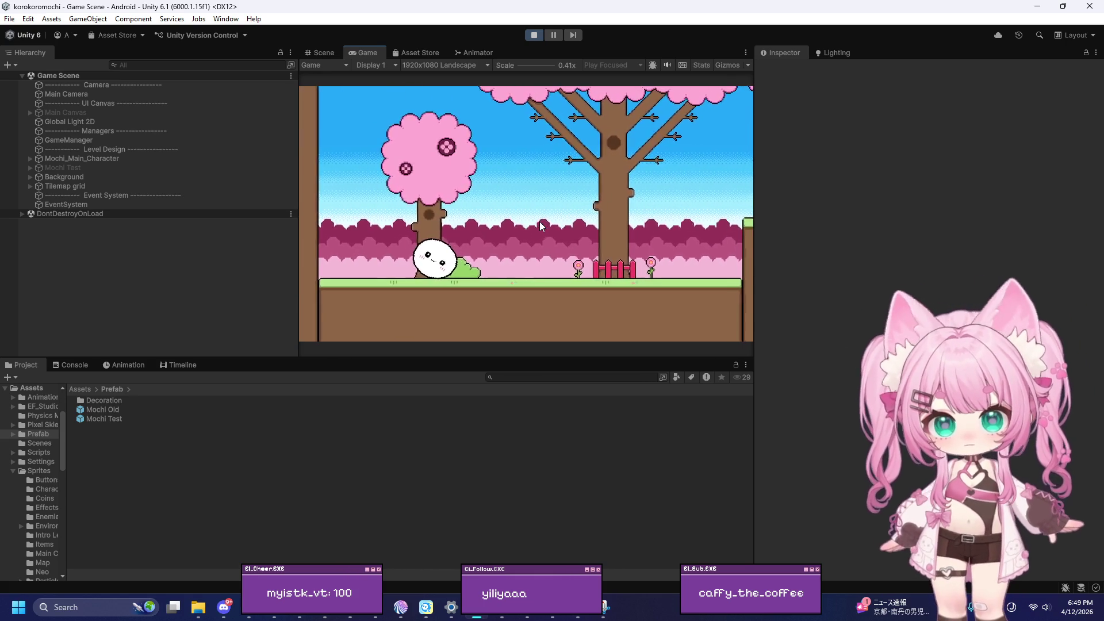
pyautogui.press('Right')
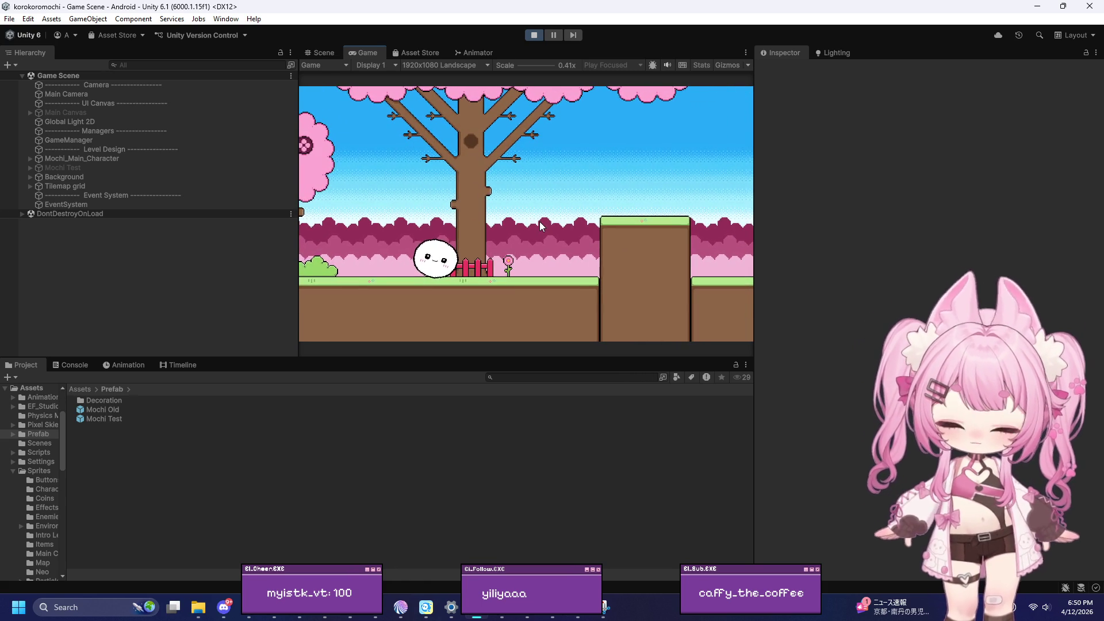
pyautogui.press('Left')
pyautogui.press('Right')
pyautogui.press('Right')
pyautogui.press('Left')
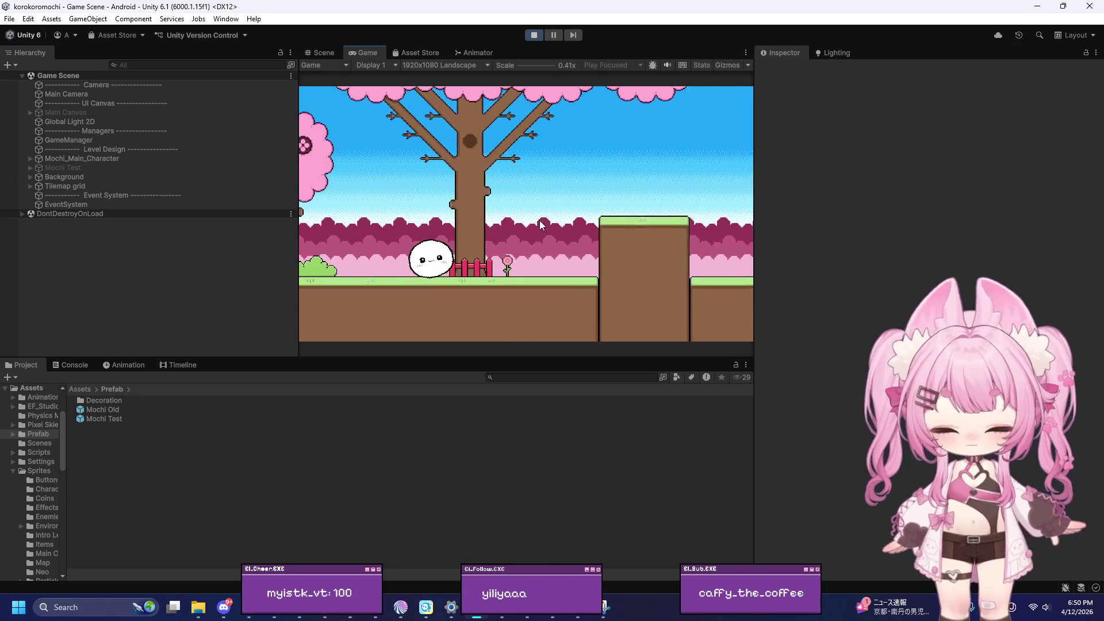
pyautogui.press('Right')
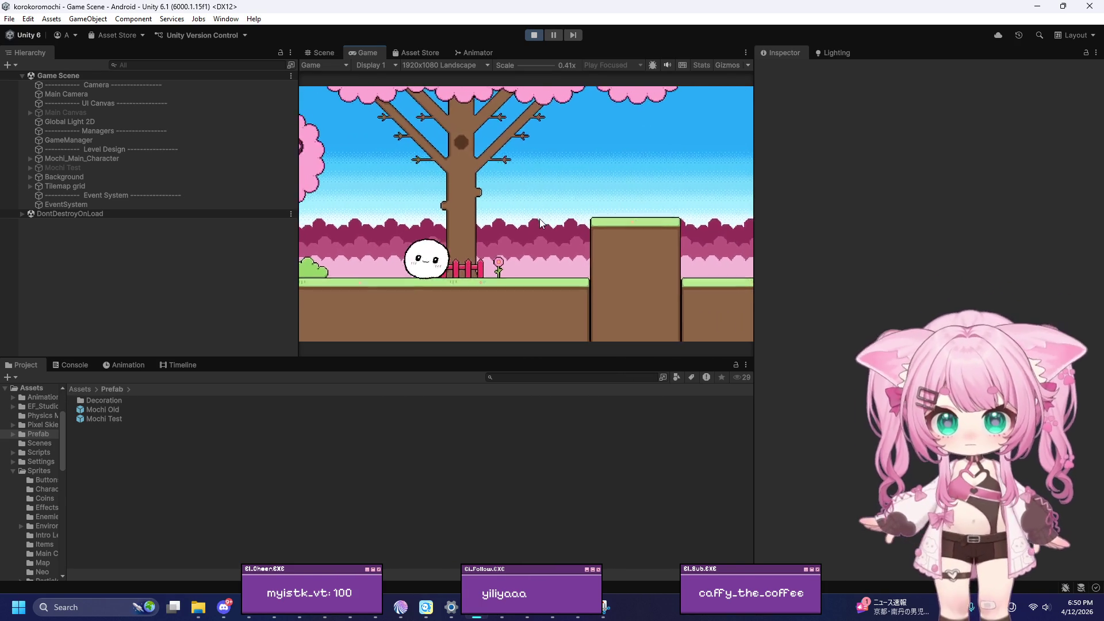
pyautogui.press('Left')
pyautogui.press('Right')
pyautogui.press('Left')
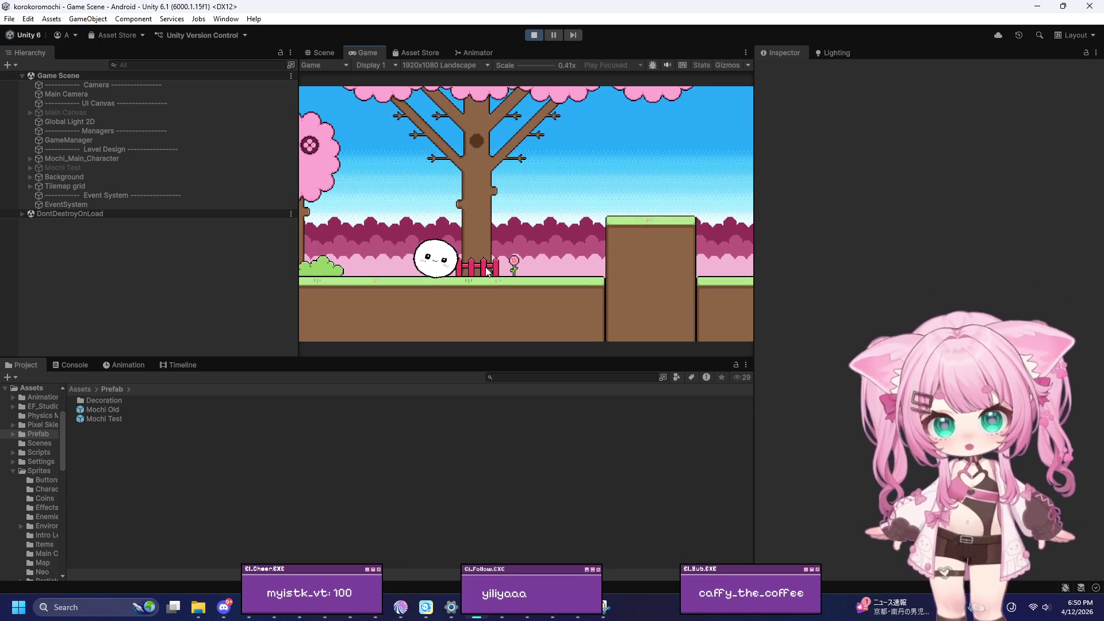
# Jump the mochi up the tree, past the cliff and over the grass block, then stop playing
pyautogui.press('Right')
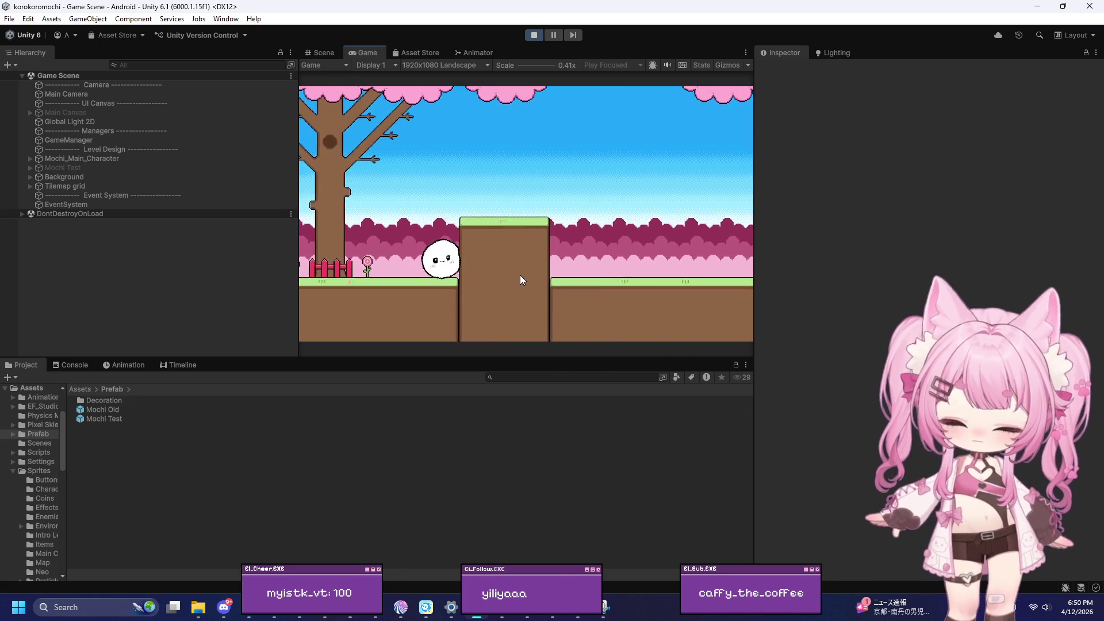
pyautogui.press('space')
pyautogui.press('Right')
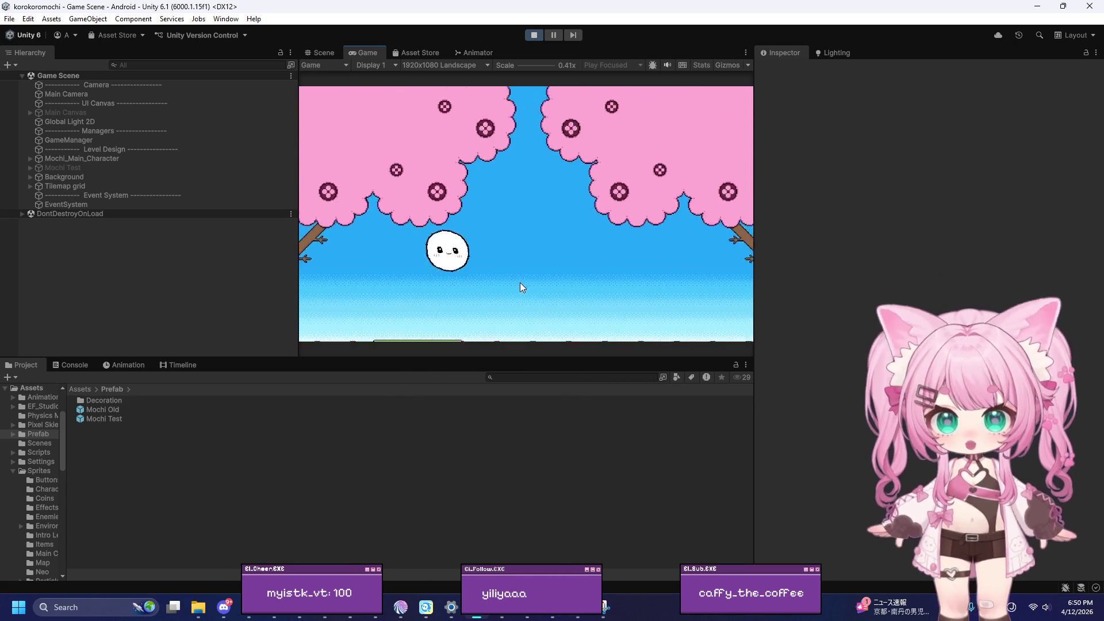
pyautogui.press('space')
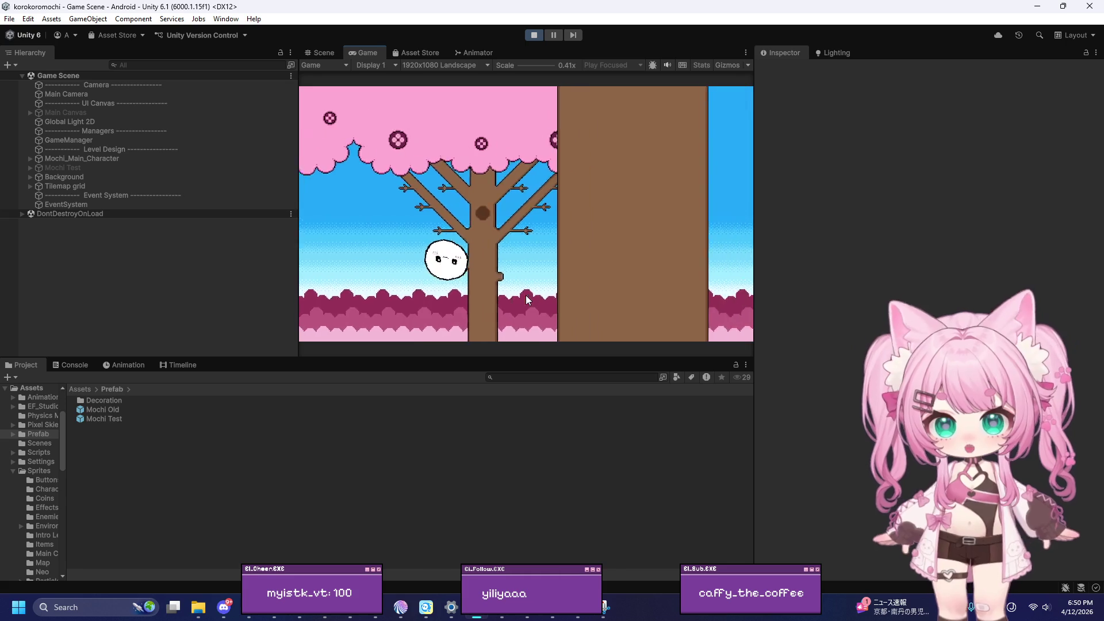
pyautogui.press('Left')
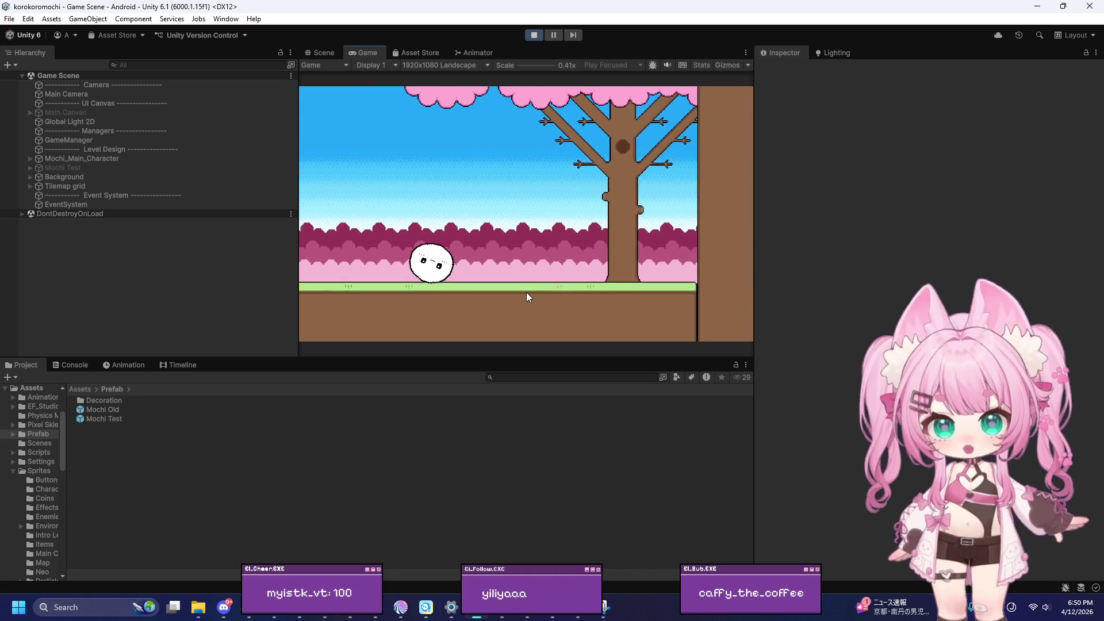
pyautogui.press('space')
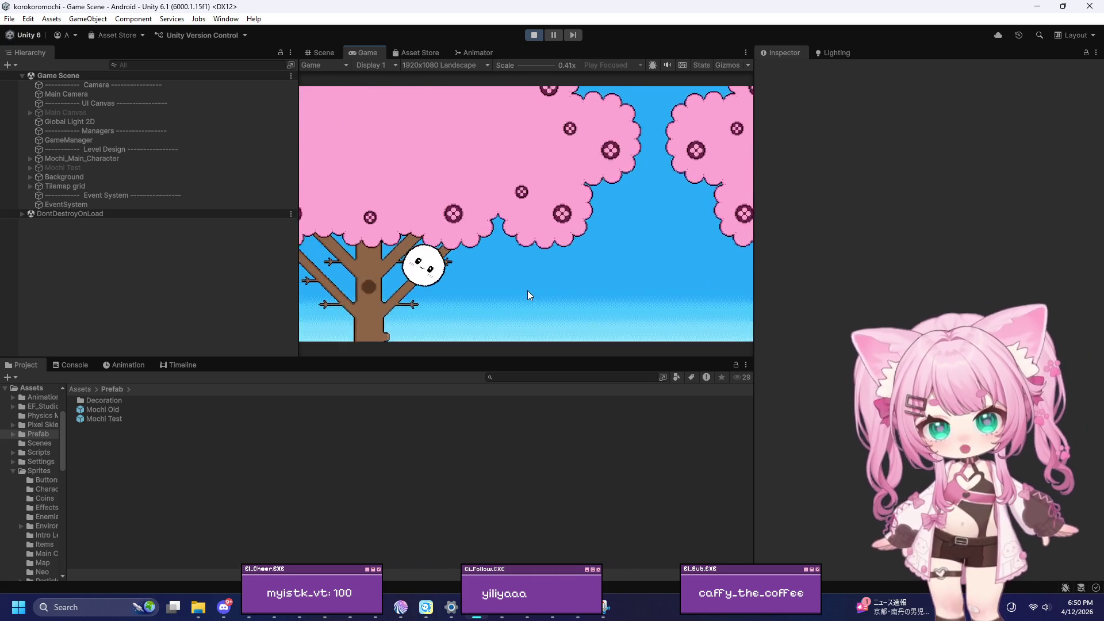
pyautogui.press('space')
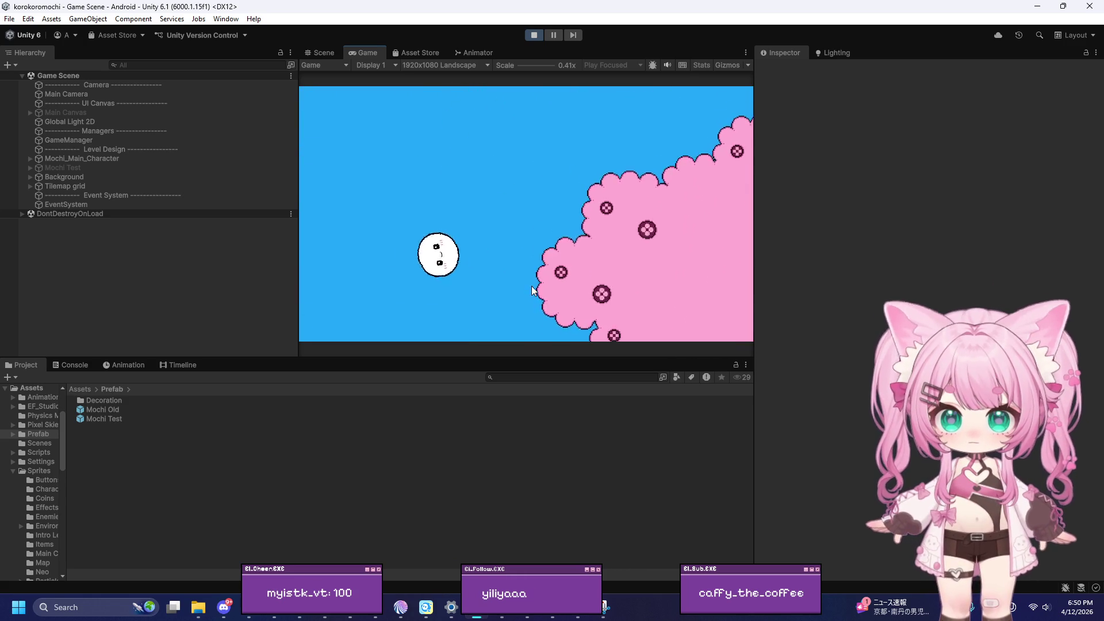
pyautogui.press('d')
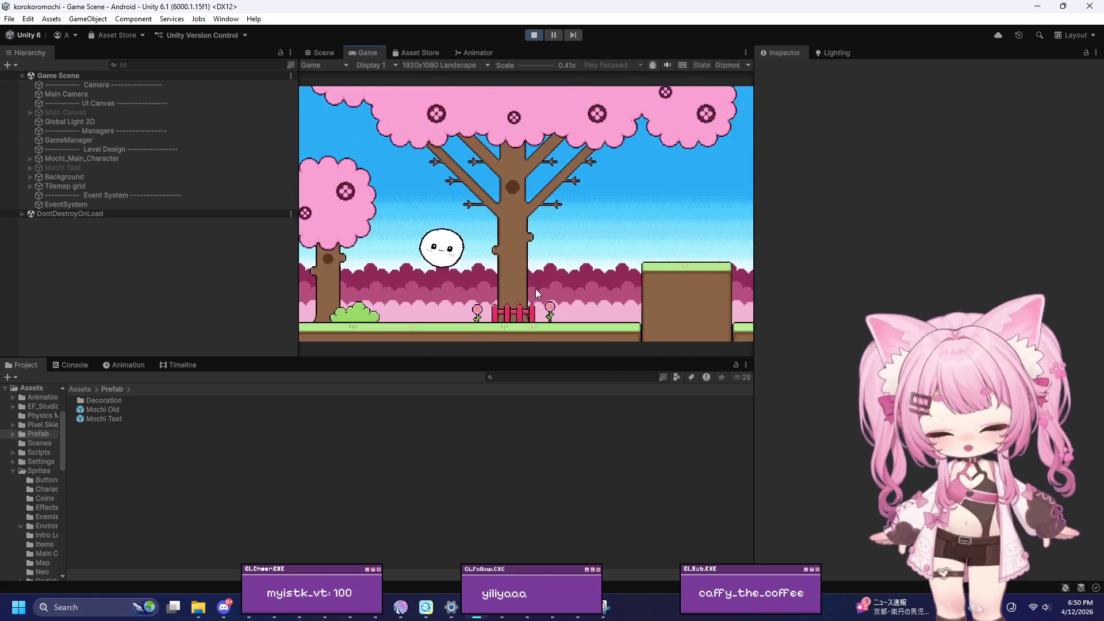
pyautogui.press('space')
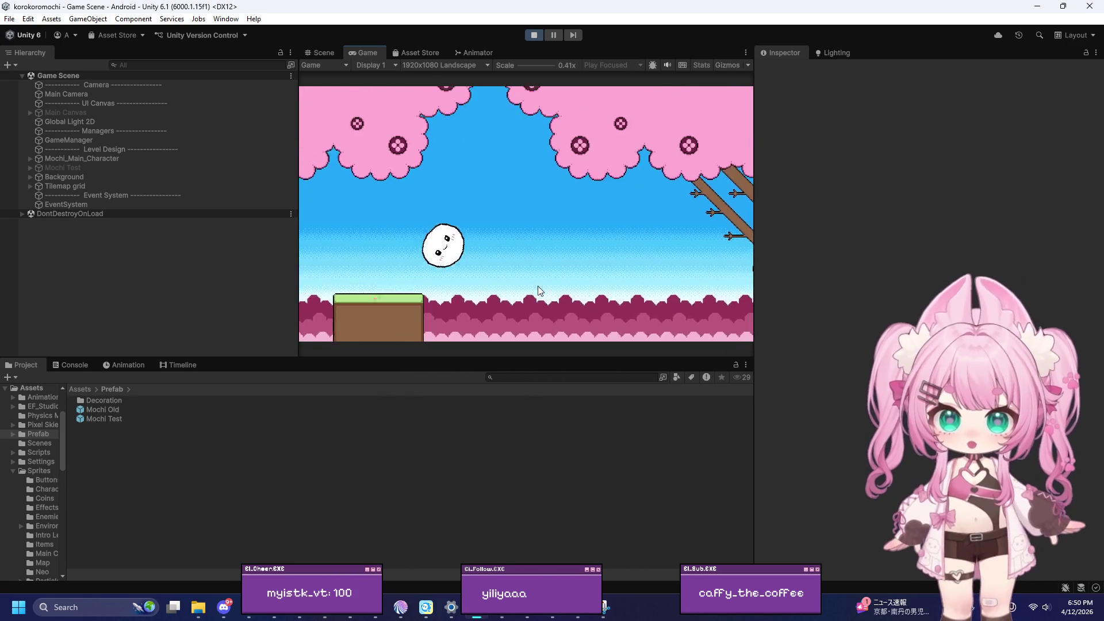
pyautogui.press('space')
pyautogui.press('a')
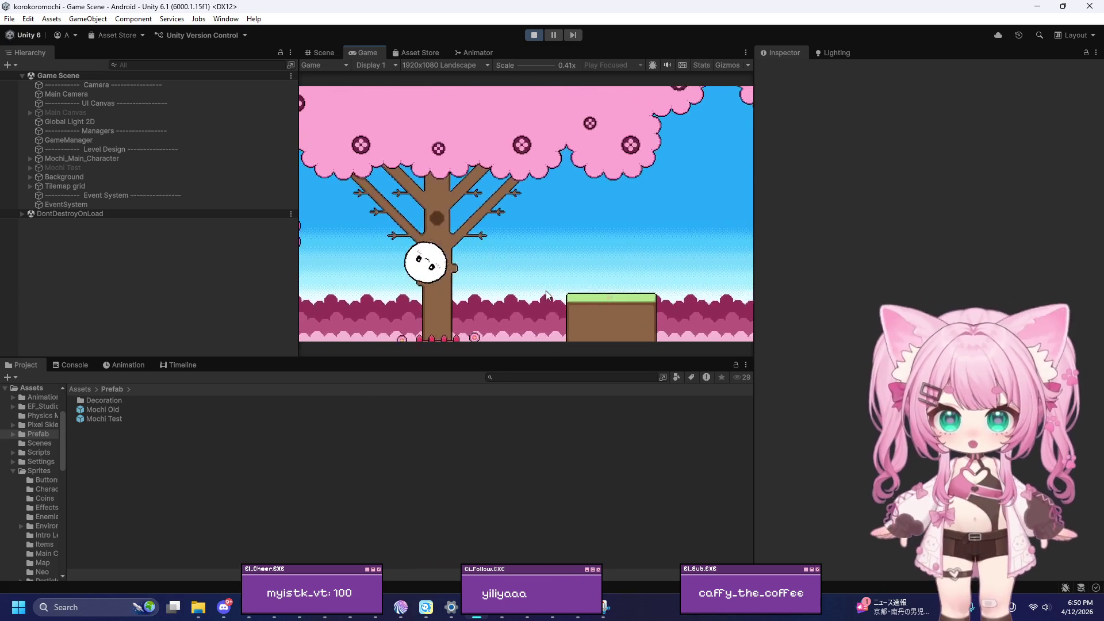
pyautogui.press('space')
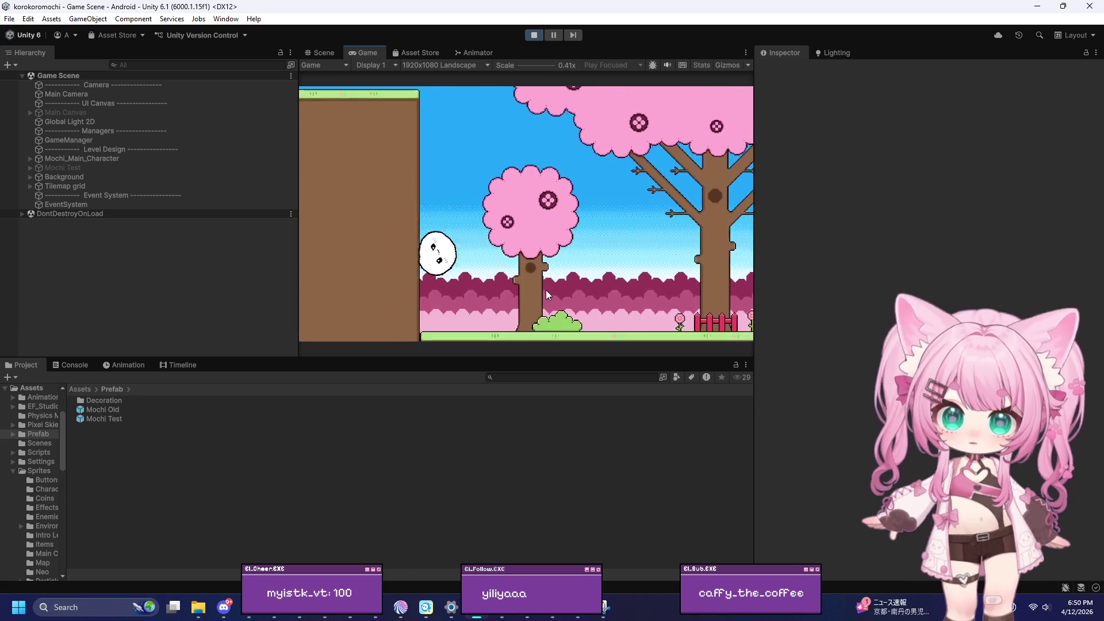
pyautogui.press('d')
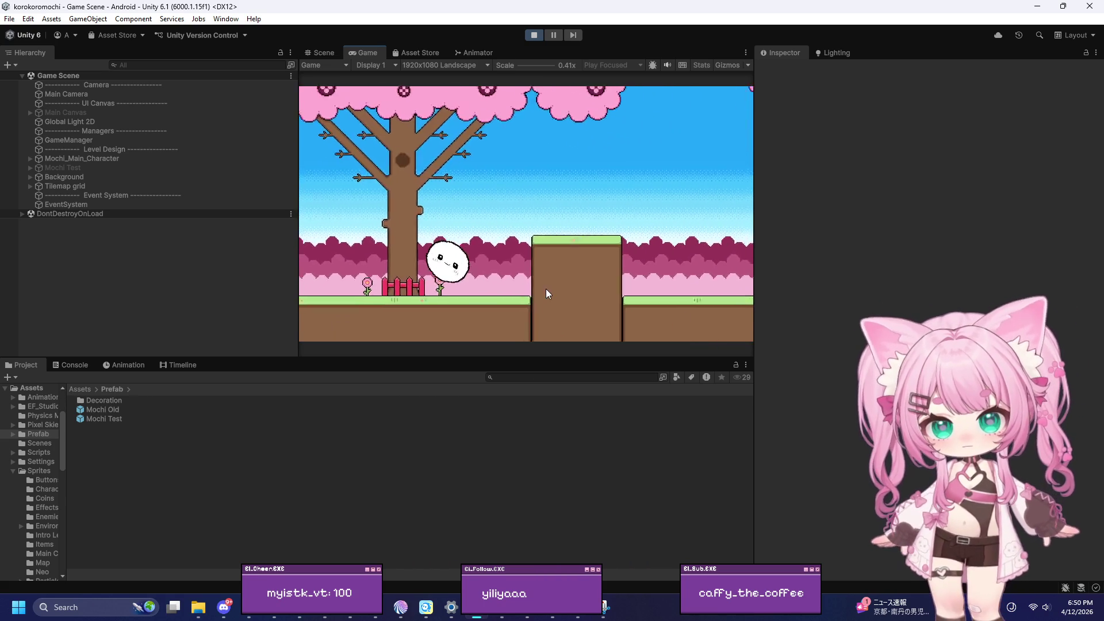
pyautogui.click(537, 33)
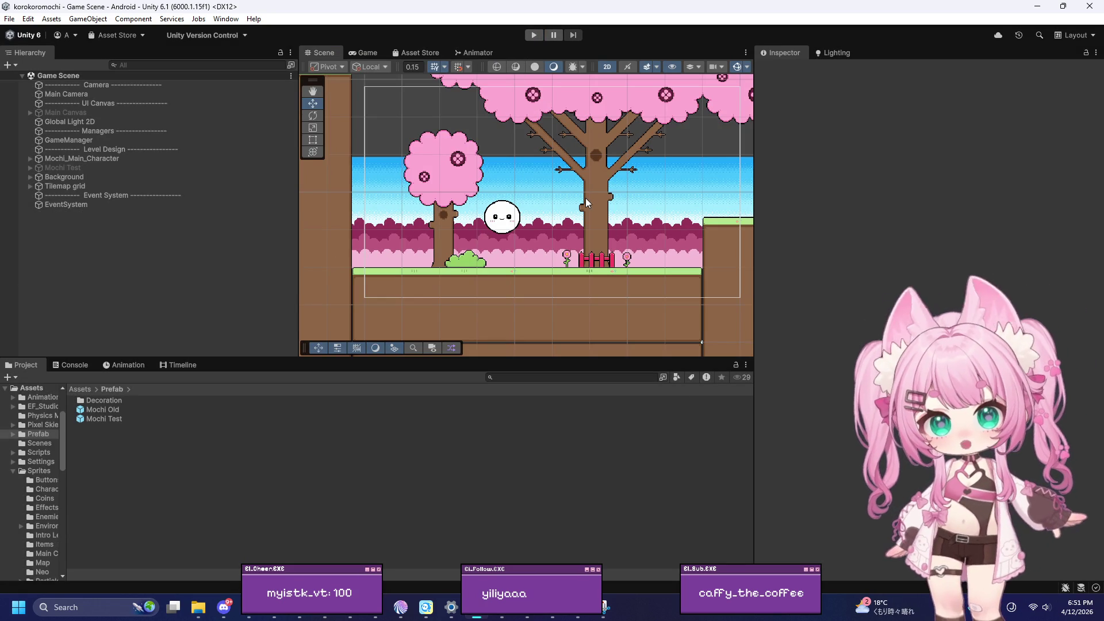
# Select the mochi character in the Scene view
pyautogui.scroll(-5, 586, 196)
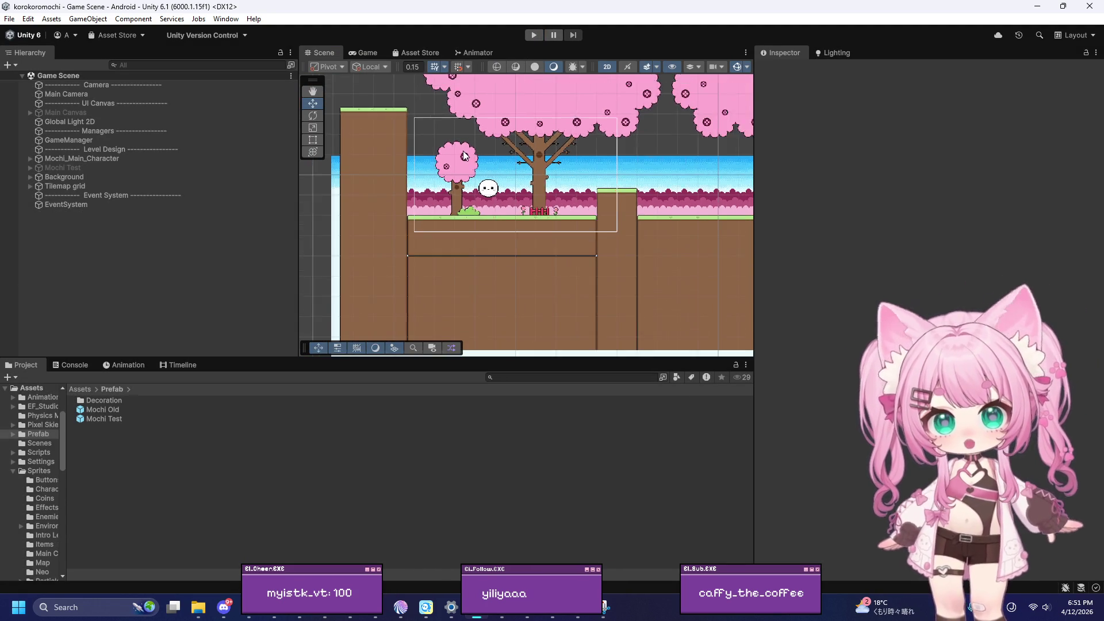
pyautogui.scroll(3, 520, 194)
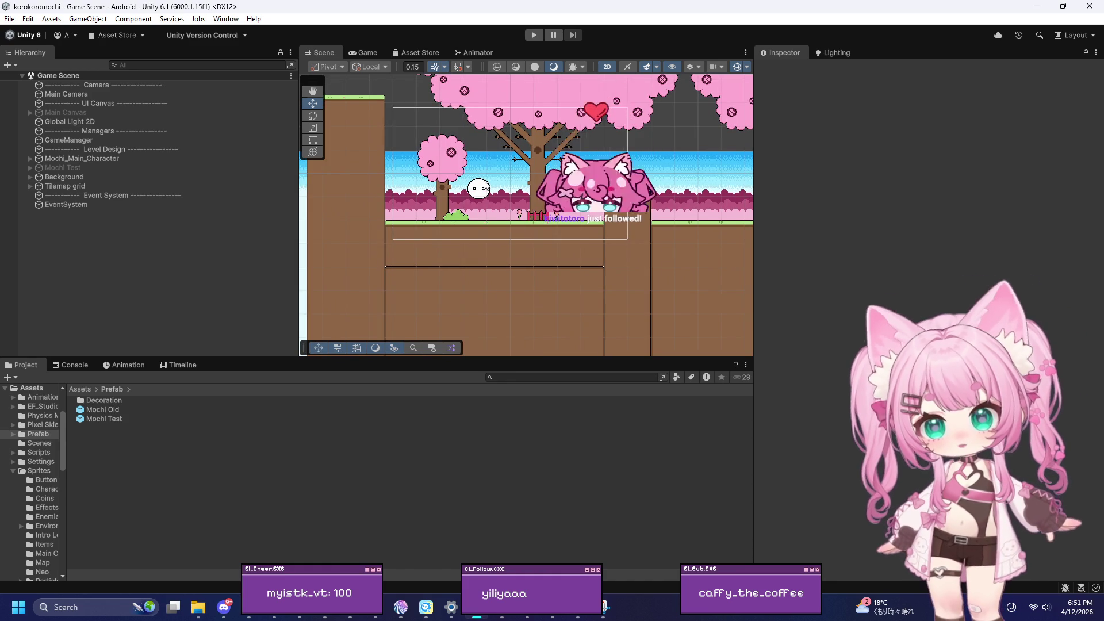
pyautogui.scroll(2, 539, 190)
pyautogui.scroll(5, 477, 193)
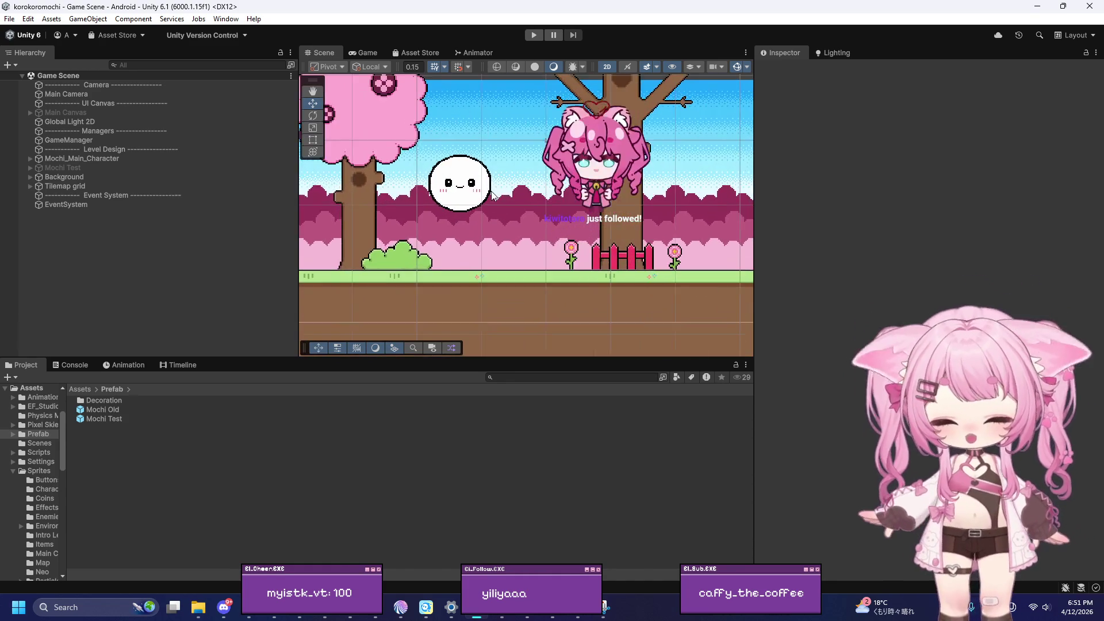
pyautogui.scroll(5, 487, 194)
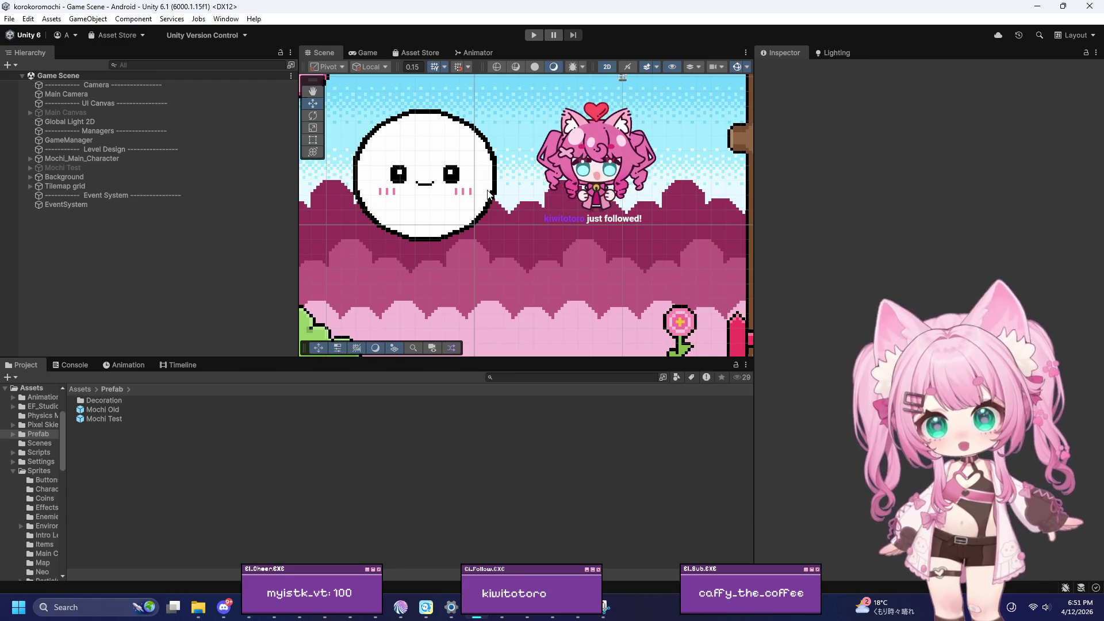
pyautogui.scroll(-5, 486, 193)
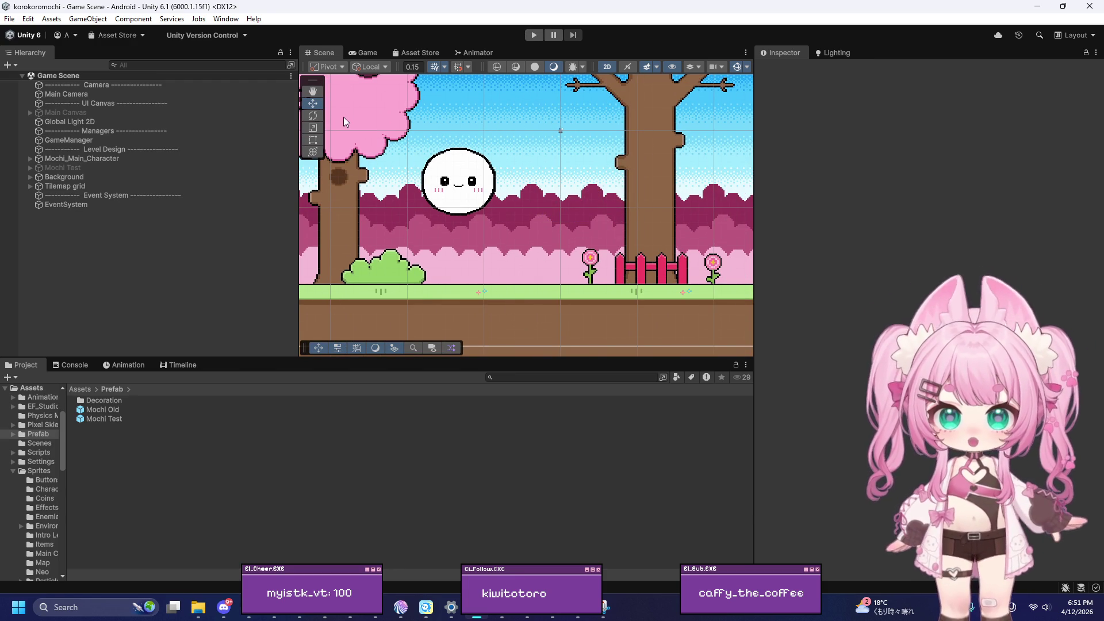
pyautogui.scroll(3, 430, 183)
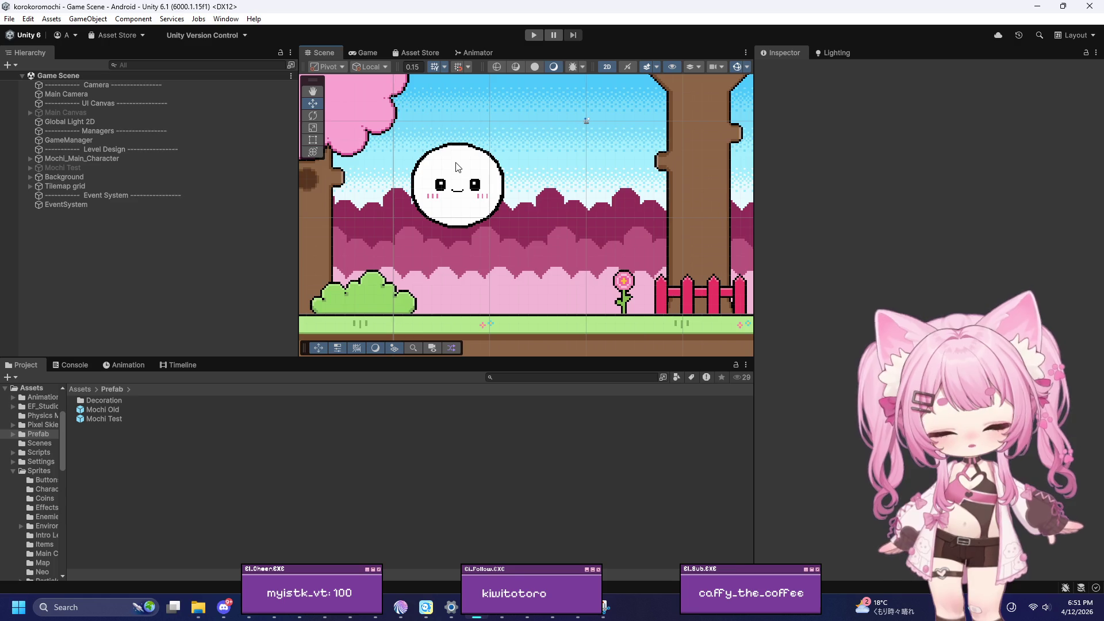
pyautogui.click(419, 201)
# Open the Sprite Editor on Mochi_Main_Sprite Sheet_0 from the Sprite Renderer
pyautogui.scroll(3, 419, 200)
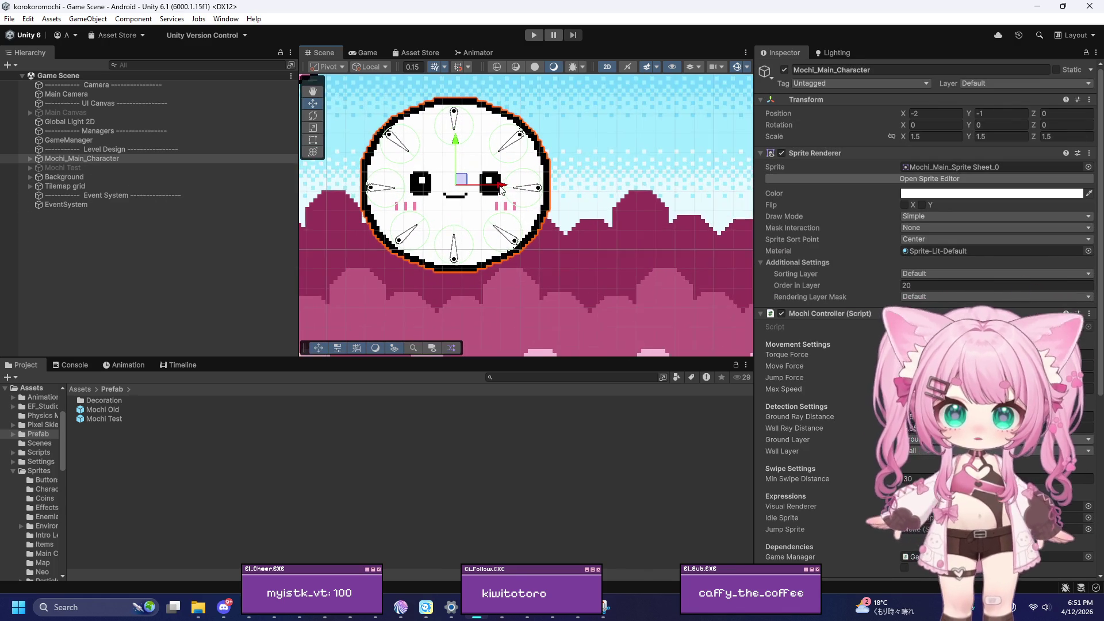
pyautogui.scroll(3, 451, 258)
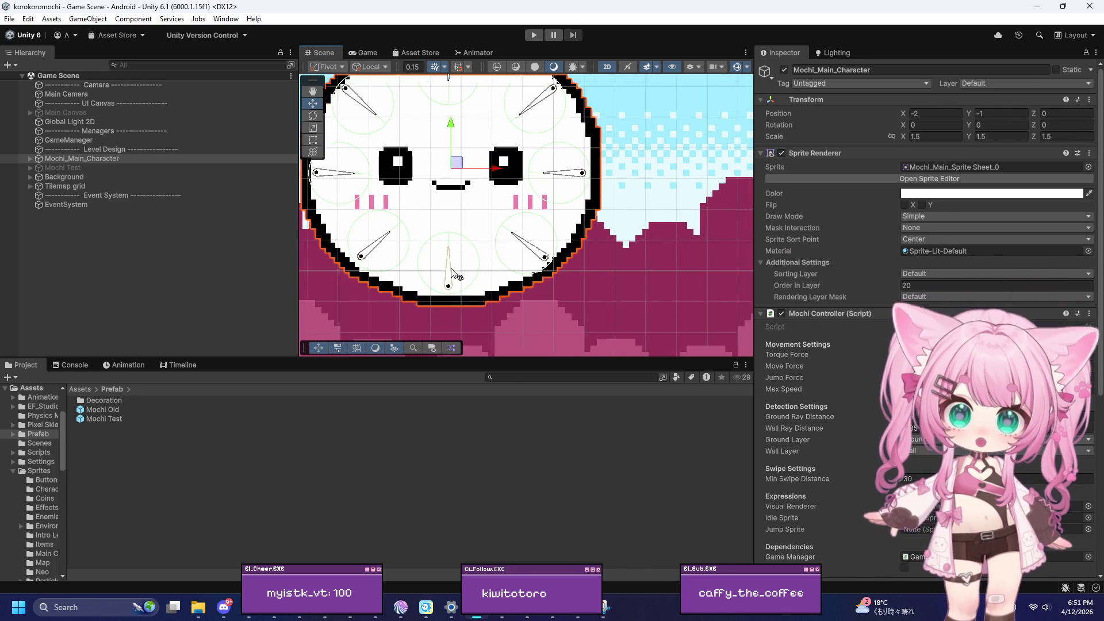
pyautogui.scroll(-2, 448, 271)
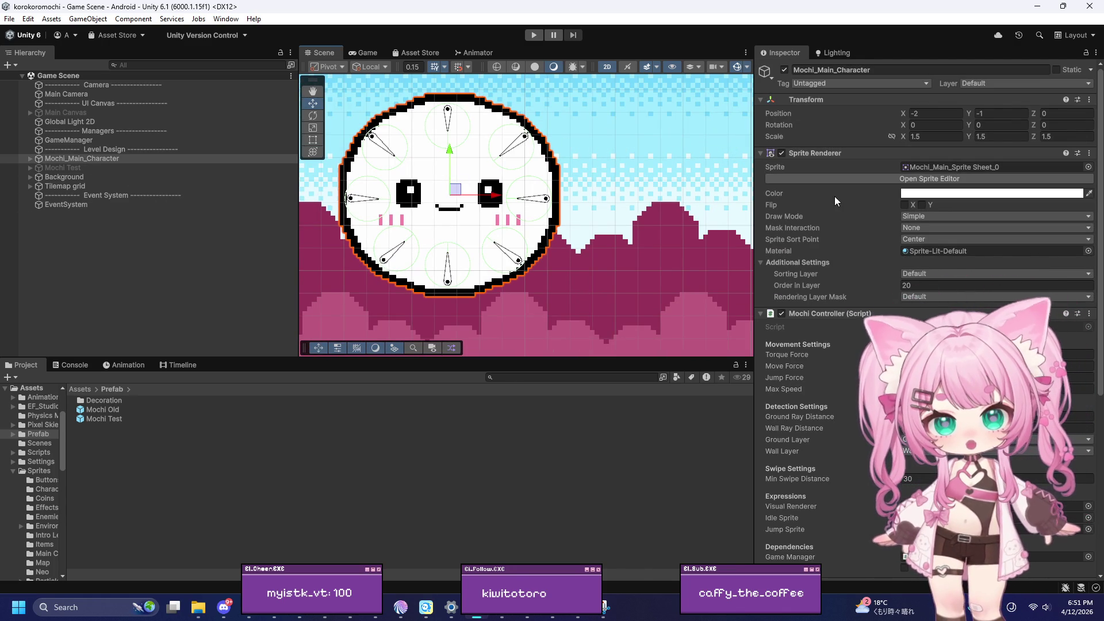
pyautogui.click(861, 179)
pyautogui.scroll(5, 454, 244)
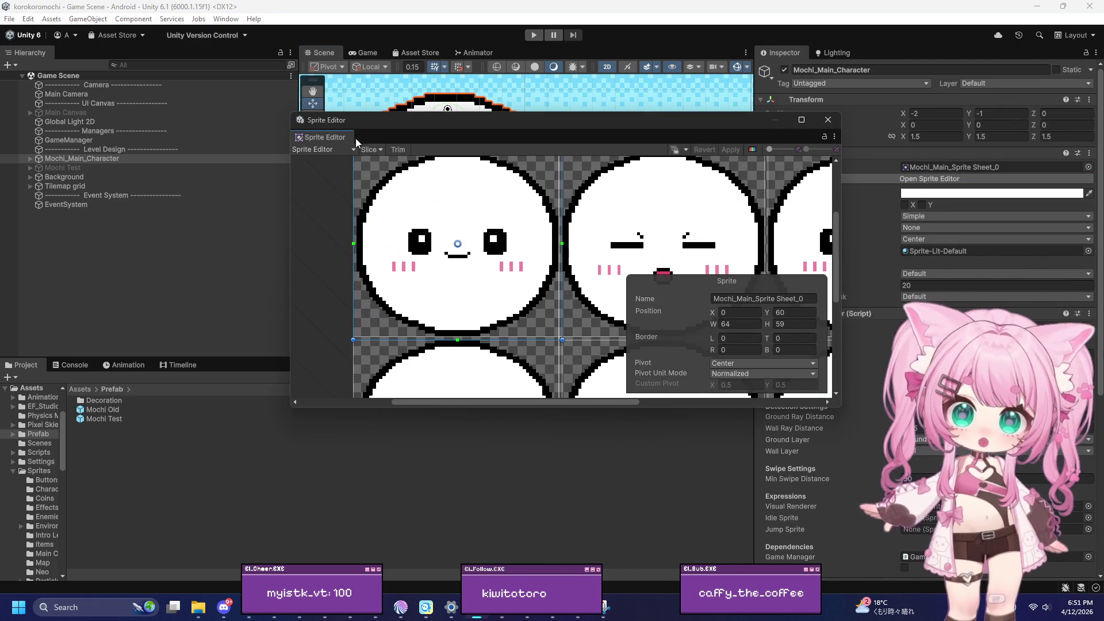
# Inspect the mochi's eight radial bones in the Skinning Editor, then close the Sprite Editor
pyautogui.click(337, 150)
pyautogui.click(331, 214)
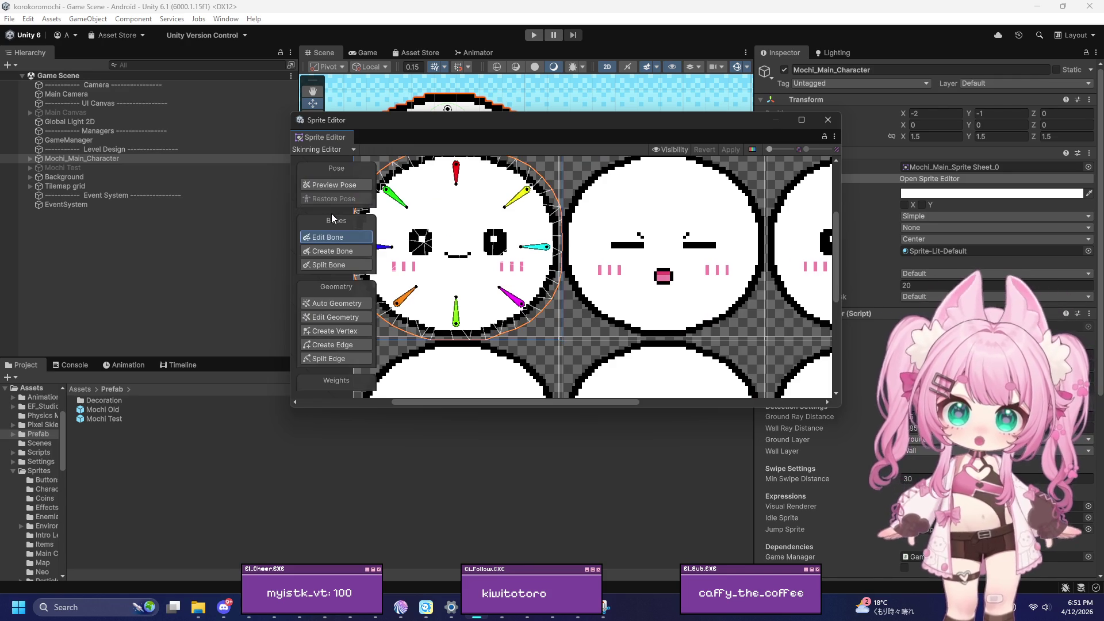
pyautogui.scroll(3, 486, 238)
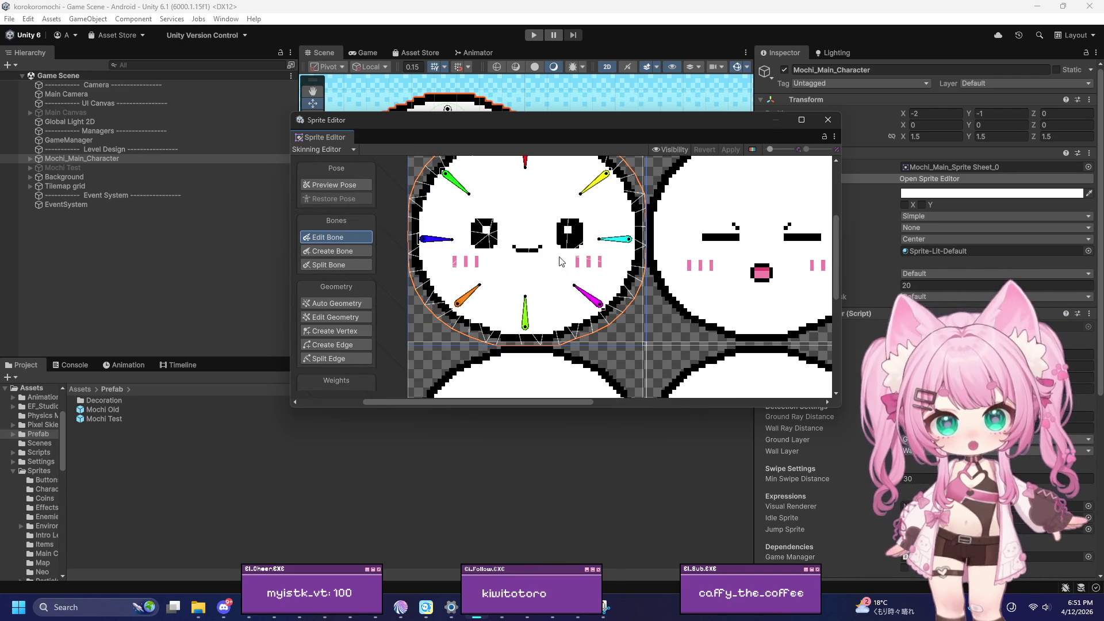
pyautogui.scroll(-2, 546, 251)
pyautogui.scroll(2, 554, 175)
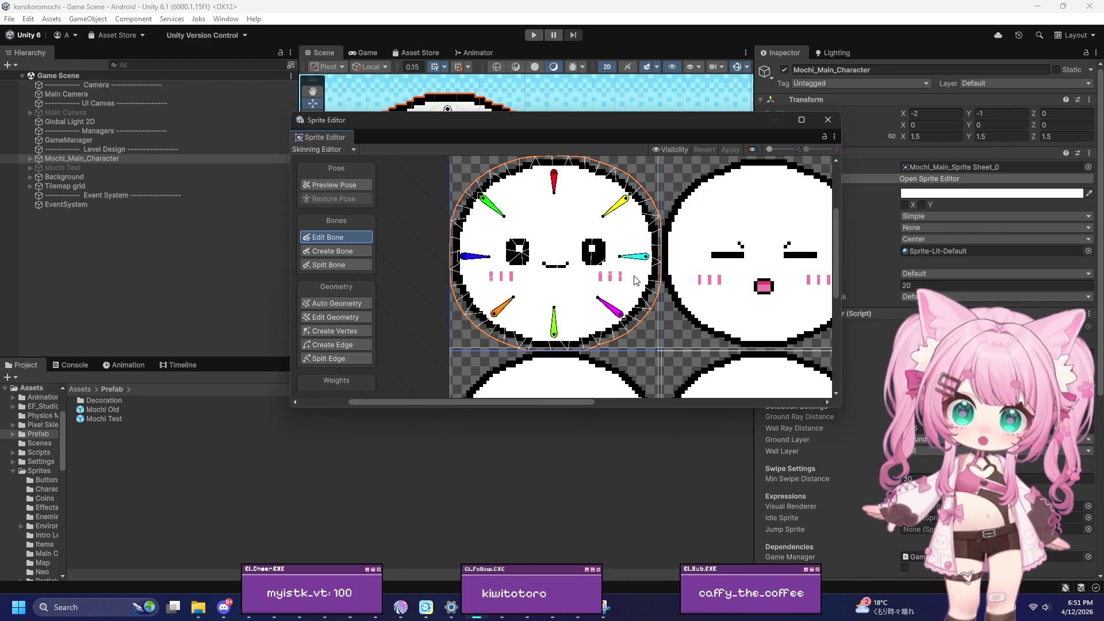
pyautogui.scroll(-4, 635, 280)
pyautogui.scroll(4, 616, 311)
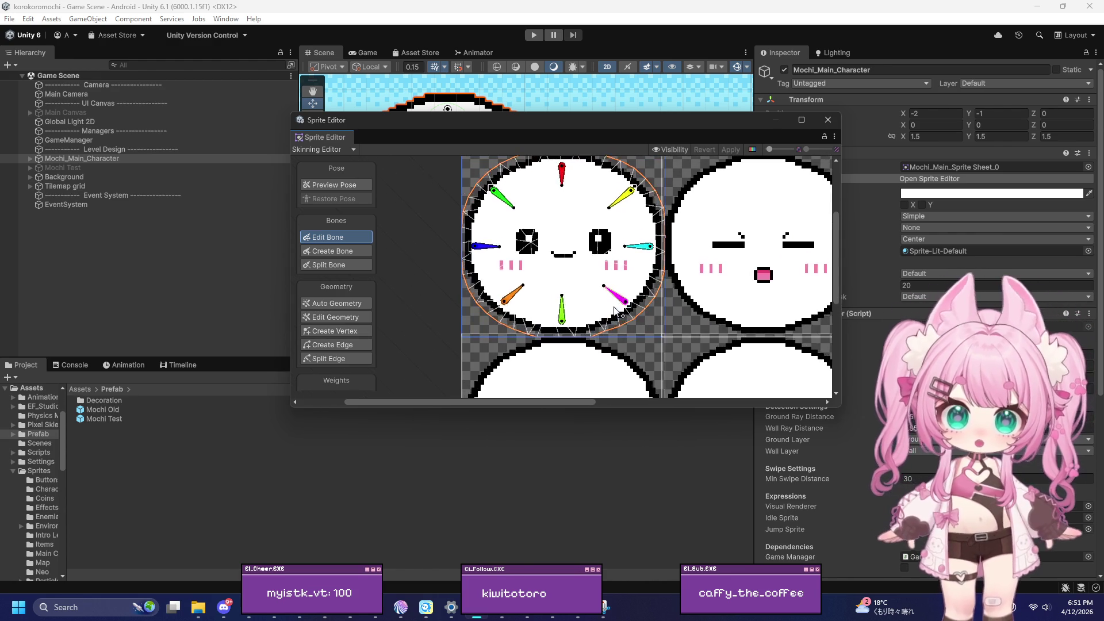
pyautogui.scroll(3, 617, 311)
pyautogui.scroll(-1, 615, 312)
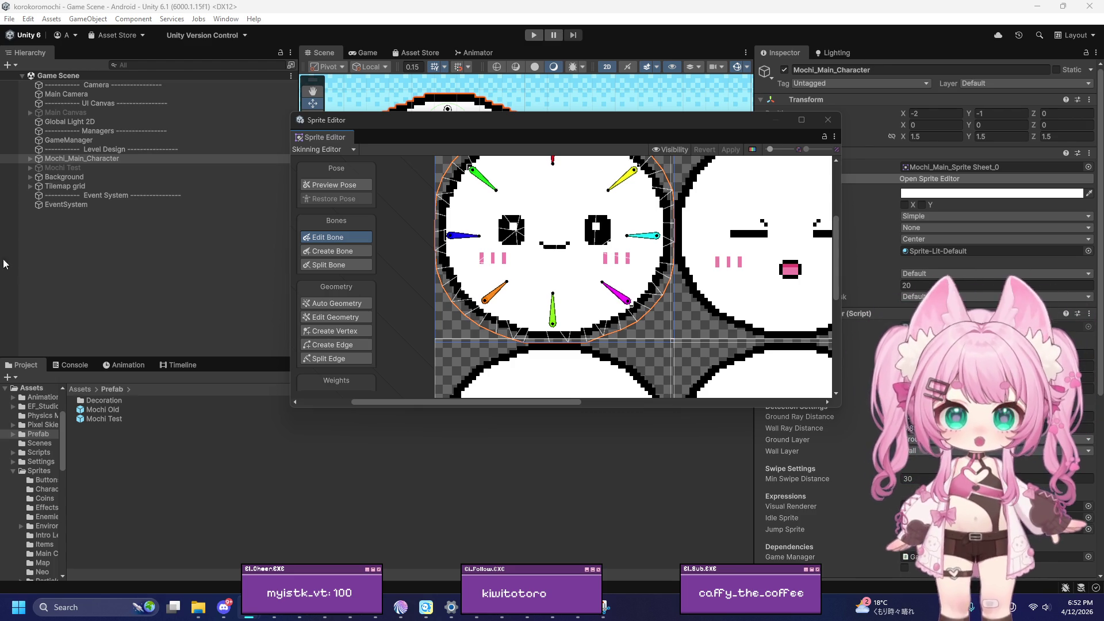
pyautogui.click(828, 121)
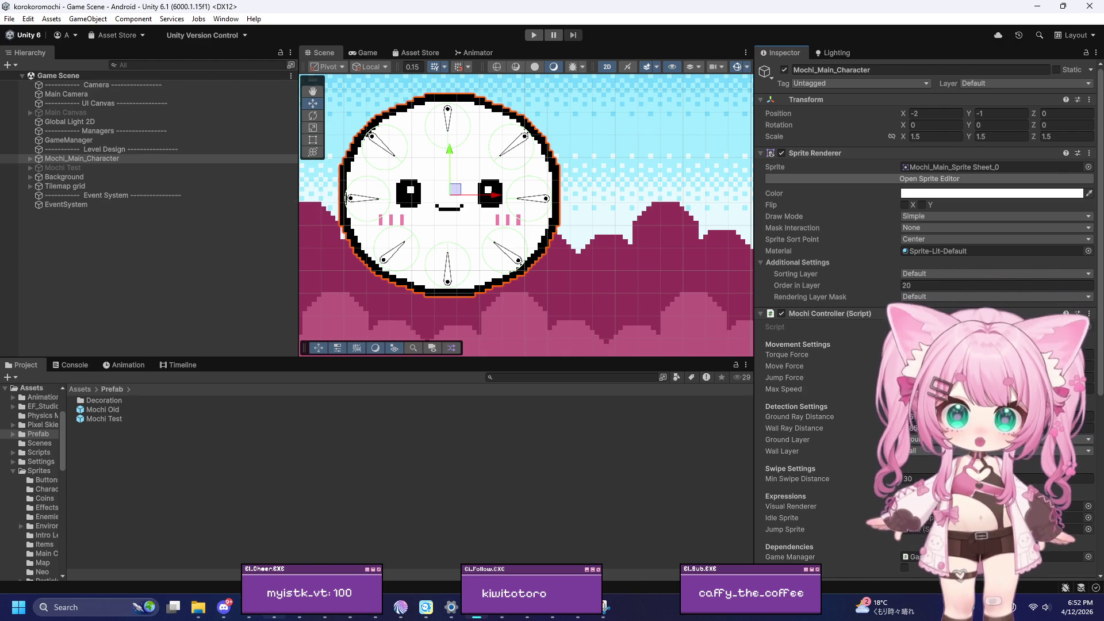
# Enter Play mode to playtest the eight-bone mochi
pyautogui.moveTo(275, 607)
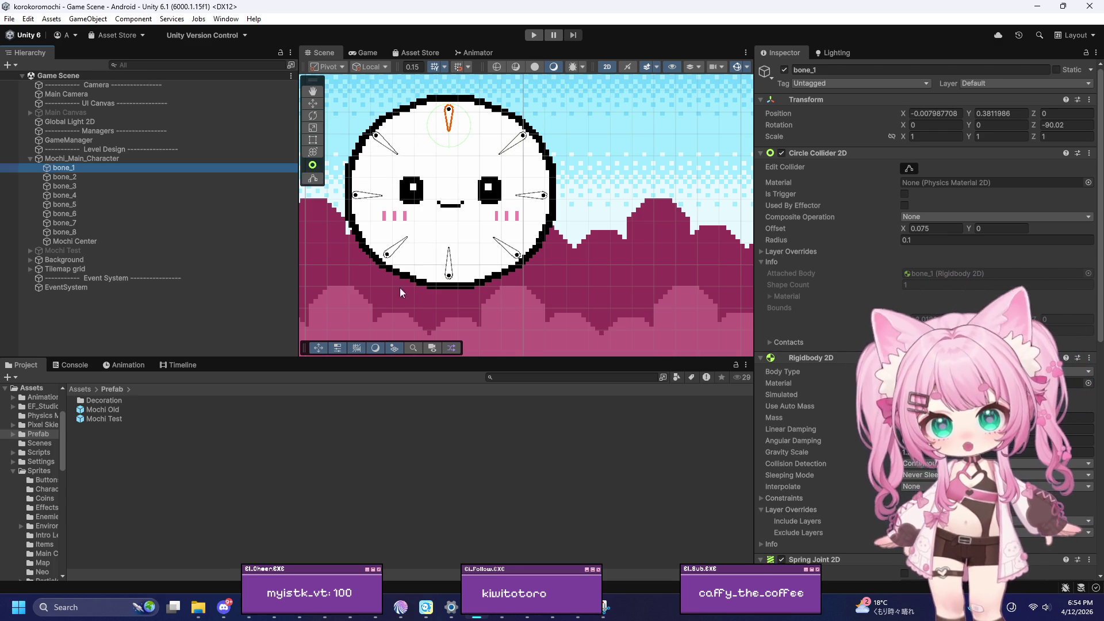
pyautogui.click(541, 36)
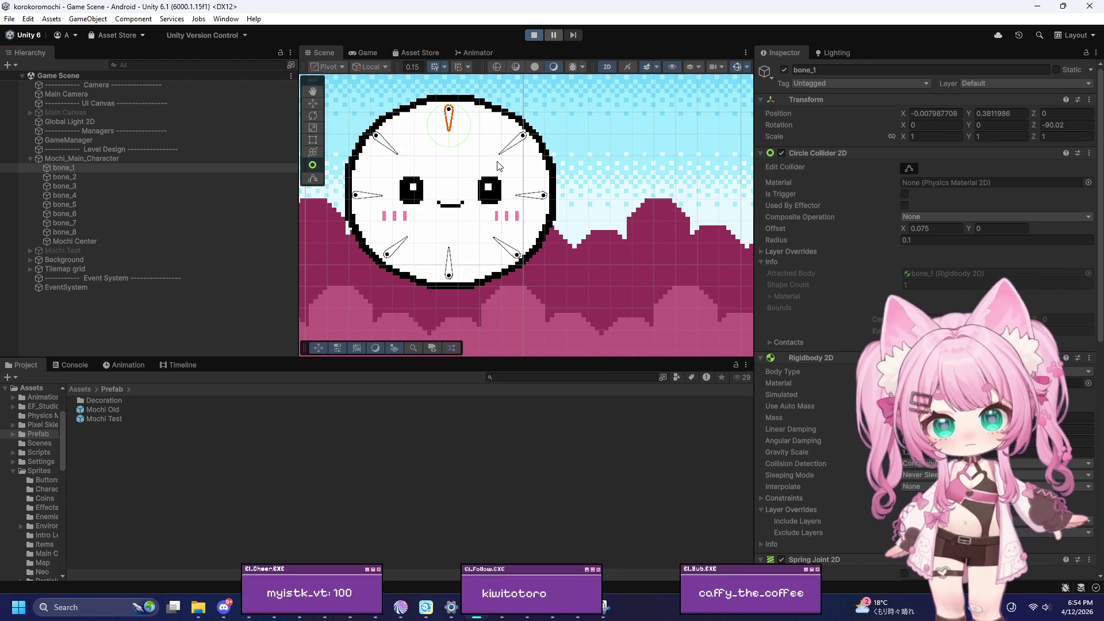
# Roll the mochi right with D and left with A, then exit Play mode with Ctrl+P
pyautogui.press('d')
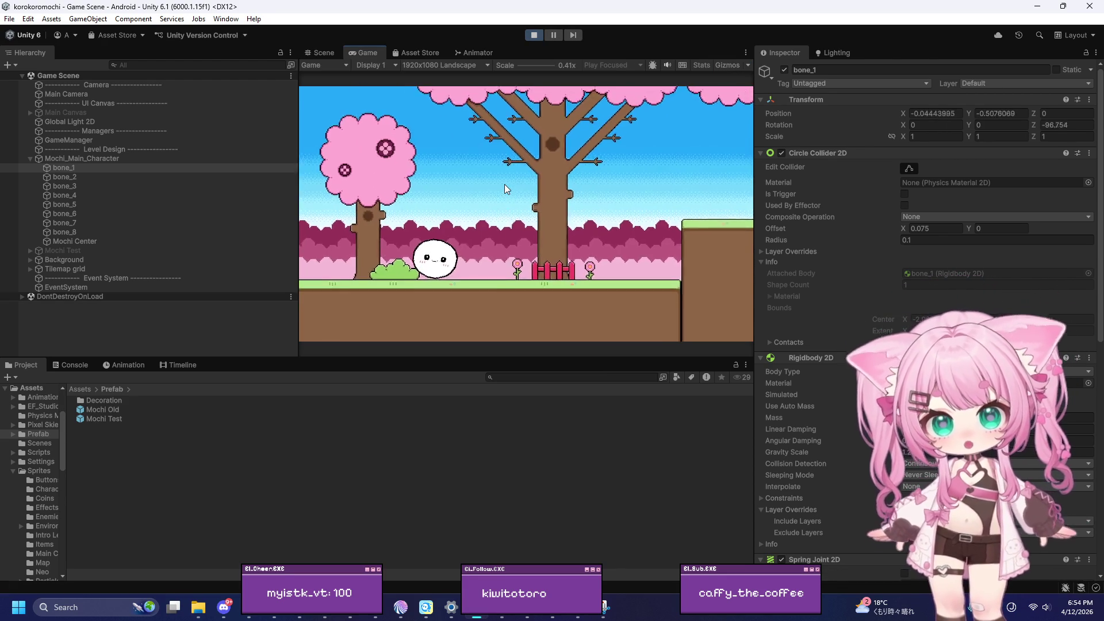
pyautogui.press('a')
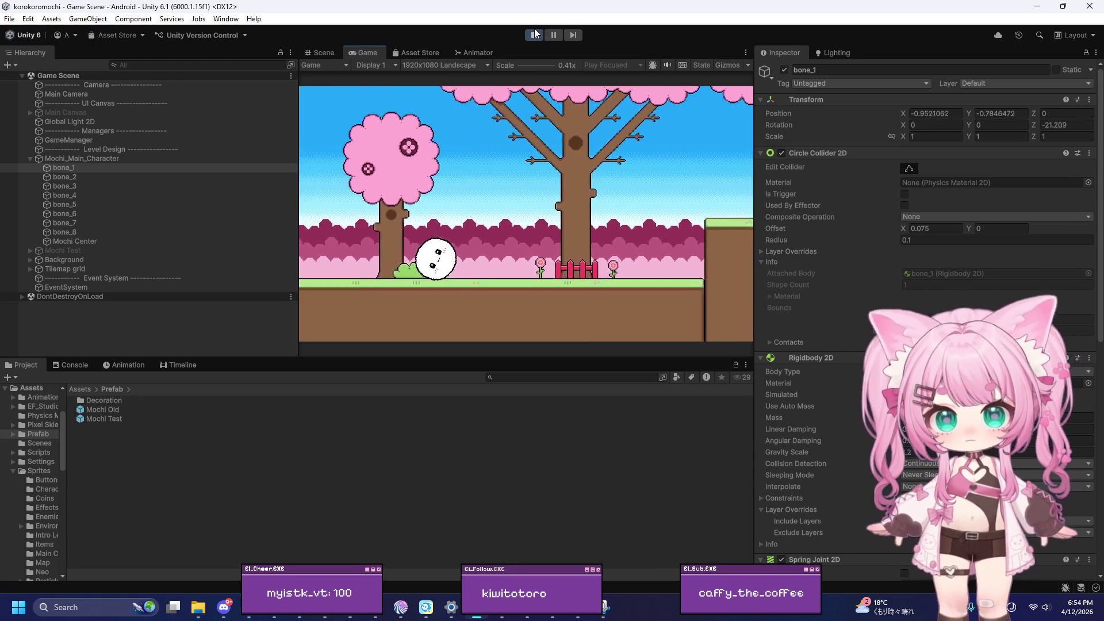
pyautogui.hotkey('ctrl', 'p')
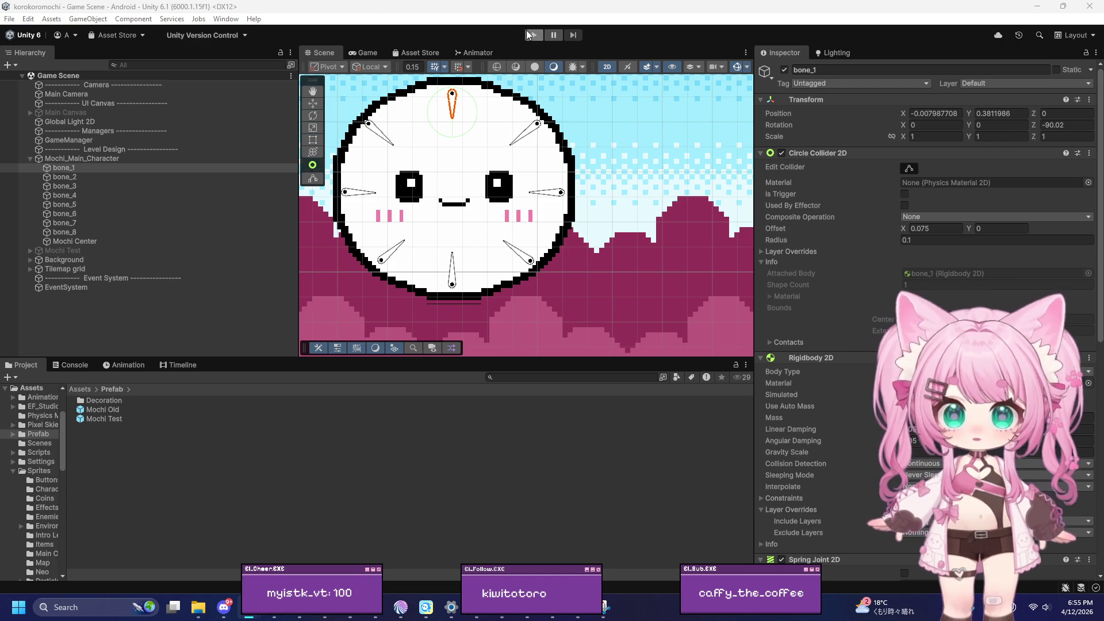
# Restart Play mode and make the Game view taller by dragging its splitter down
pyautogui.click(534, 34)
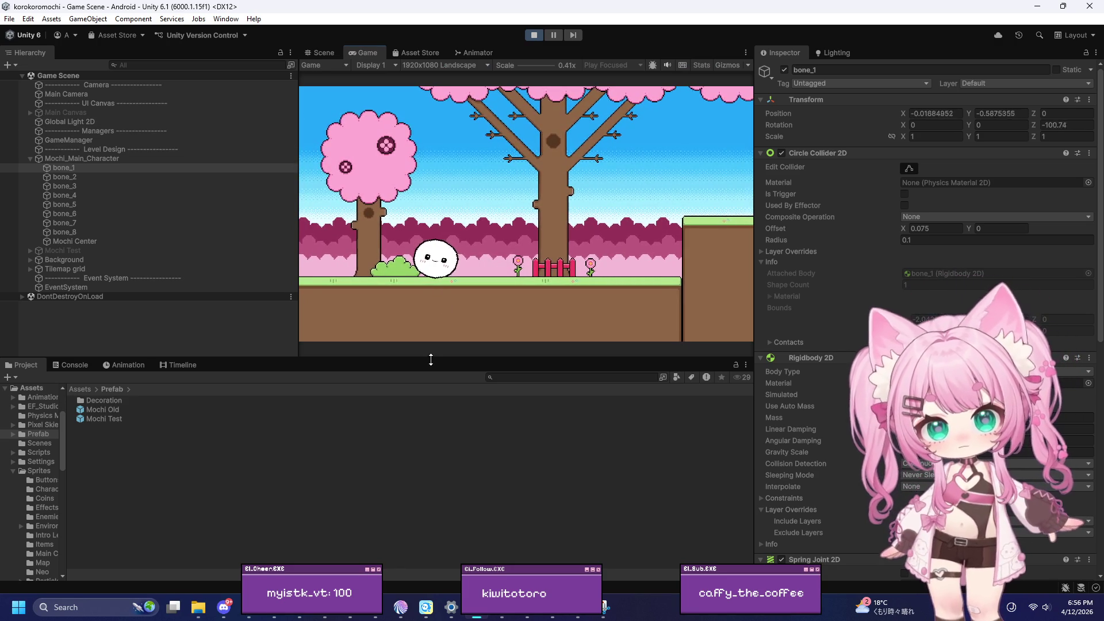
pyautogui.moveTo(429, 359); pyautogui.dragTo(426, 489)
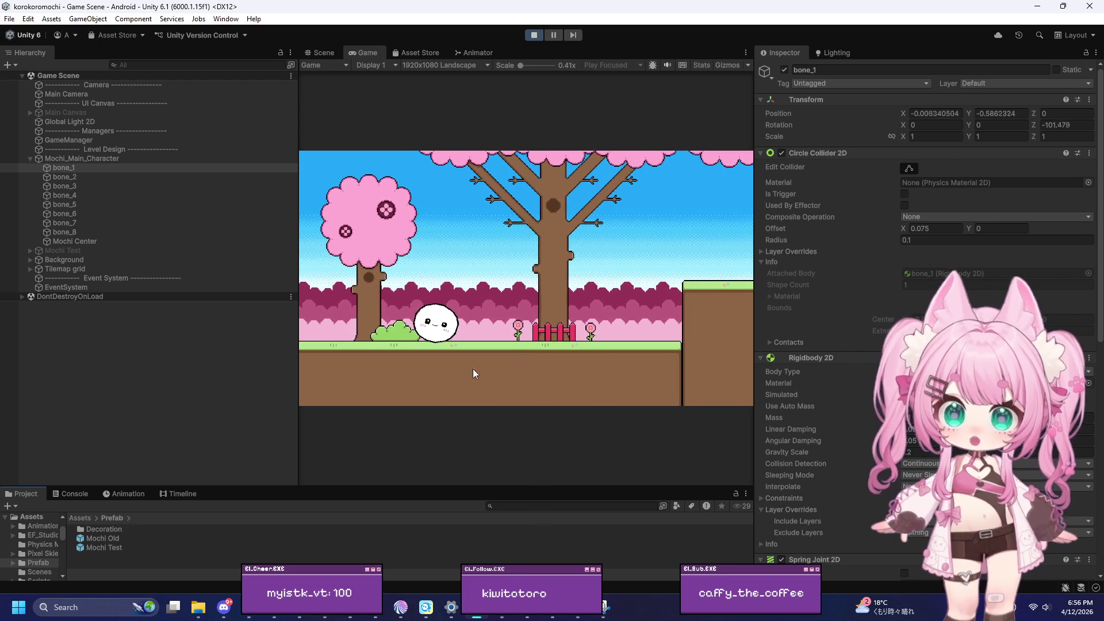
pyautogui.click(88, 611)
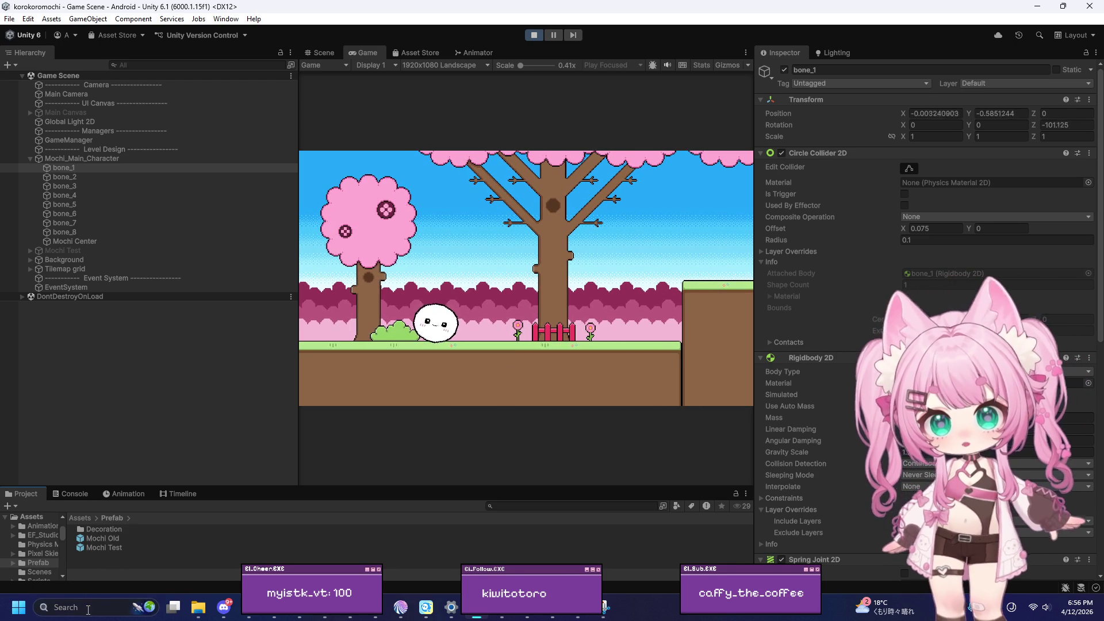
# Launch Snipping Tool from Windows search ('sni') and snip the mochi in the Game view
pyautogui.click(82, 606)
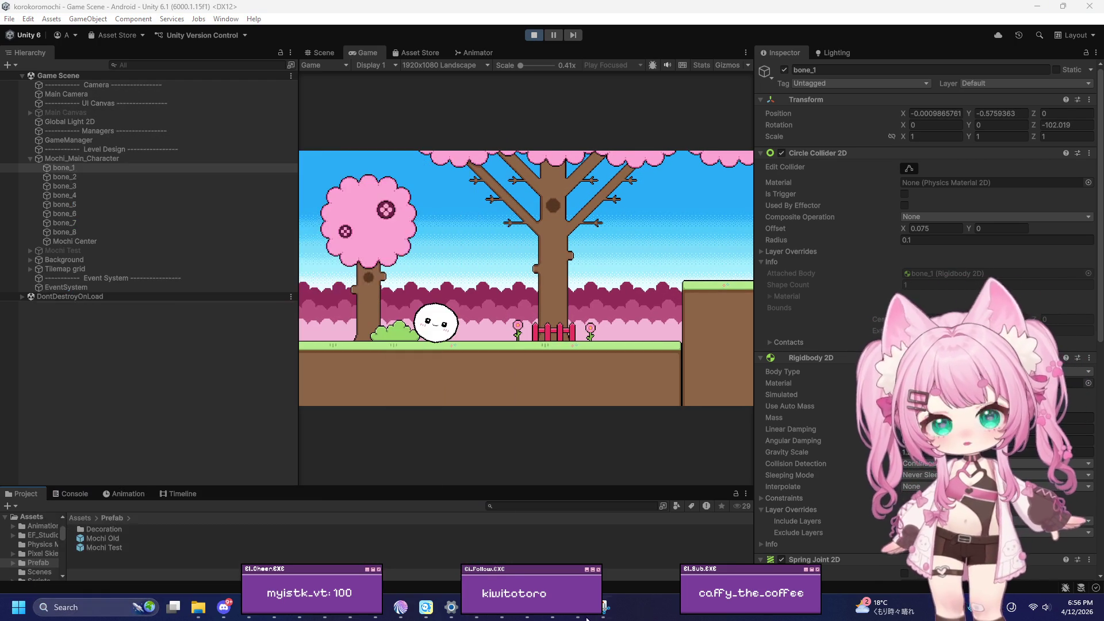
pyautogui.click(82, 606)
pyautogui.write('snipping Tool')
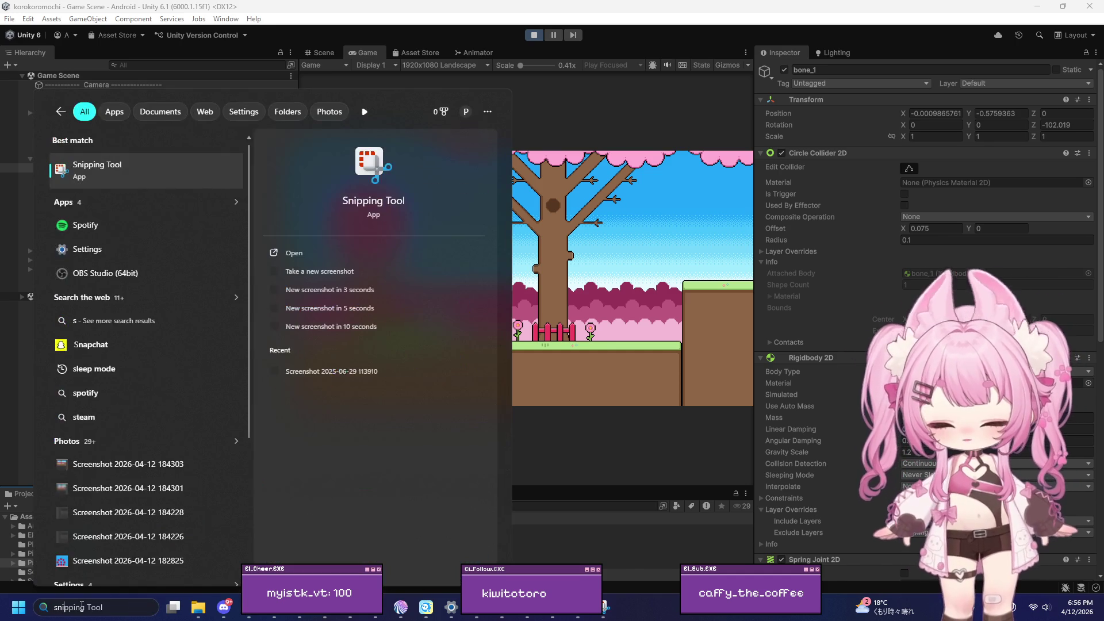
pyautogui.click(95, 183)
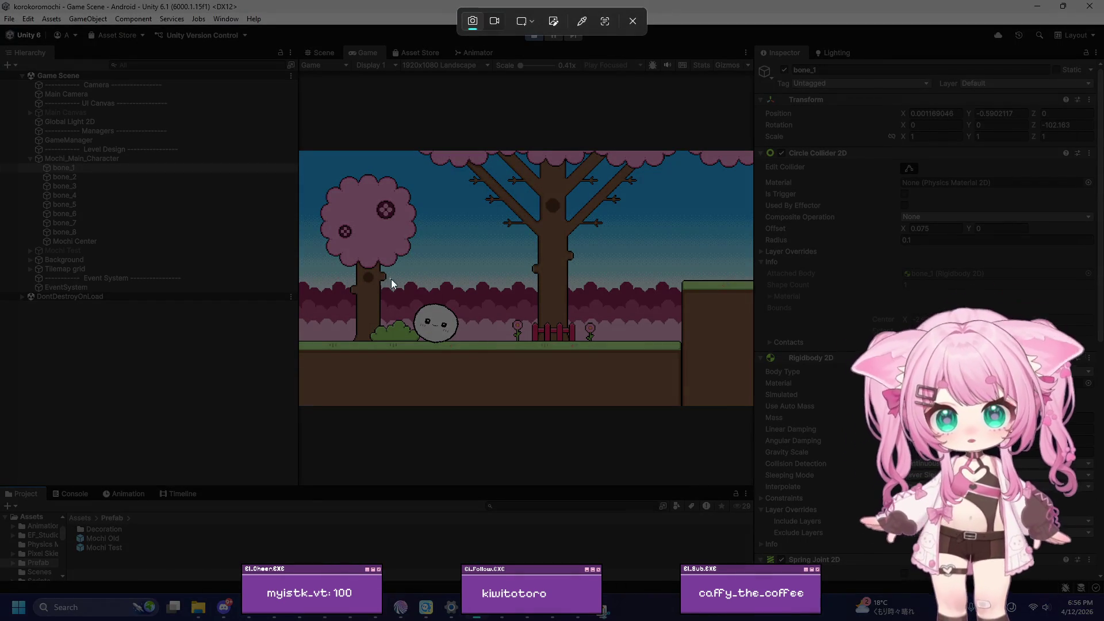
pyautogui.moveTo(390, 279); pyautogui.dragTo(475, 359)
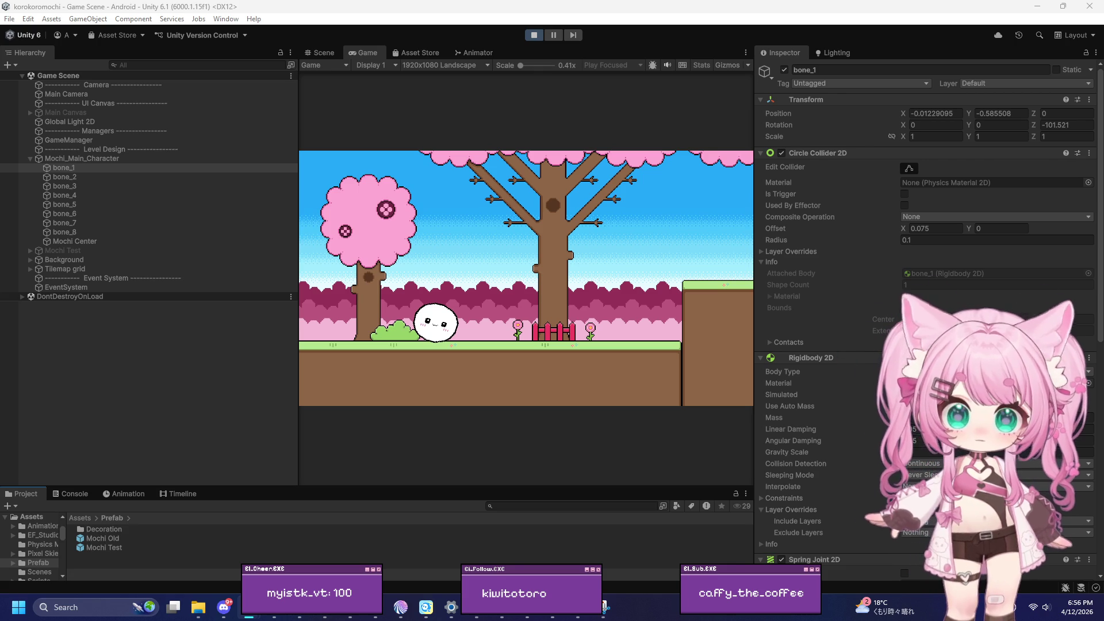
# Review the full MochiController.cs script in Visual Studio, then return to Unity and stop Play mode
pyautogui.click(582, 615)
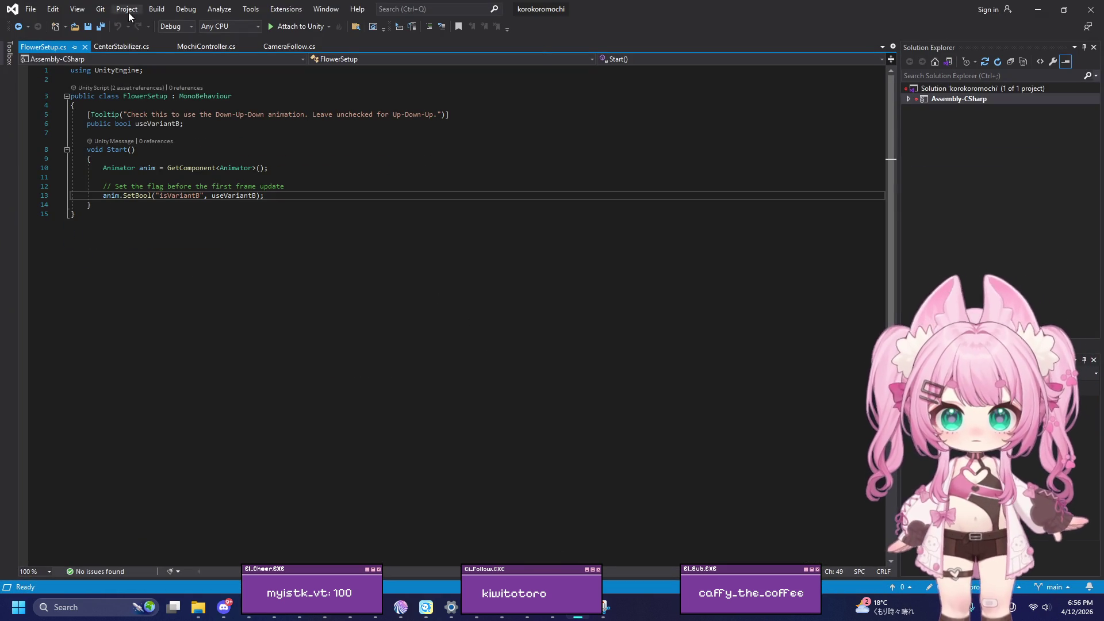
pyautogui.click(215, 47)
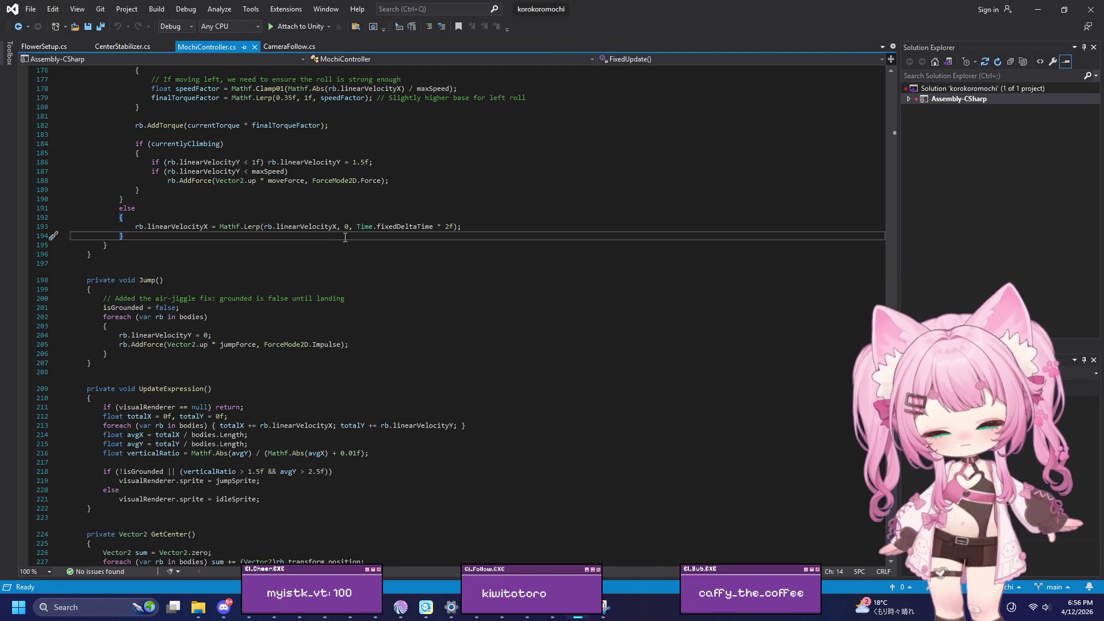
pyautogui.hotkey('ctrl', 'a')
pyautogui.hotkey('alt', 'Tab')
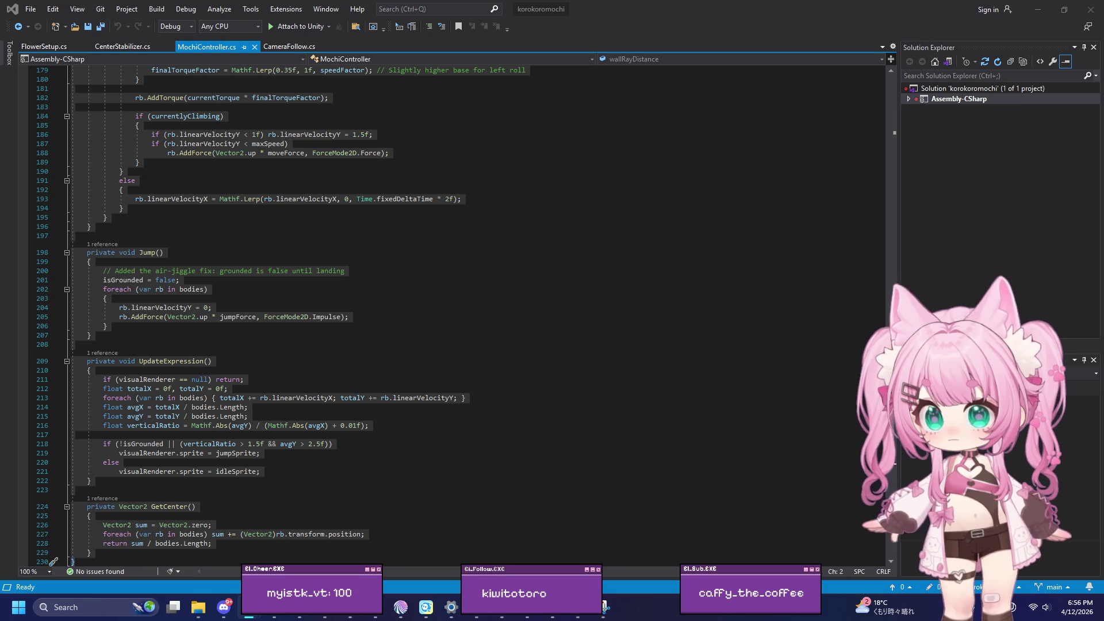
pyautogui.click(144, 280)
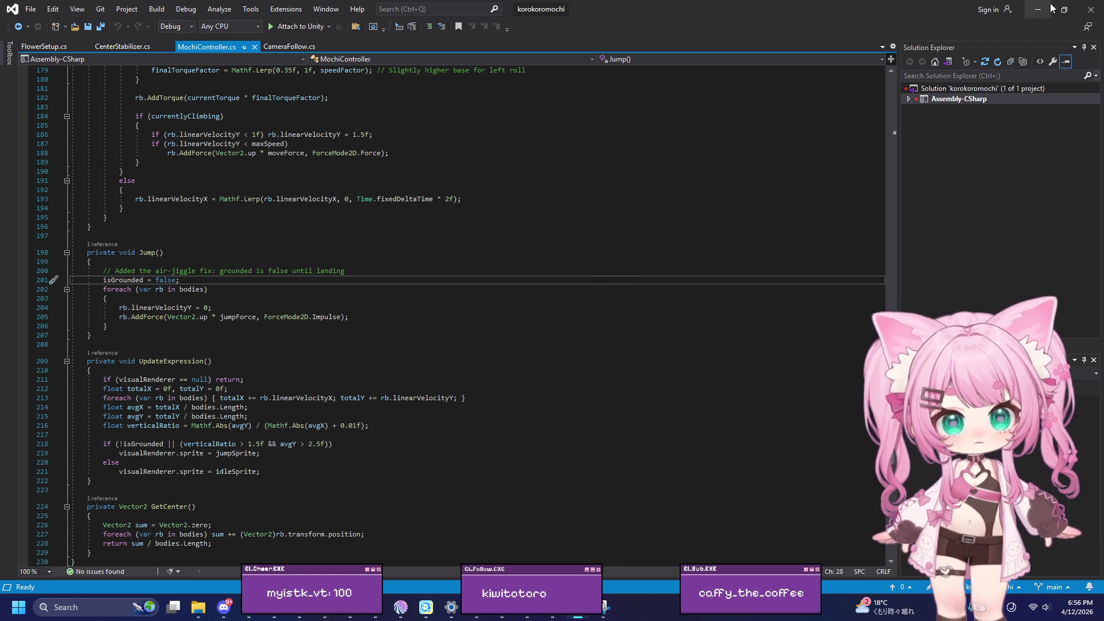
pyautogui.click(1039, 9)
pyautogui.click(534, 34)
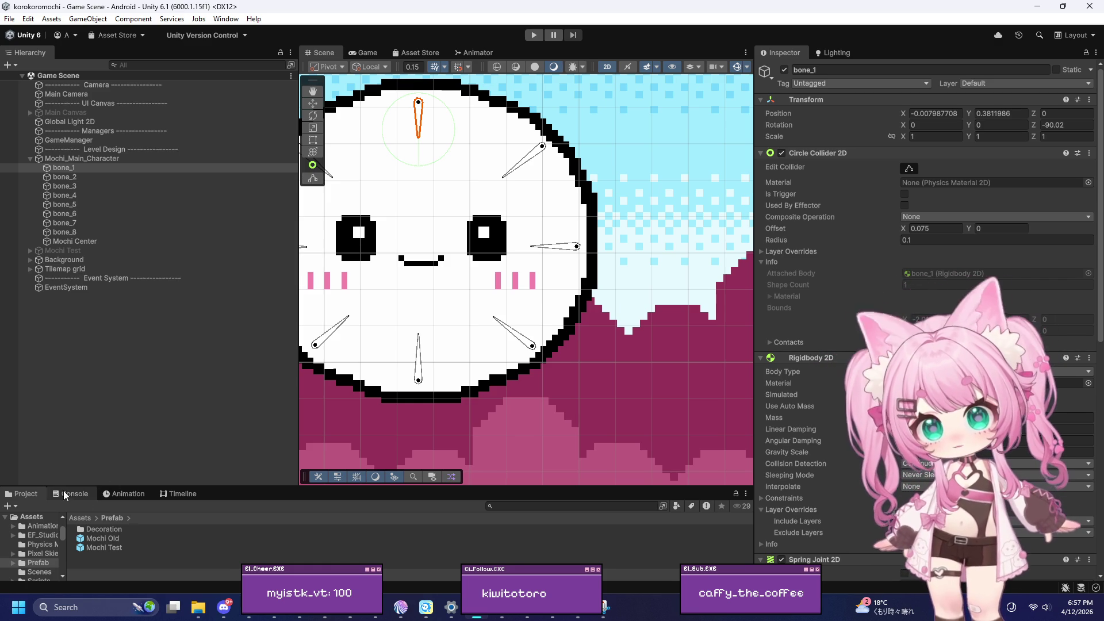
# Create an Editor folder under Assets and open it
pyautogui.moveTo(162, 486); pyautogui.dragTo(161, 338)
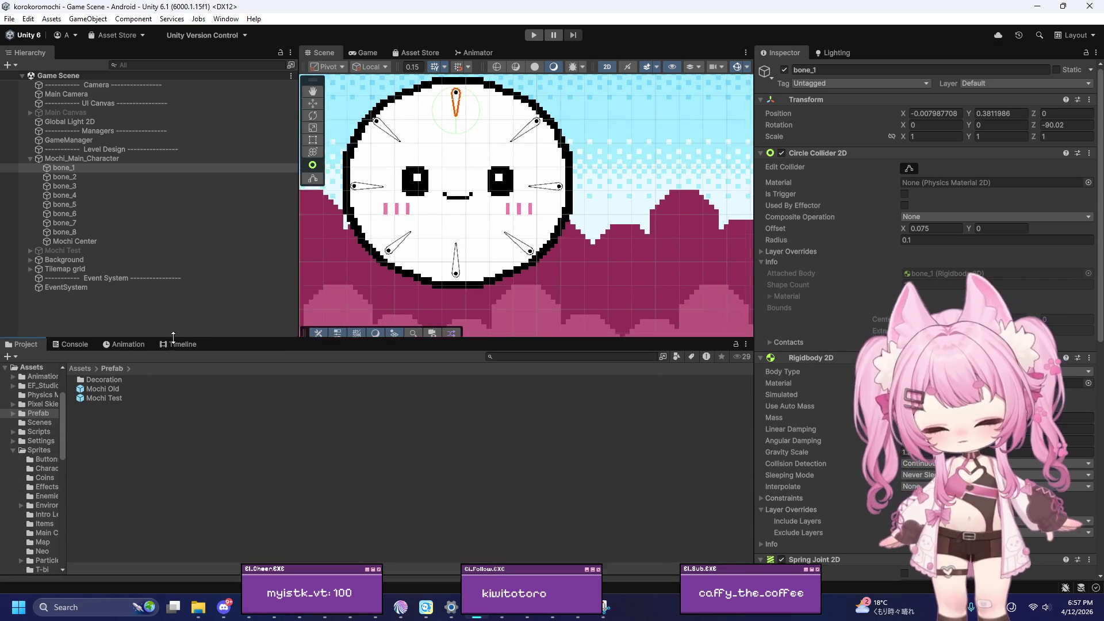
pyautogui.click(32, 367)
pyautogui.rightClick(103, 555)
pyautogui.moveTo(143, 244)
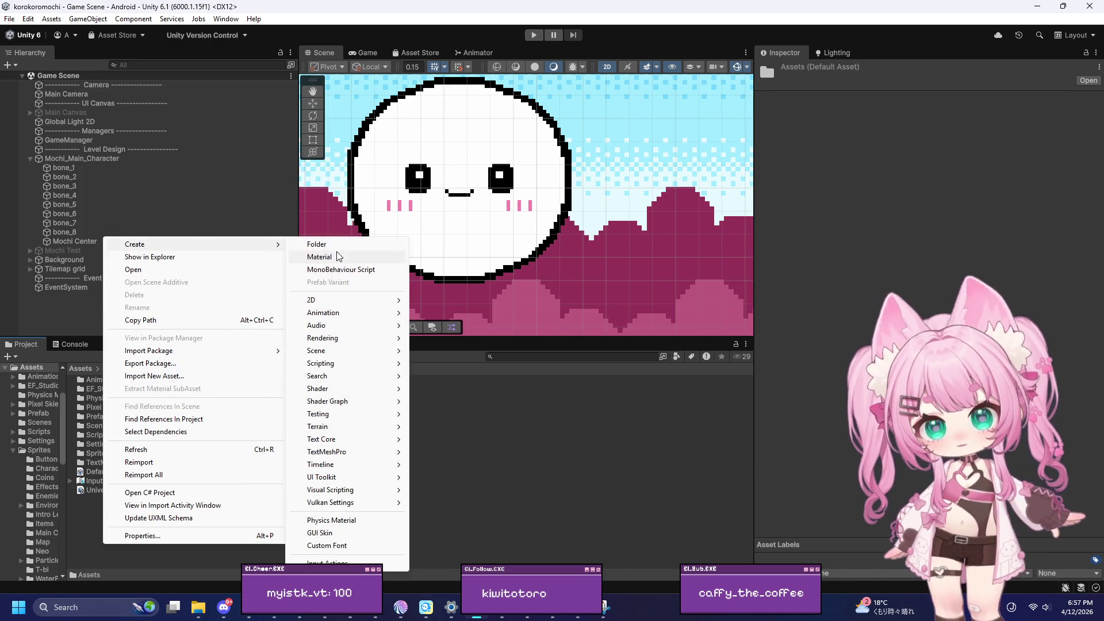
pyautogui.click(325, 244)
pyautogui.write('Editor')
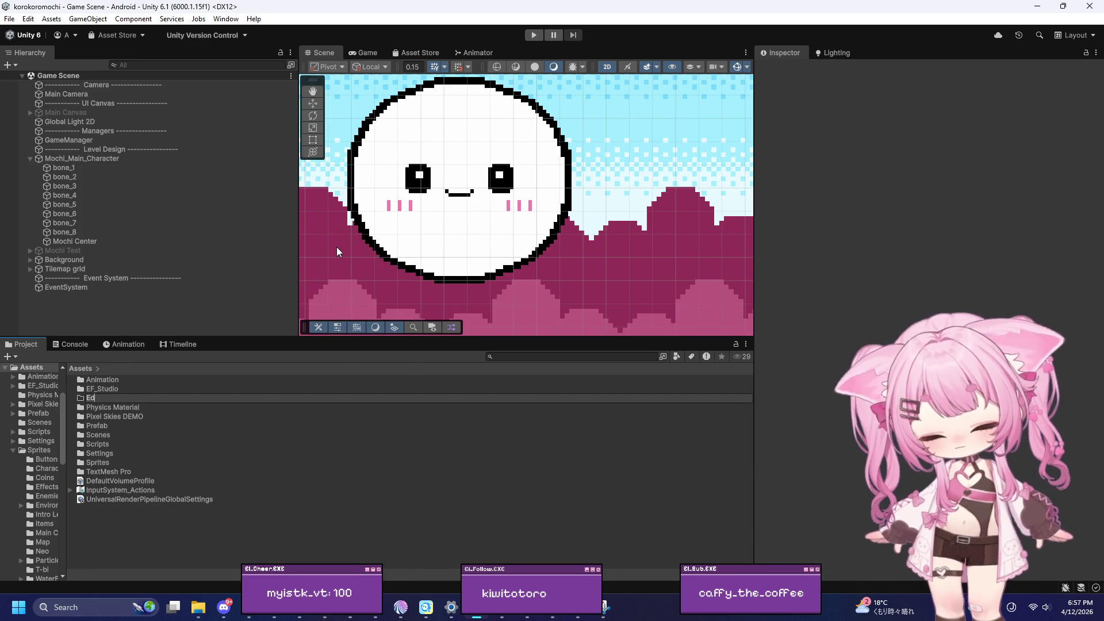
pyautogui.press('Return')
pyautogui.doubleClick(99, 391)
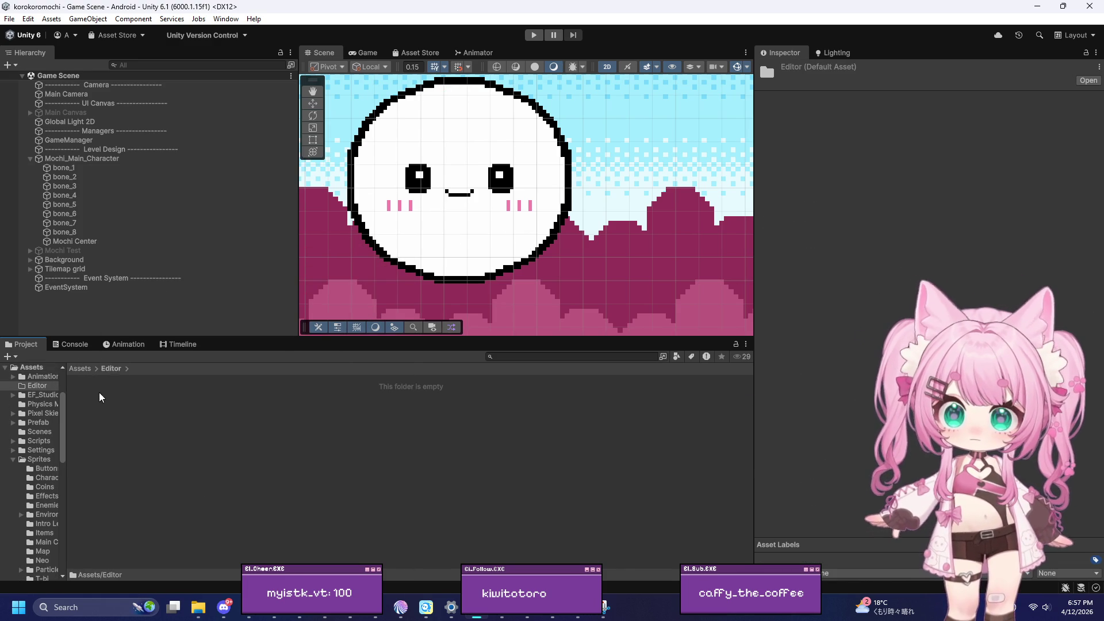
# Create a C# script named MochiBoneSymmetrizer in Editor and open it in Visual Studio
pyautogui.rightClick(101, 430)
pyautogui.moveTo(144, 127)
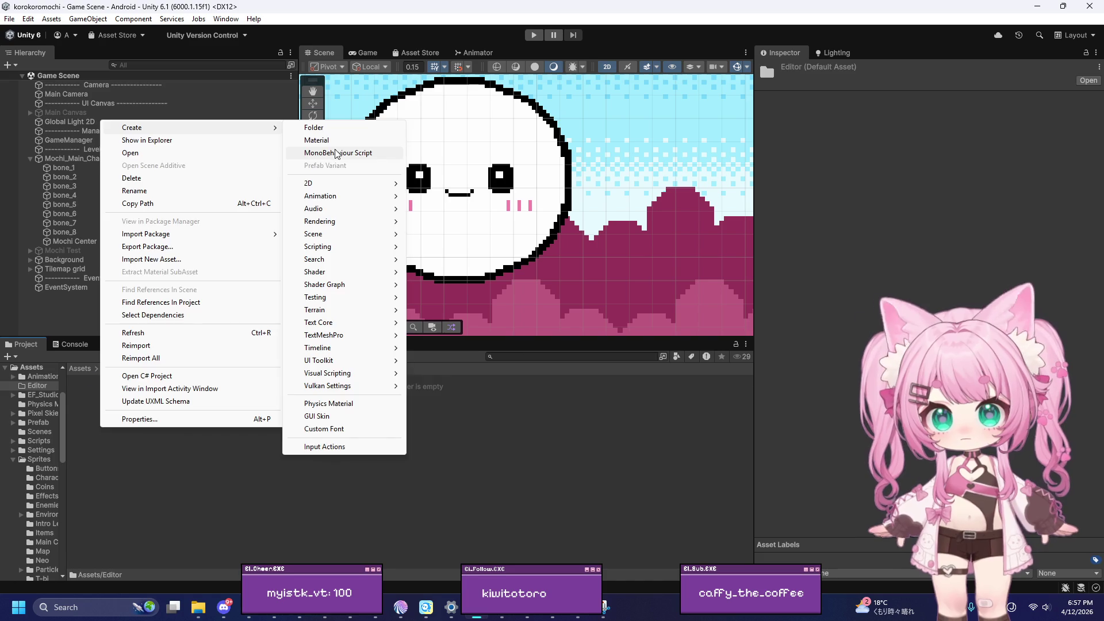
pyautogui.click(339, 153)
pyautogui.write('Mochi')
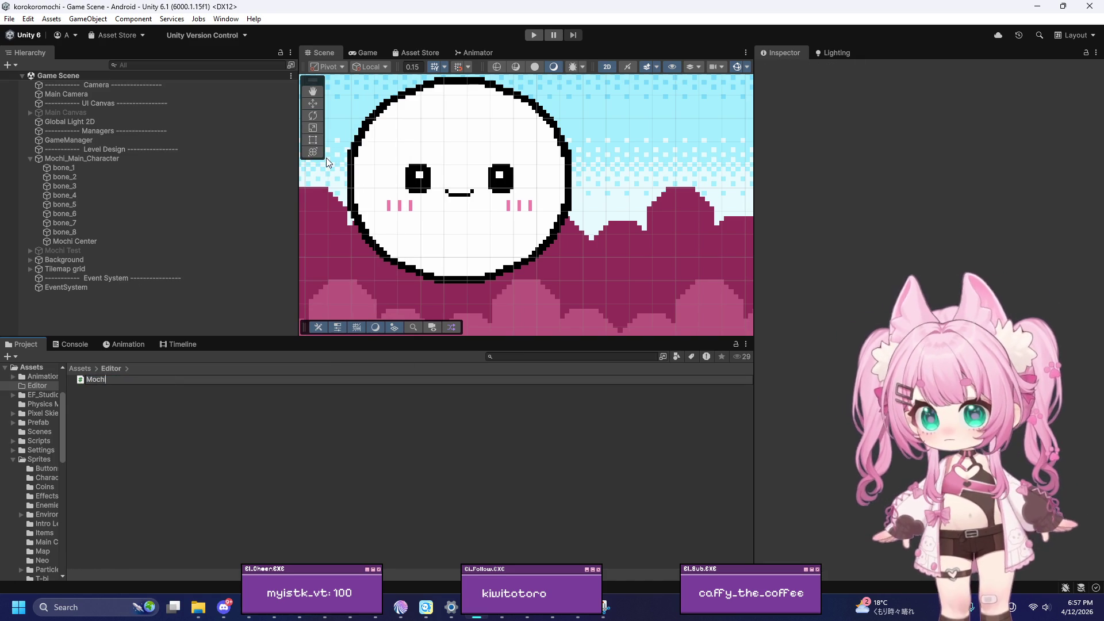
pyautogui.write('Bone')
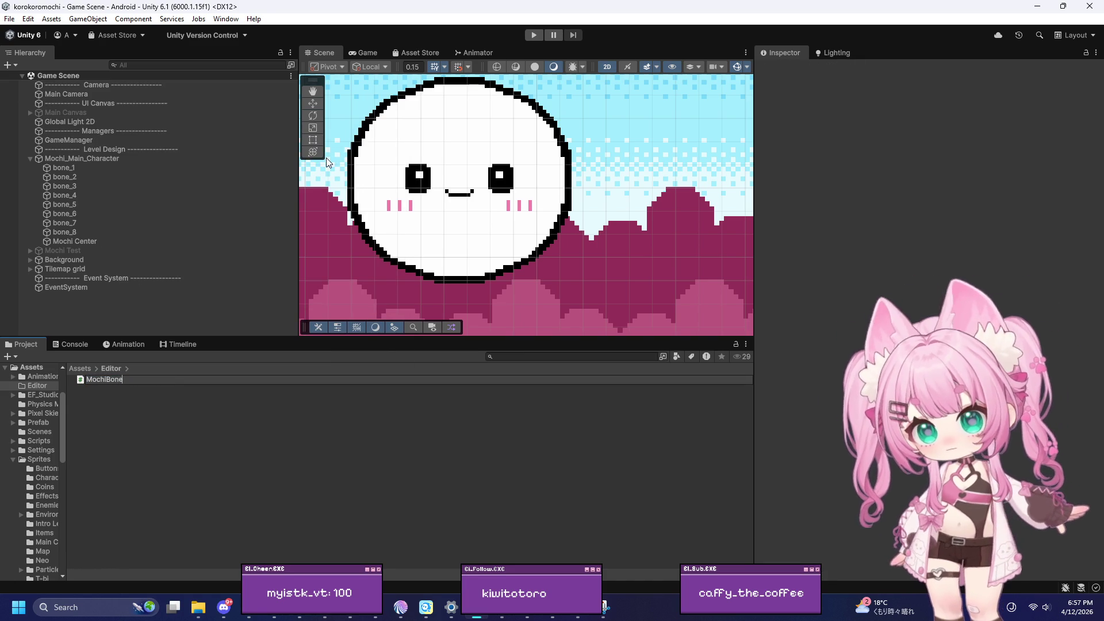
pyautogui.write('S')
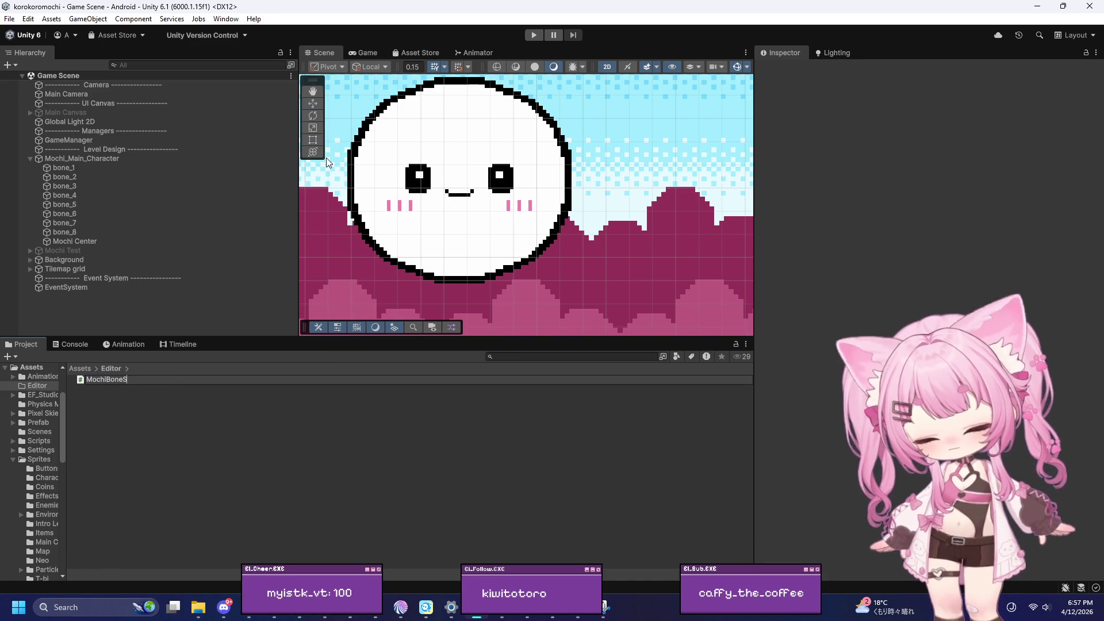
pyautogui.write('ymme')
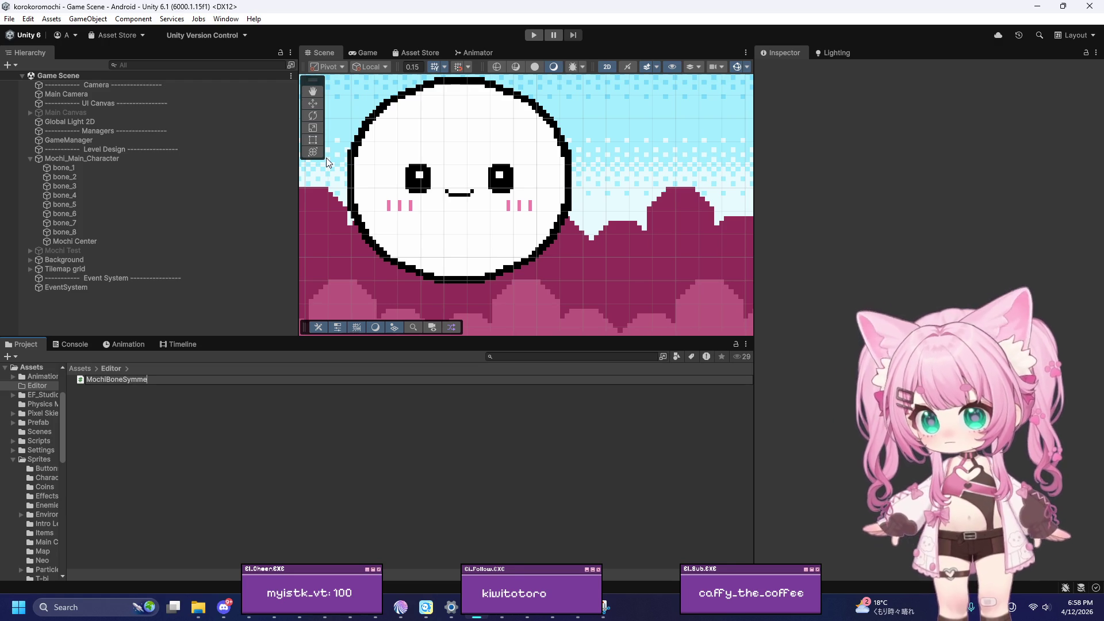
pyautogui.write('trizer')
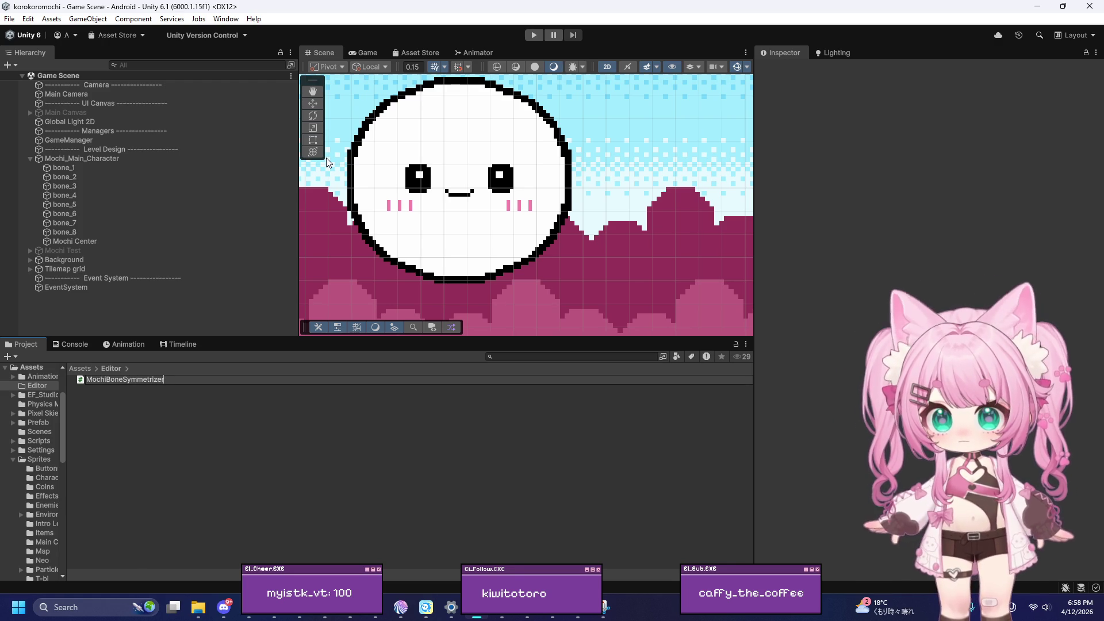
pyautogui.press('Return')
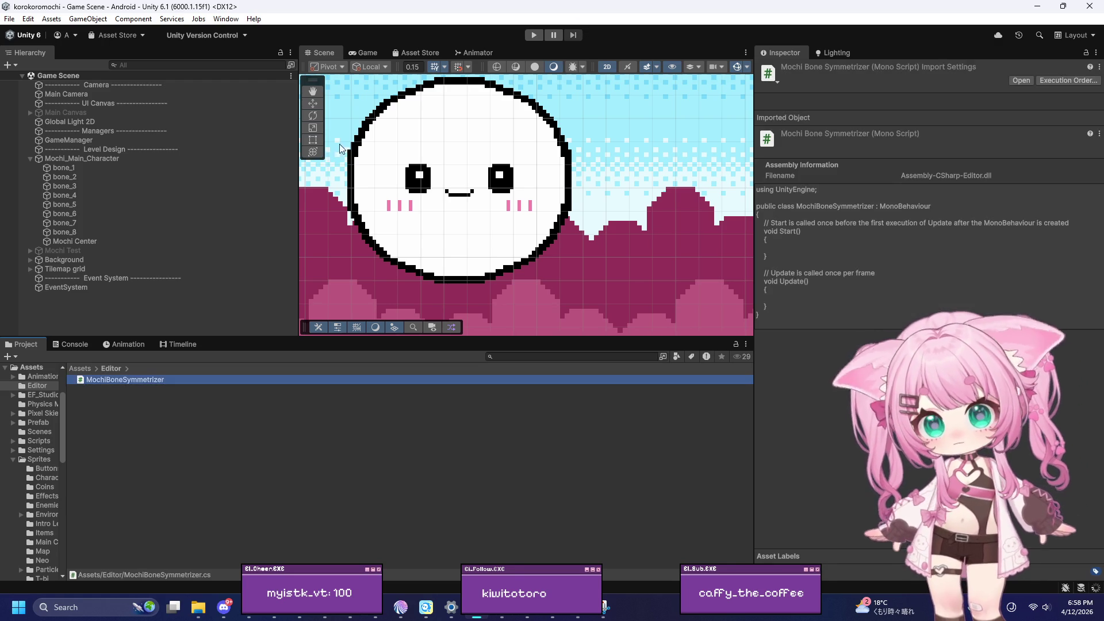
pyautogui.doubleClick(151, 381)
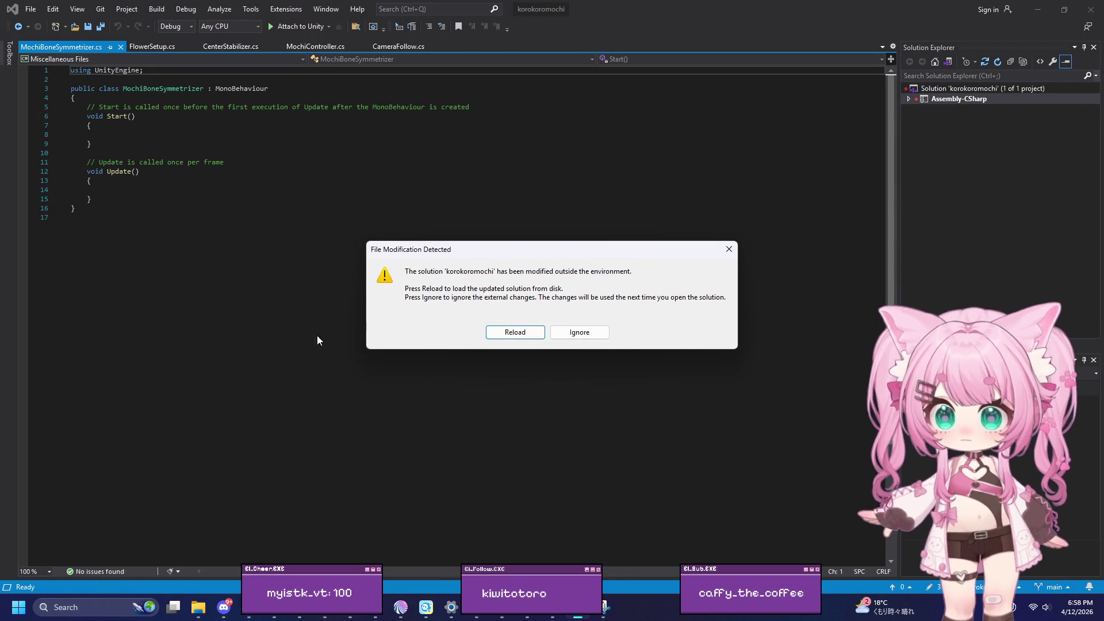
# Reload the solution and replace the template with the bone-symmetrizer editor-window code
pyautogui.click(495, 333)
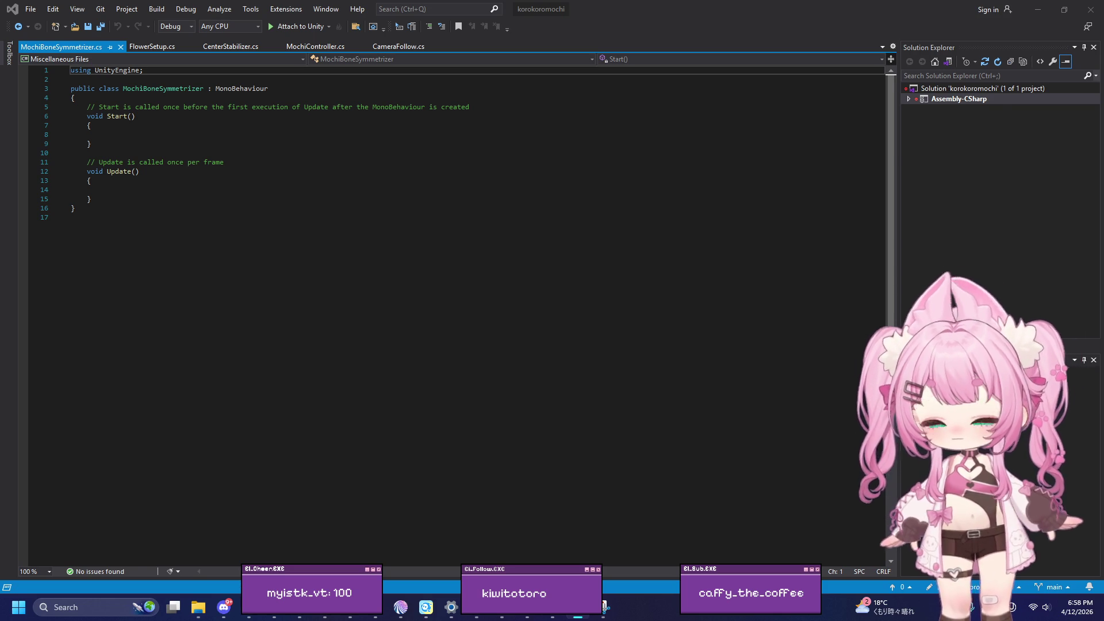
pyautogui.hotkey('ctrl', 'a')
pyautogui.hotkey('ctrl', 'v')
pyautogui.scroll(15, 263, 269)
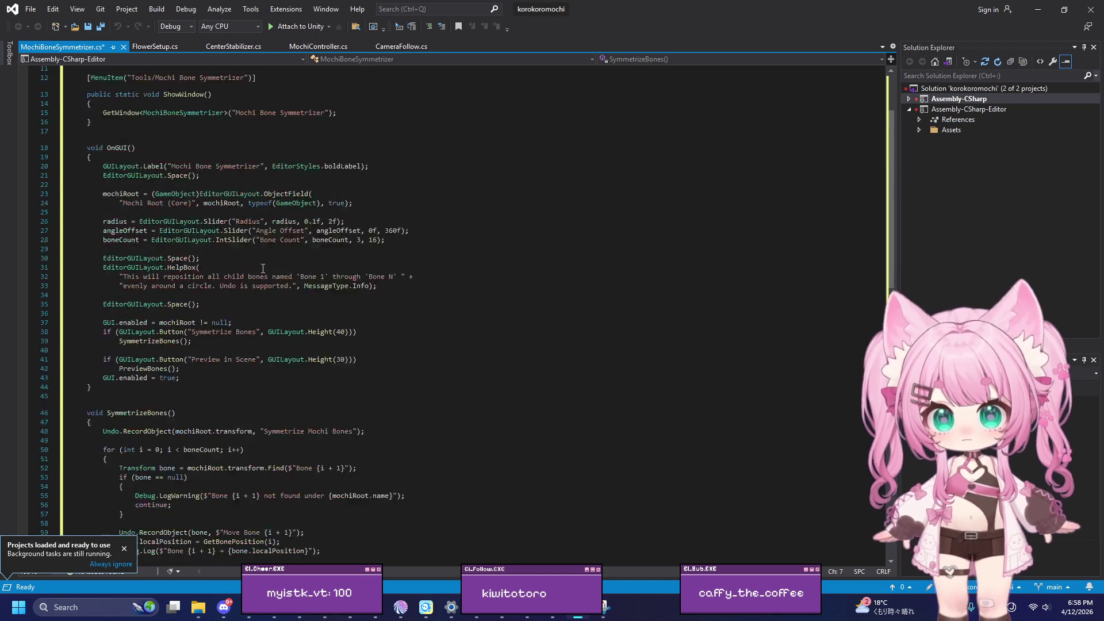
# Save all files as Unicode and minimize Visual Studio to return to Unity
pyautogui.click(30, 11)
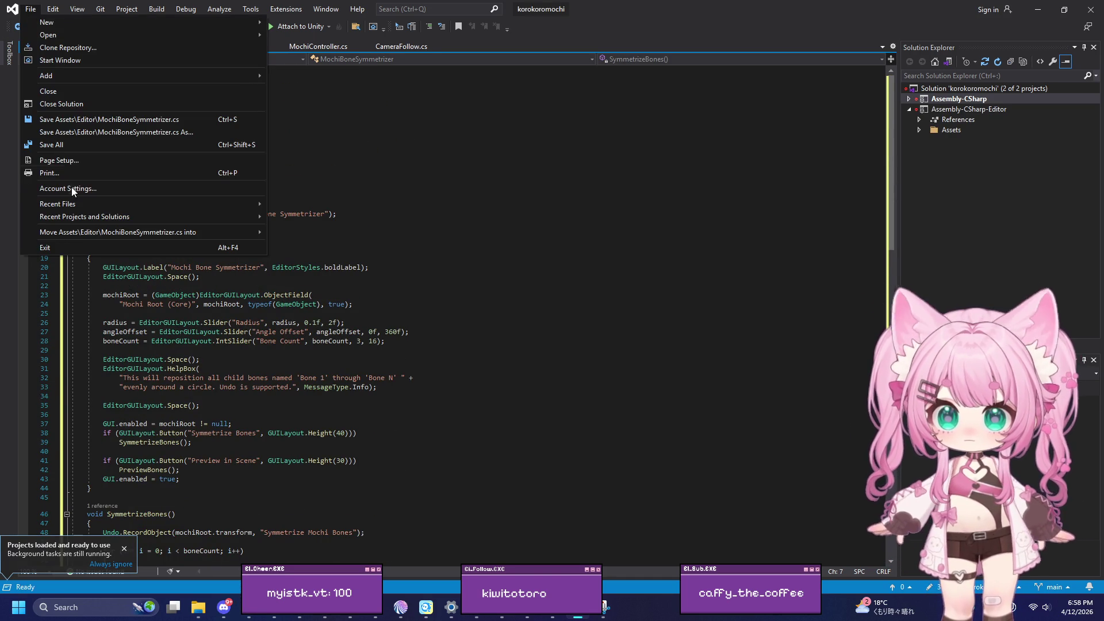
pyautogui.click(72, 147)
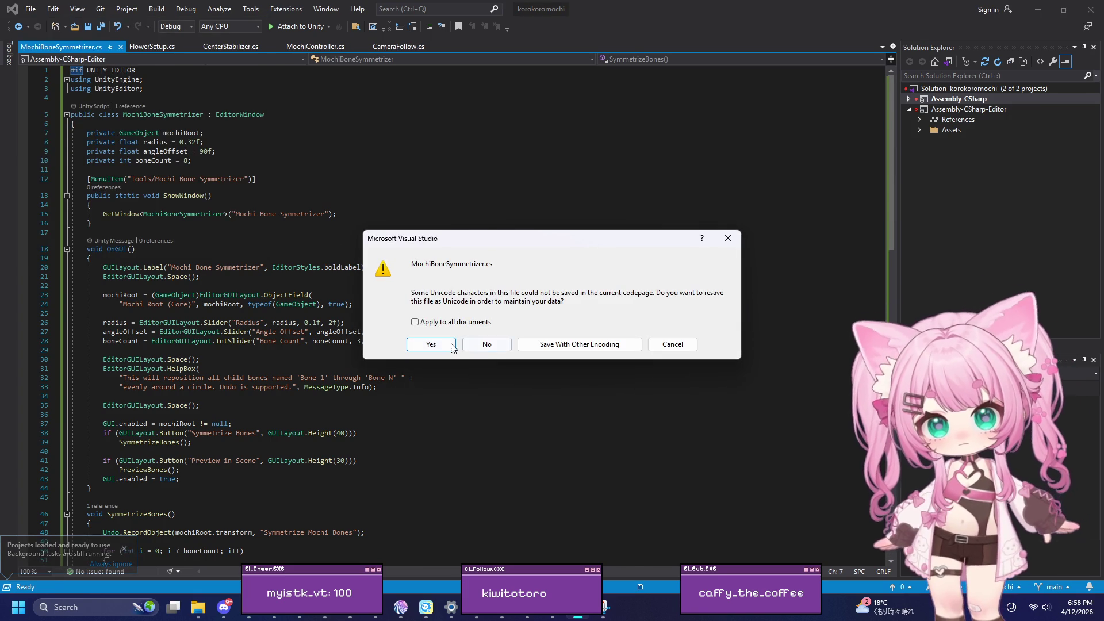
pyautogui.click(450, 345)
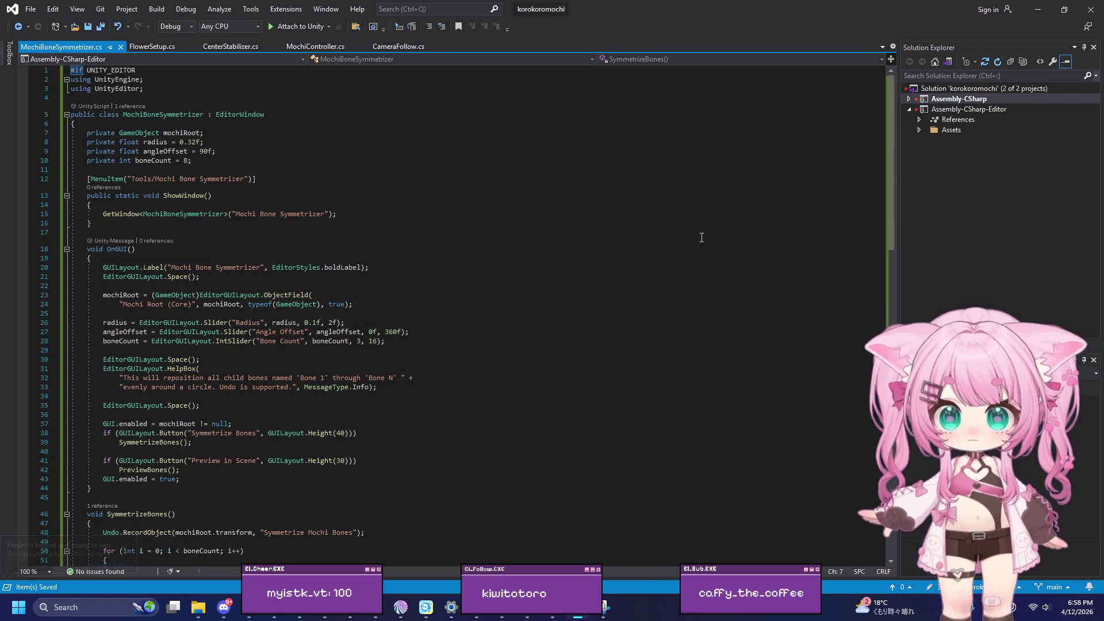
pyautogui.click(1039, 9)
pyautogui.scroll(-10, 482, 136)
pyautogui.scroll(8, 450, 234)
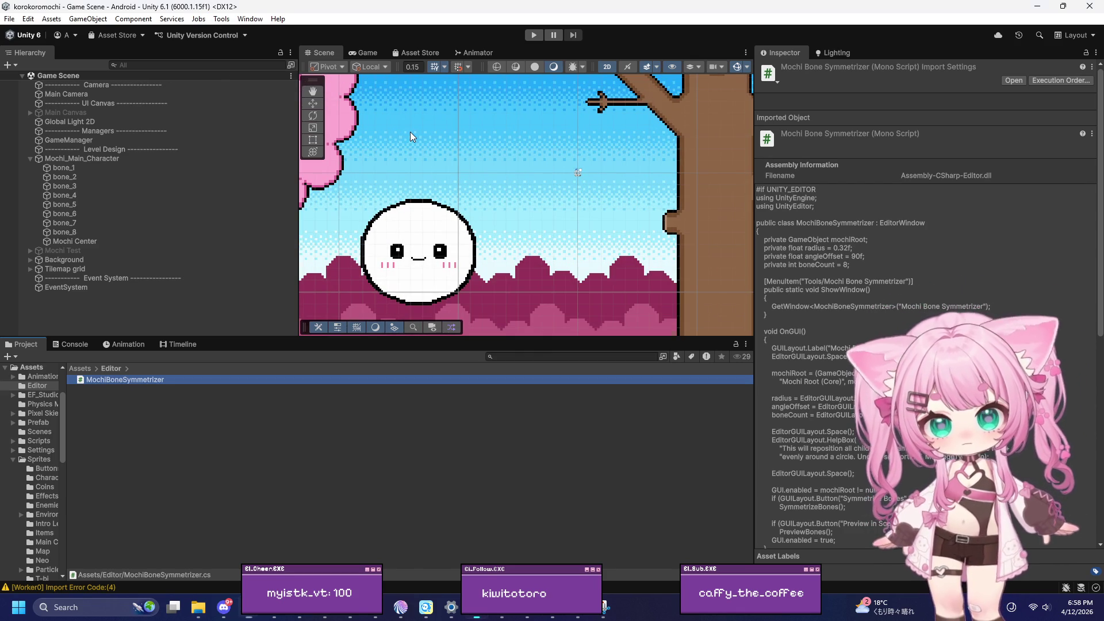
# Open Tools > Mochi Bone Symmetrizer and set Mochi Root (Core) to Mochi_Main_Character
pyautogui.click(221, 18)
pyautogui.click(282, 34)
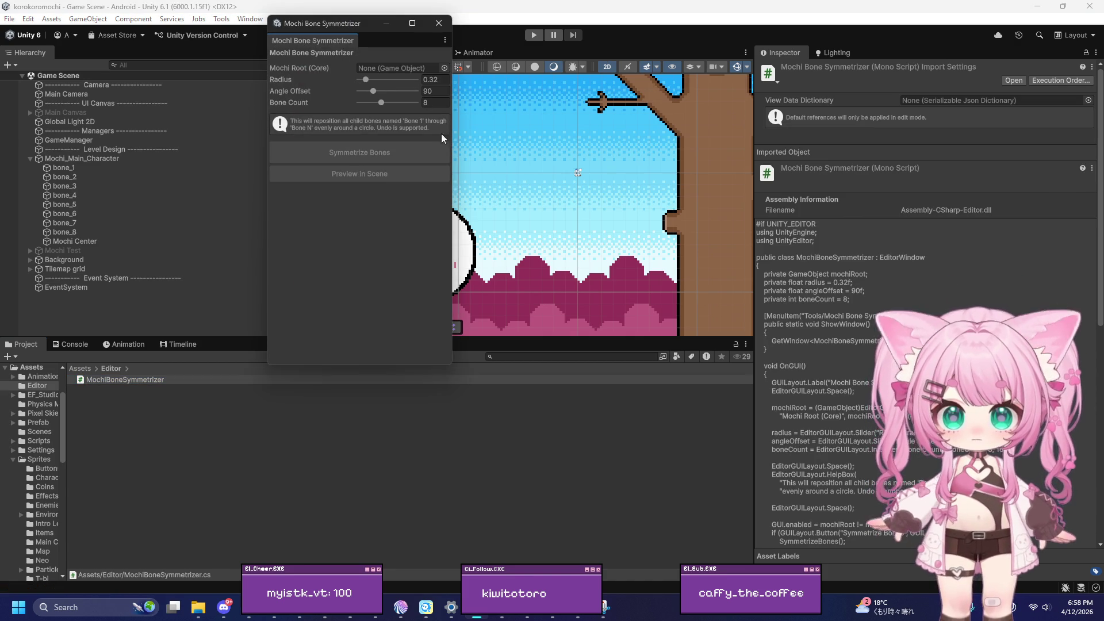
pyautogui.moveTo(341, 27); pyautogui.dragTo(427, 81)
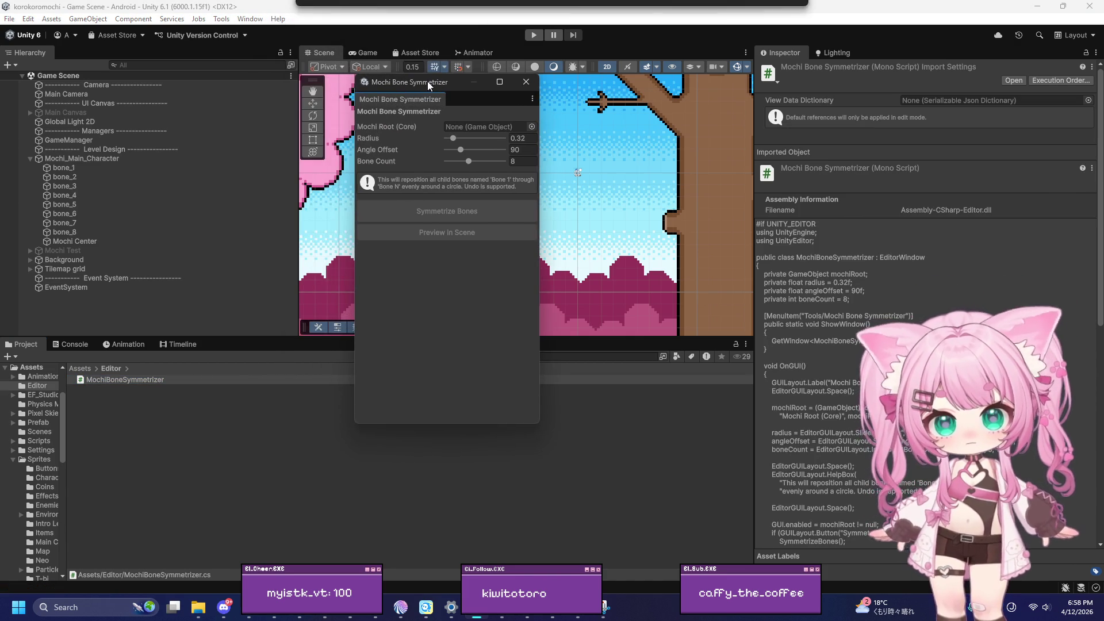
pyautogui.moveTo(542, 154); pyautogui.dragTo(464, 126)
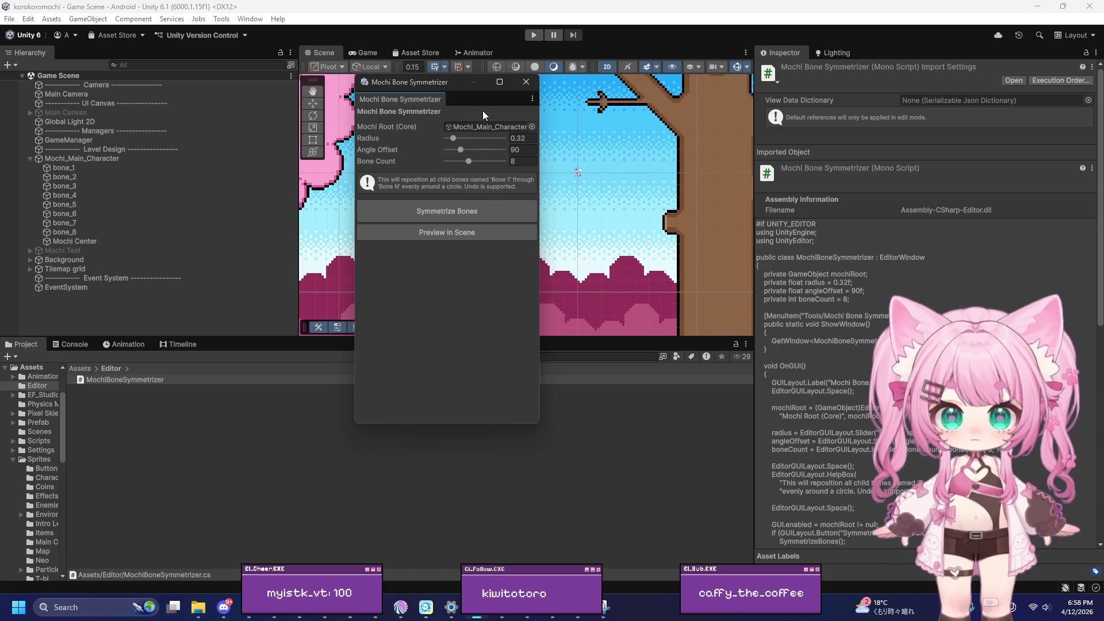
# Symmetrize the eight bones at radius 0.32 and angle offset 90, then close the tool
pyautogui.moveTo(456, 81)
pyautogui.mouseDown()
pyautogui.moveTo(365, 100)
pyautogui.moveTo(439, 220)
pyautogui.moveTo(454, 182)
pyautogui.mouseUp()
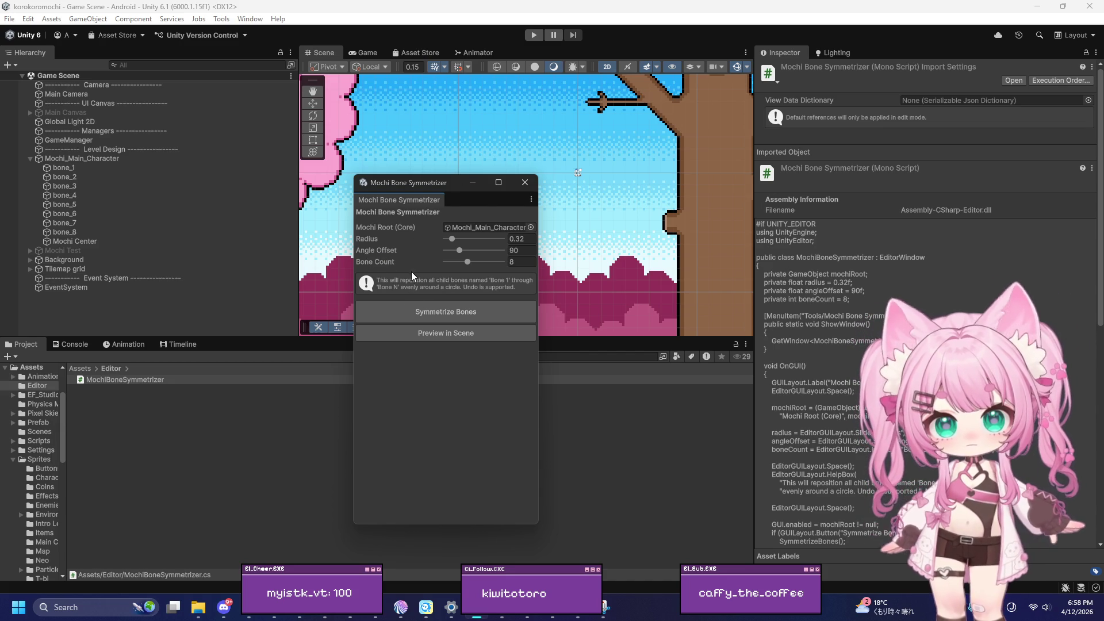
pyautogui.click(447, 312)
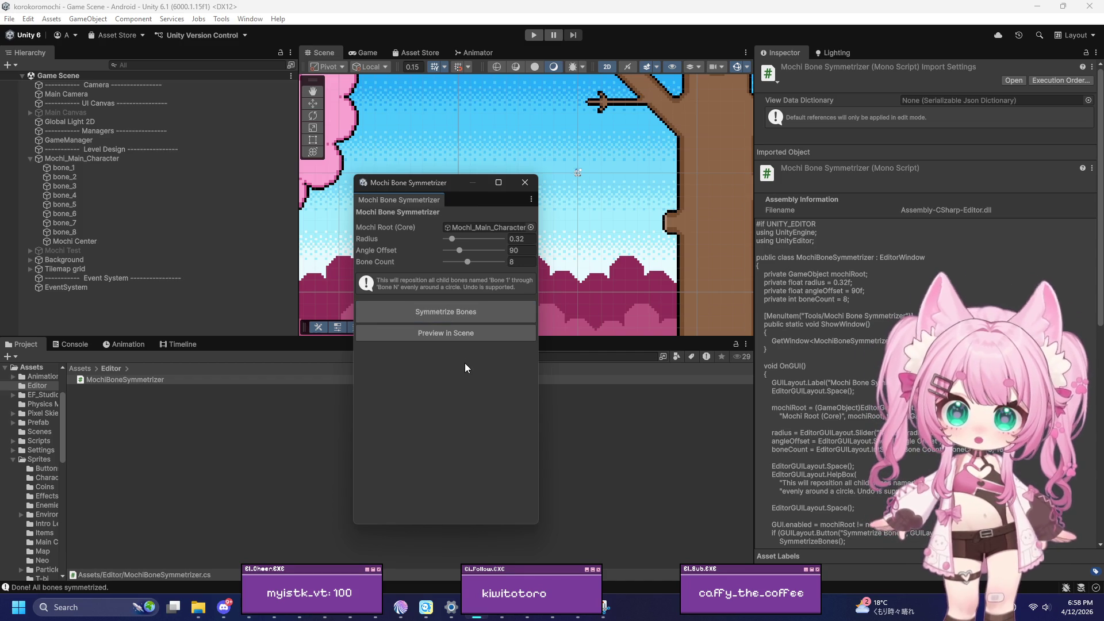
pyautogui.click(525, 182)
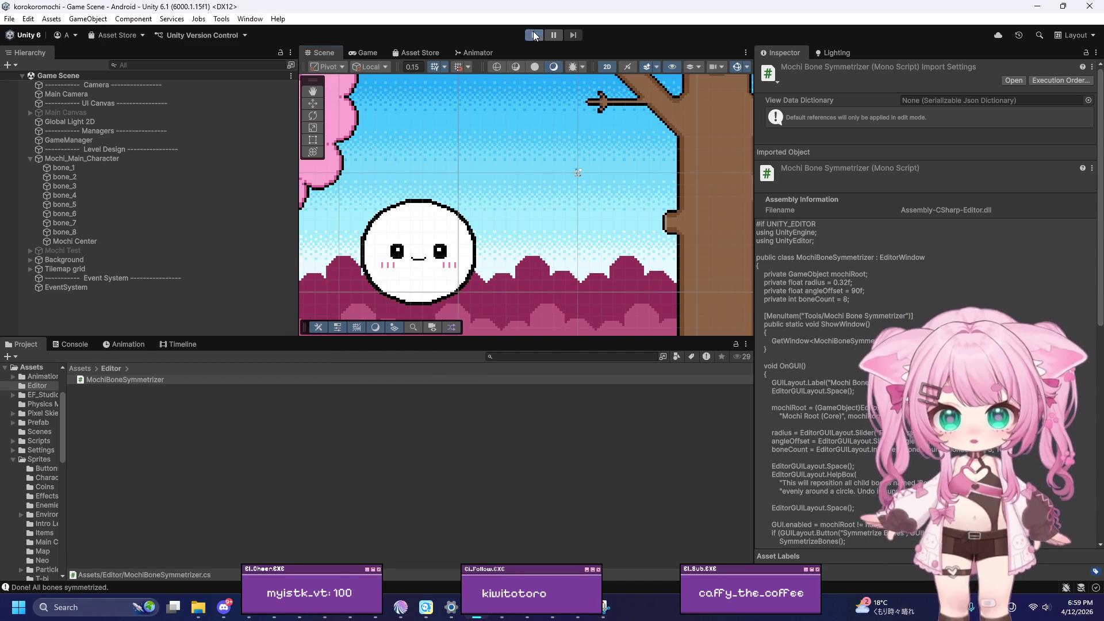
# Playtest the mochi in the pink level, then stop play mode
pyautogui.click(534, 32)
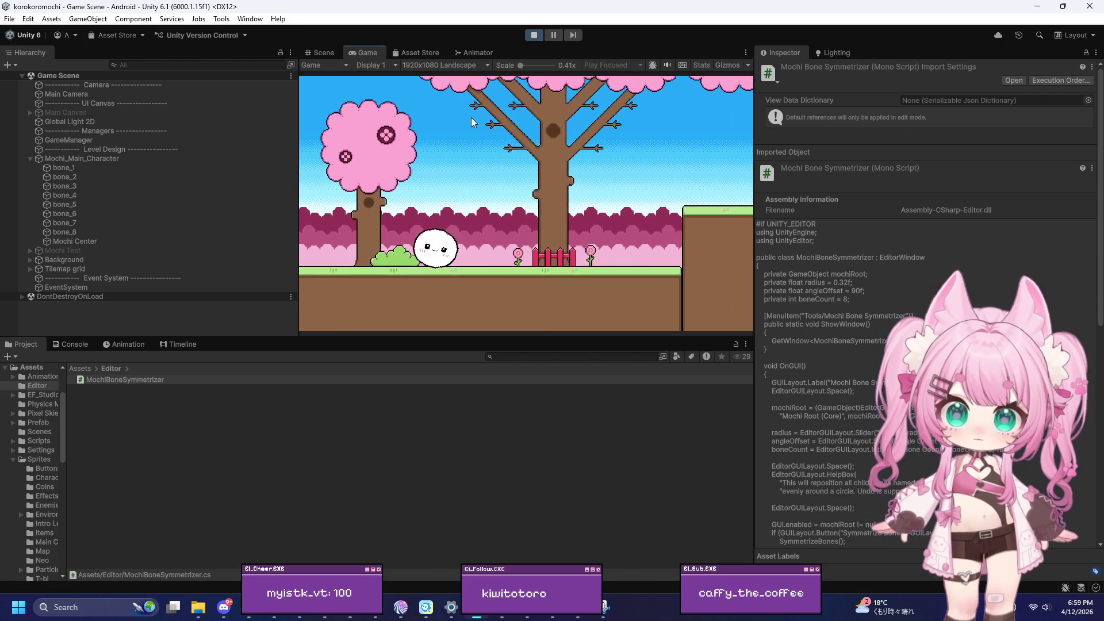
pyautogui.hotkey('ctrl', 'p')
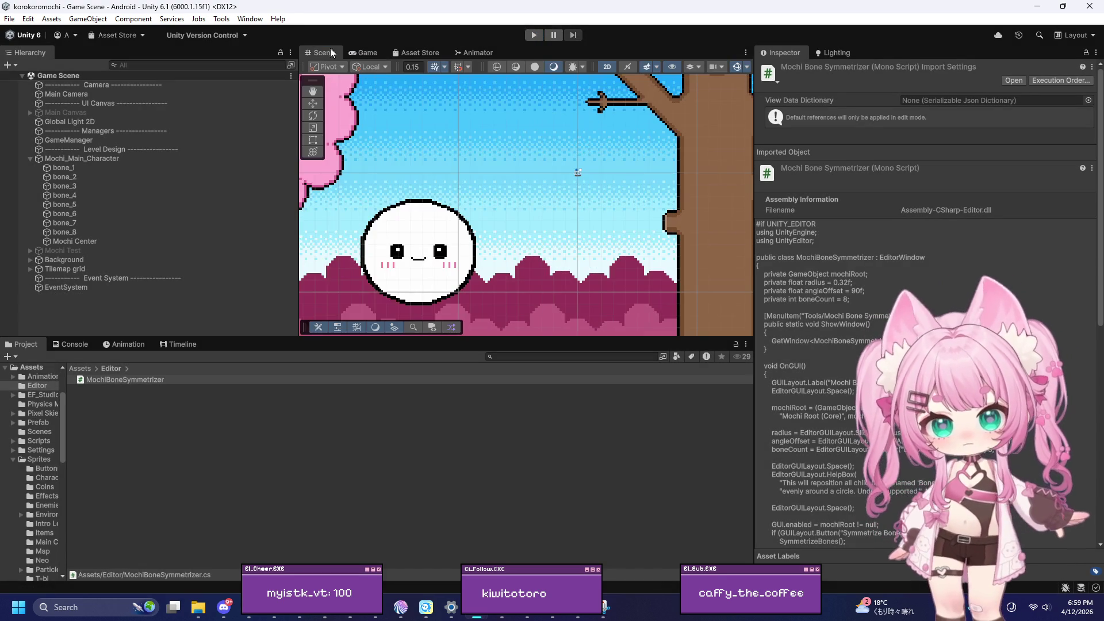
pyautogui.click(250, 19)
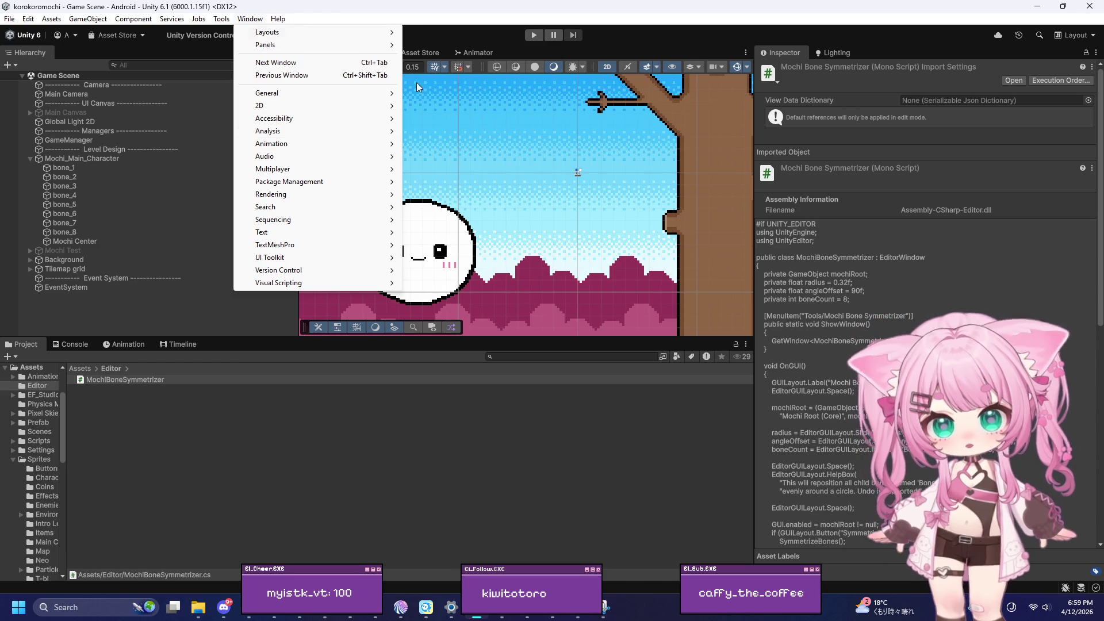
pyautogui.press('Escape')
# Inspect Mochi_Main_Character's eight bones in the Sprite Editor's Skinning Editor
pyautogui.click(92, 158)
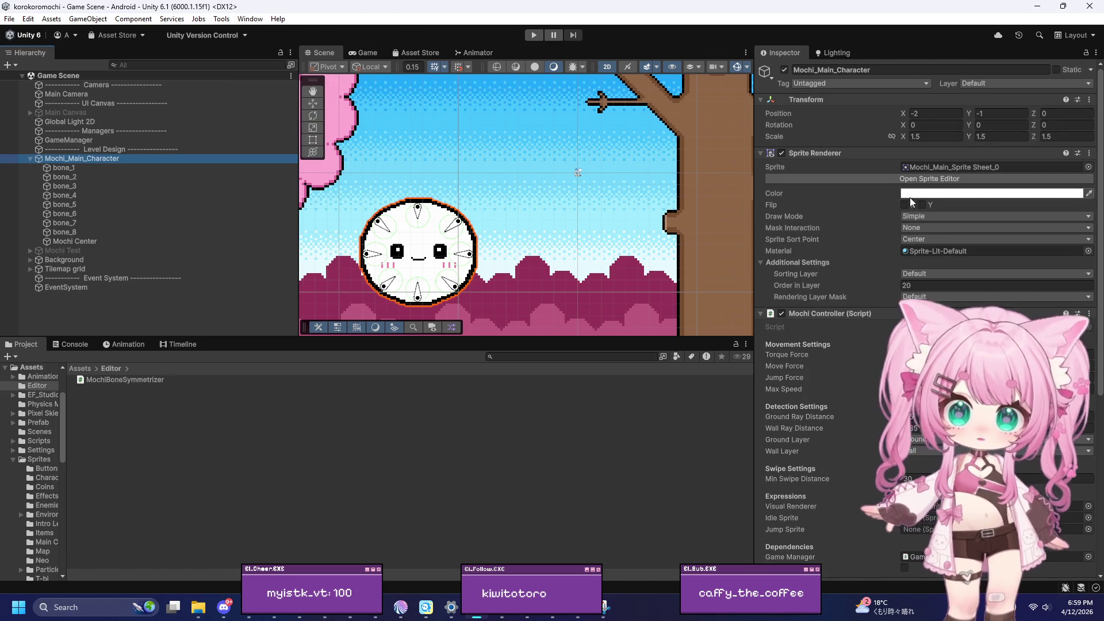
pyautogui.click(934, 179)
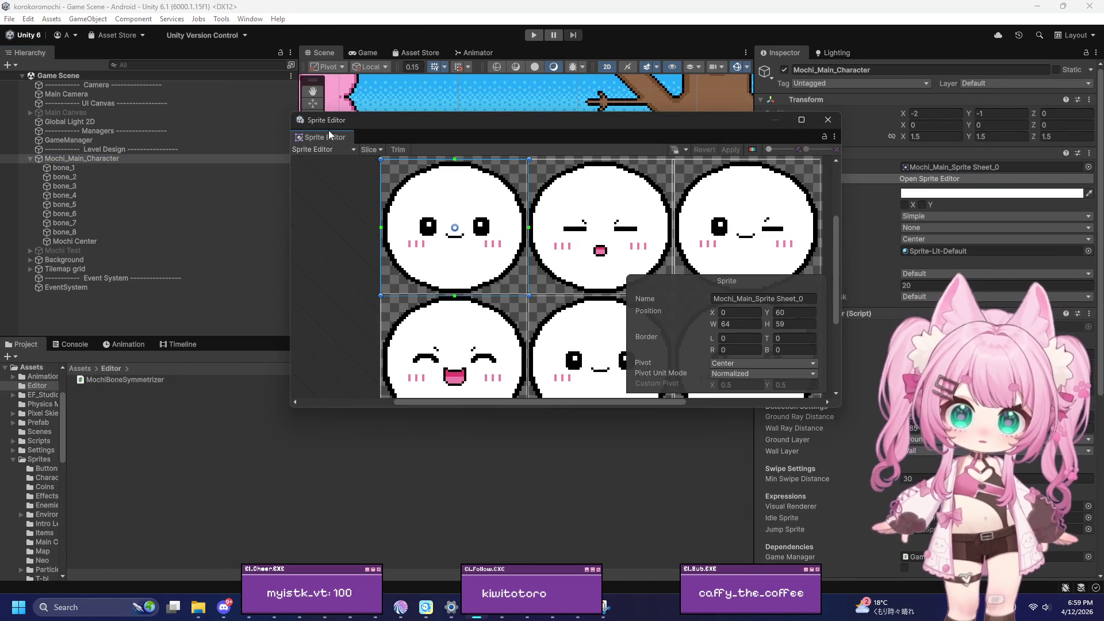
pyautogui.click(323, 149)
pyautogui.click(345, 215)
pyautogui.scroll(-3, 410, 251)
pyautogui.scroll(2, 463, 272)
pyautogui.scroll(-3, 619, 311)
pyautogui.scroll(4, 619, 310)
# Close the Skinning Editor and zoom the Scene view onto the mochi
pyautogui.click(828, 120)
pyautogui.scroll(5, 495, 260)
pyautogui.scroll(-1, 454, 275)
pyautogui.scroll(2, 475, 298)
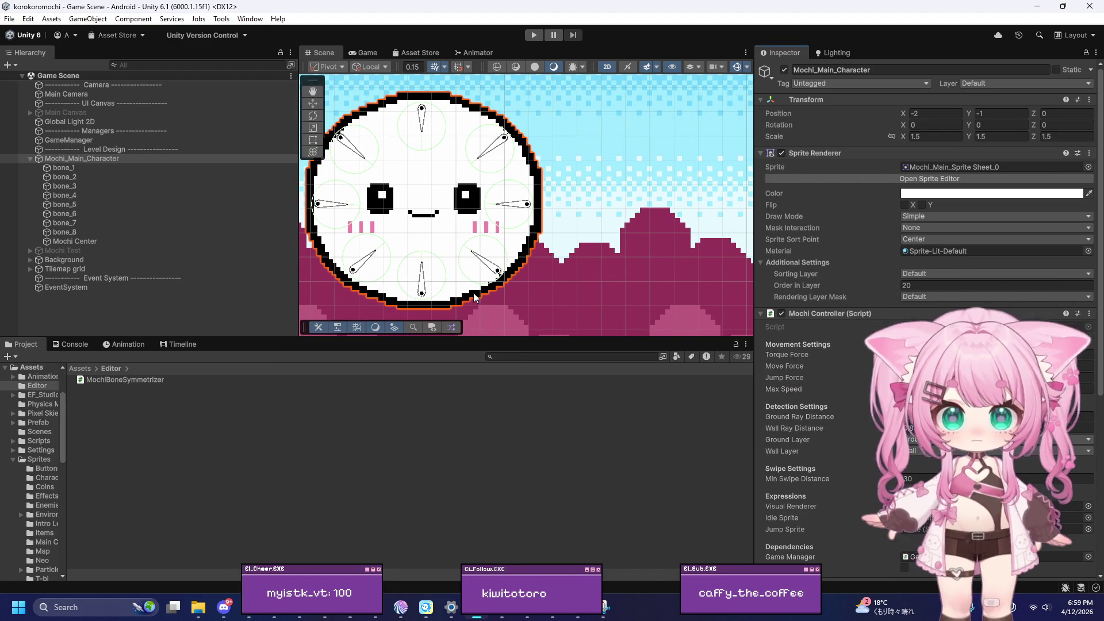